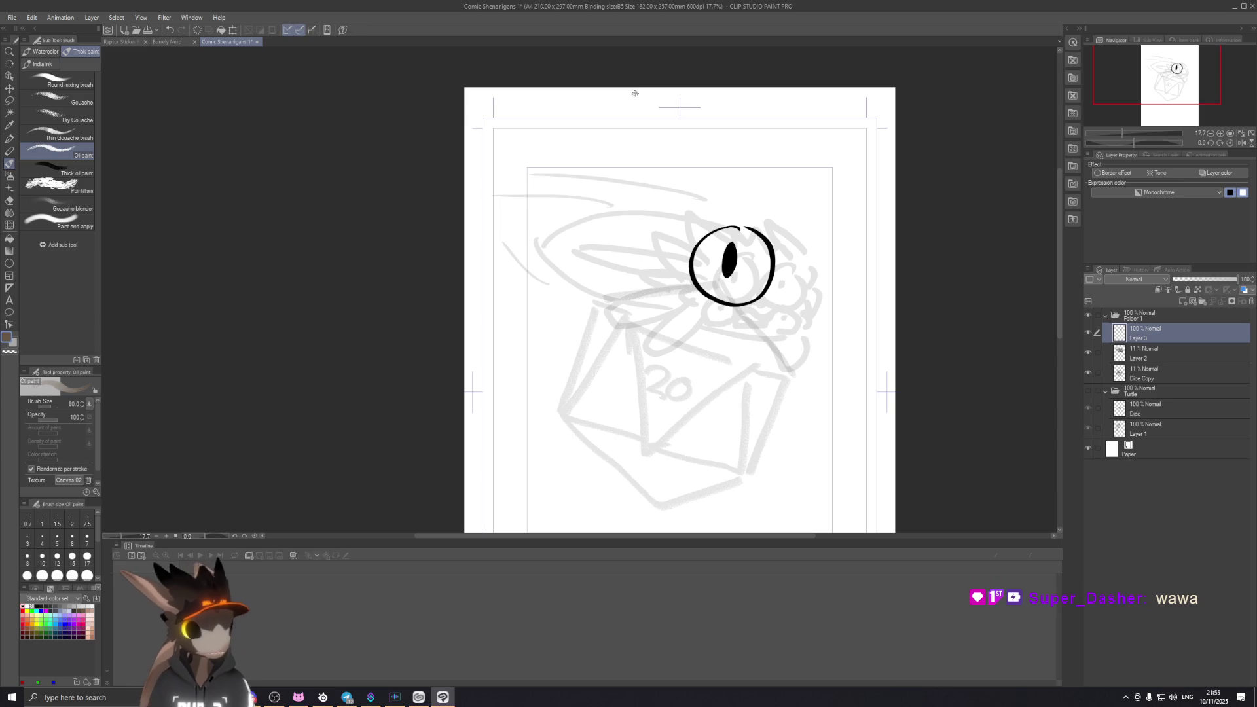
# Step: Hide Folder 1 and show the Turtle folder, then glance at the Raptor Sticker document and return to Comic Shenanigans
pyautogui.click(1087, 315)
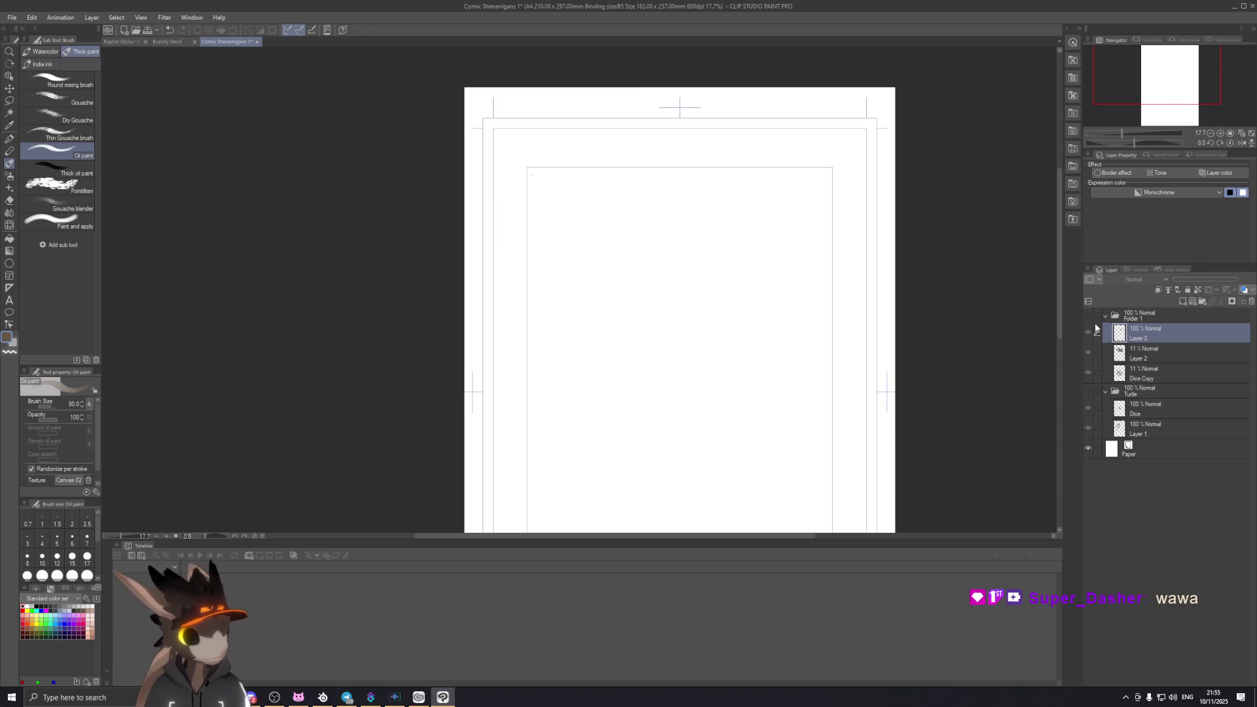
pyautogui.click(1086, 392)
pyautogui.scroll(-2, 769, 328)
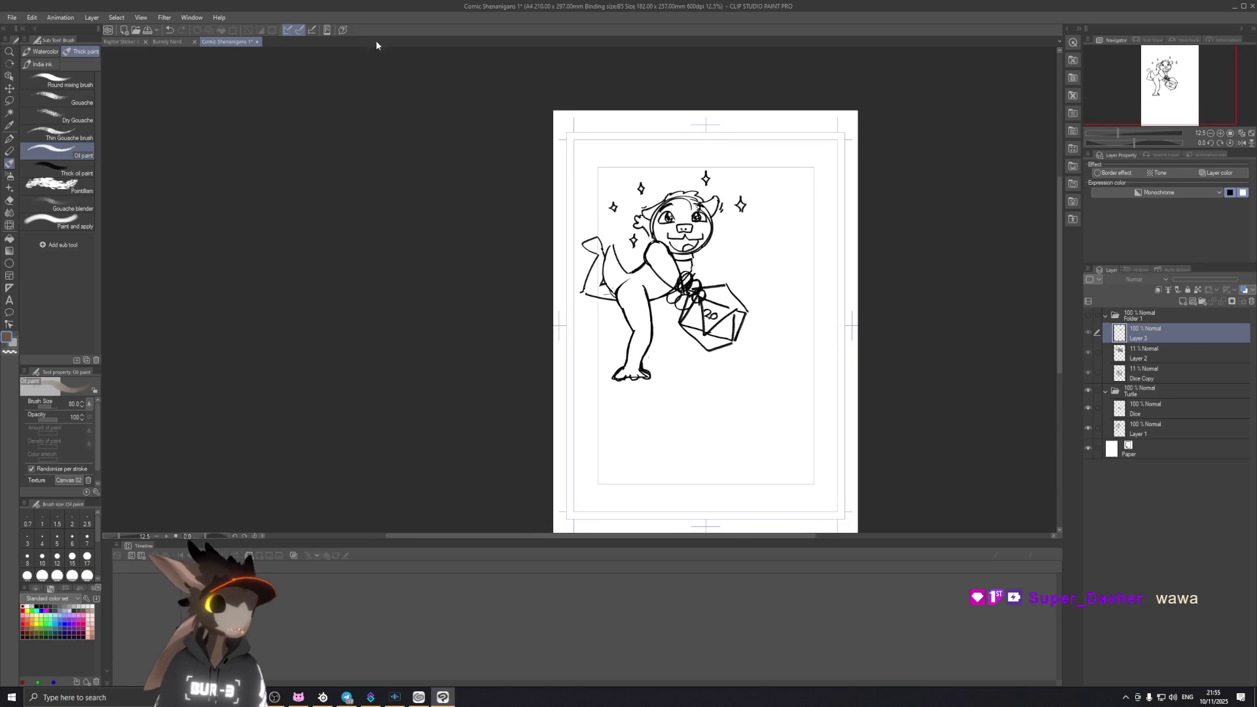
pyautogui.click(125, 44)
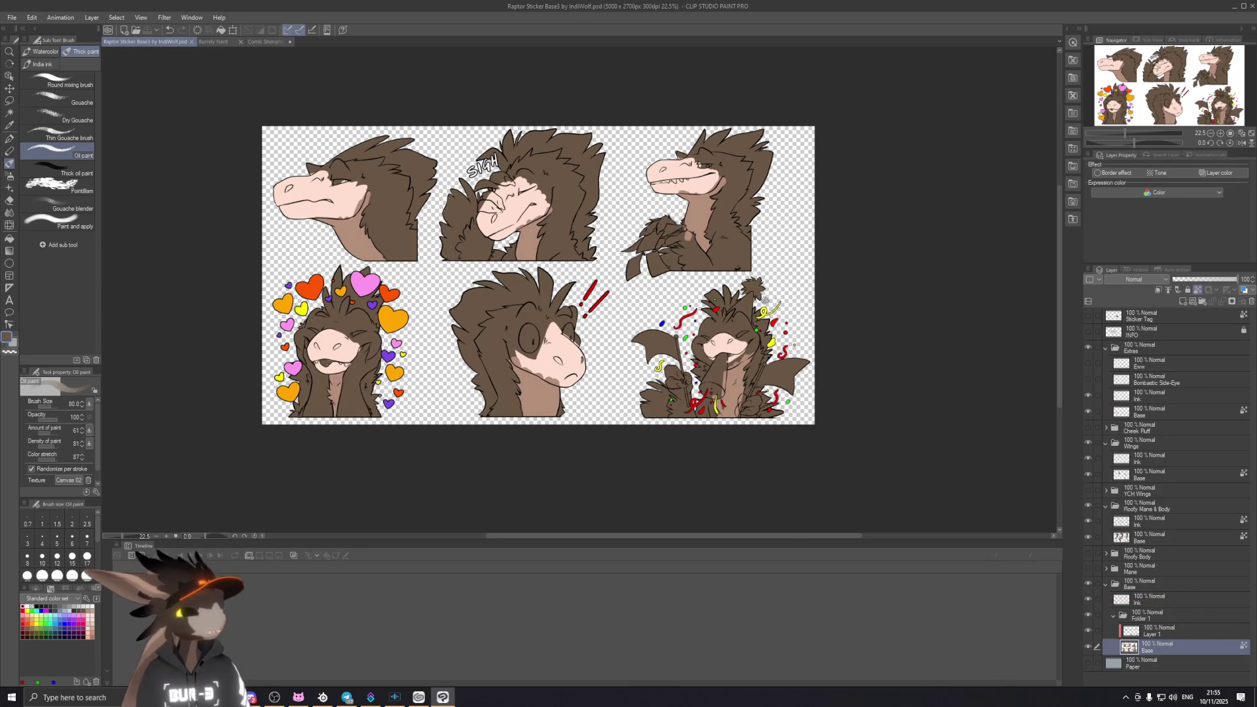
pyautogui.click(261, 41)
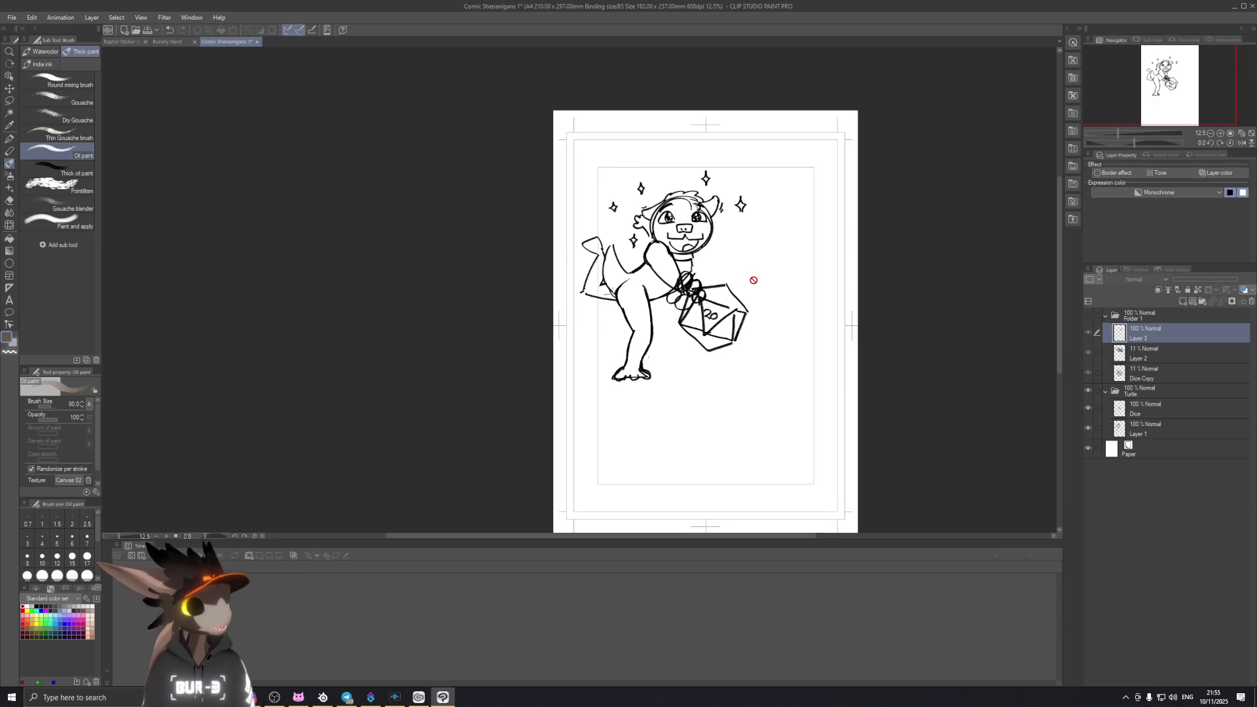
pyautogui.scroll(2, 722, 276)
pyautogui.scroll(1, 721, 277)
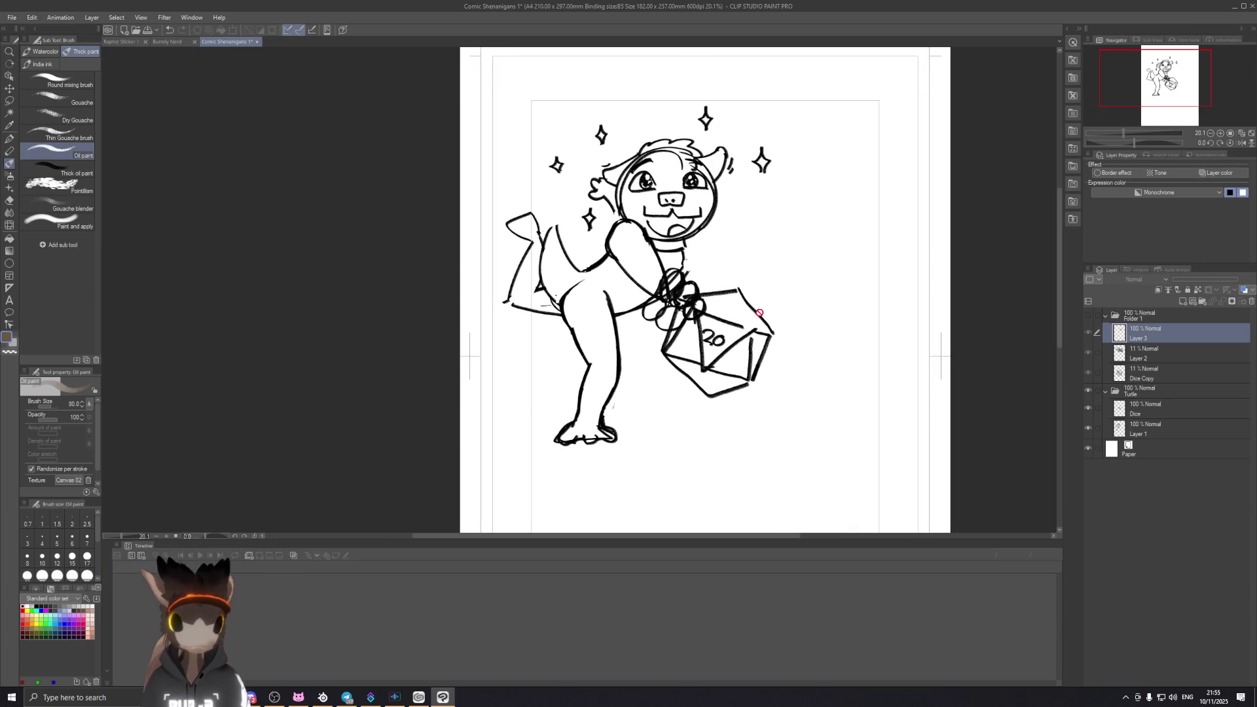
pyautogui.scroll(1, 722, 276)
# Step: Show Folder 1's grey sketch, hide the Turtle folder and shift the view toward the raptor head
pyautogui.click(1086, 314)
pyautogui.click(1089, 392)
pyautogui.moveTo(895, 230); pyautogui.dragTo(874, 263)
pyautogui.scroll(1, 872, 269)
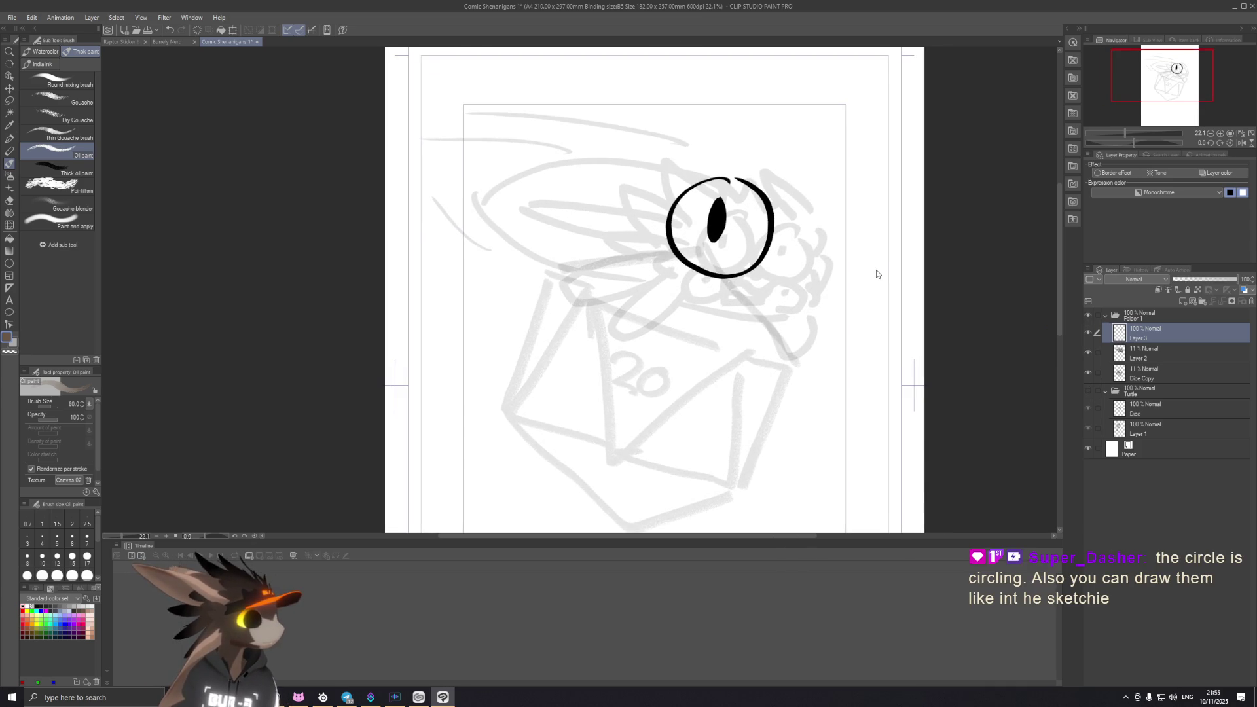
pyautogui.scroll(-1, 870, 273)
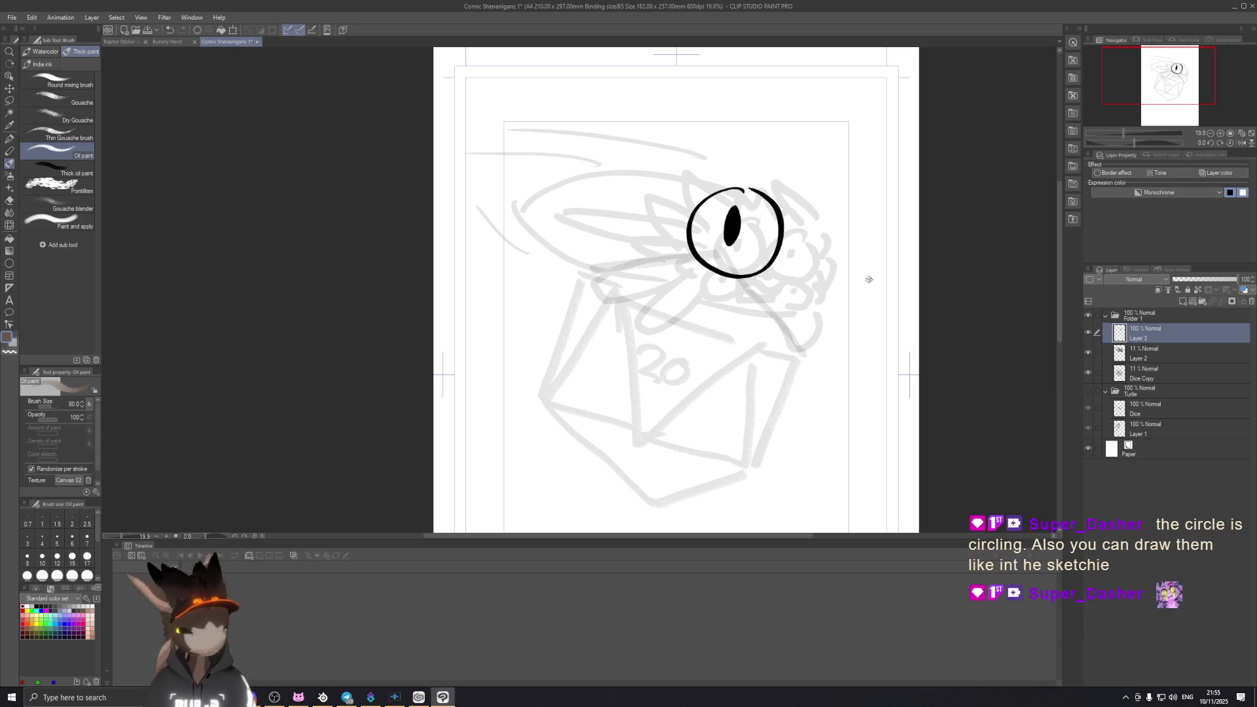
# Step: Try thicker eye circles, a lower circle and stray curved strokes, undoing each attempt
pyautogui.moveTo(740, 200); pyautogui.dragTo(732, 189)
pyautogui.hotkey('ctrl', 'z')
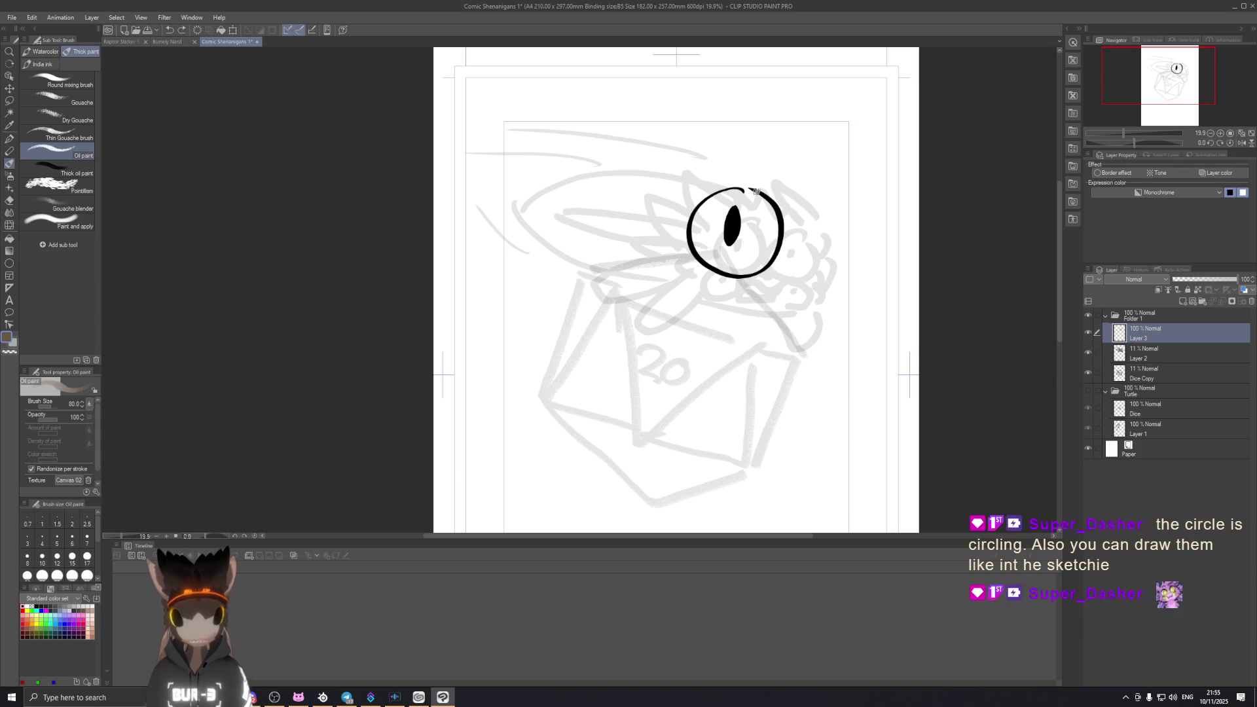
pyautogui.moveTo(734, 275)
pyautogui.mouseDown()
pyautogui.moveTo(724, 267)
pyautogui.moveTo(712, 307)
pyautogui.mouseUp()
pyautogui.hotkey('ctrl', 'z')
pyautogui.hotkey('ctrl', 'z')
pyautogui.hotkey('ctrl', 'z')
pyautogui.hotkey('ctrl', 'z')
pyautogui.hotkey('ctrl', 'z')
pyautogui.hotkey('ctrl', 'z')
pyautogui.hotkey('ctrl', 'z')
pyautogui.hotkey('ctrl', 'z')
pyautogui.hotkey('ctrl', 'z')
pyautogui.hotkey('ctrl', 'z')
pyautogui.hotkey('ctrl', 'z')
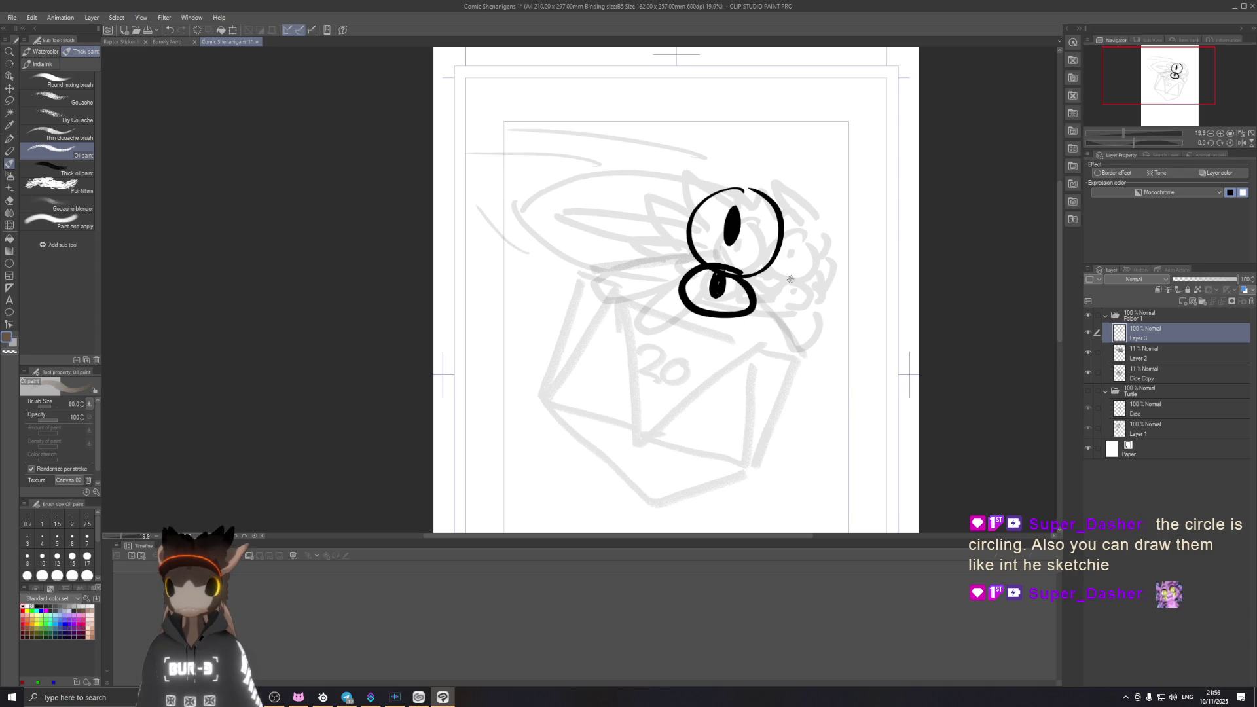
pyautogui.moveTo(769, 273)
pyautogui.mouseDown()
pyautogui.moveTo(761, 321)
pyautogui.moveTo(800, 265)
pyautogui.mouseUp()
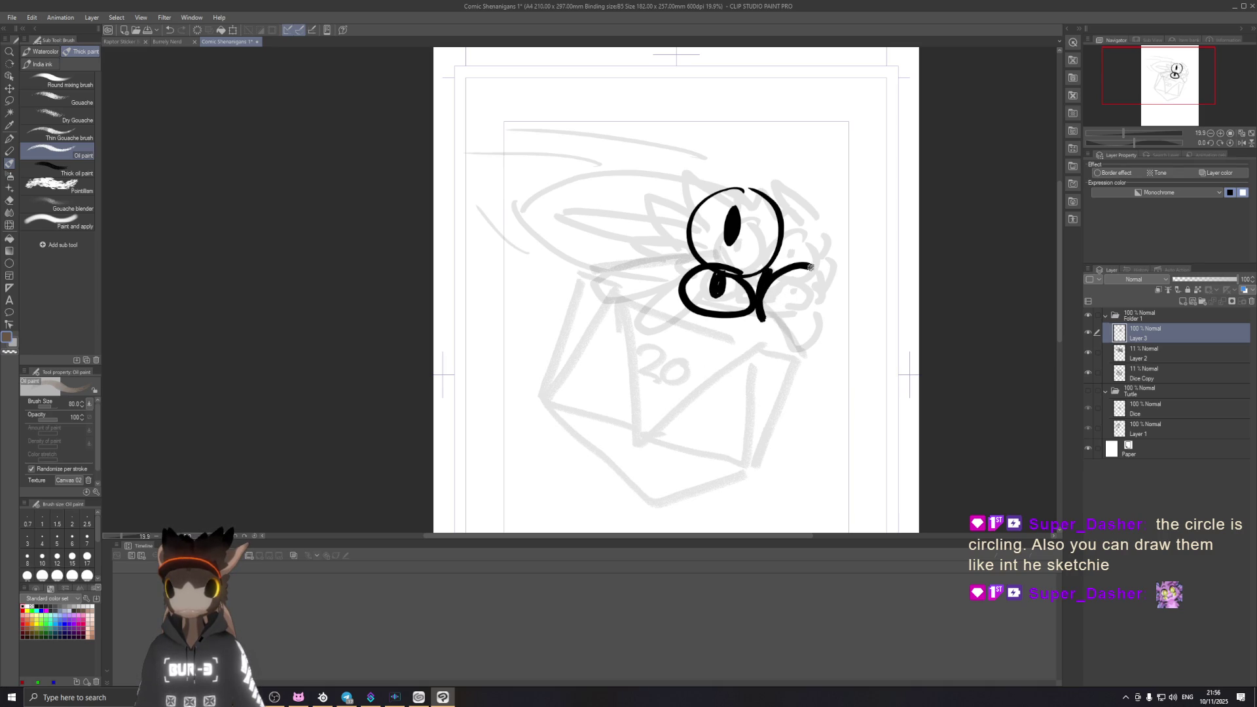
pyautogui.moveTo(762, 316)
pyautogui.mouseDown()
pyautogui.moveTo(807, 330)
pyautogui.moveTo(862, 284)
pyautogui.moveTo(919, 300)
pyautogui.mouseUp()
pyautogui.hotkey('ctrl', 'z')
pyautogui.hotkey('ctrl', 'z')
pyautogui.hotkey('ctrl', 'z')
pyautogui.hotkey('ctrl', 'z')
pyautogui.hotkey('ctrl', 'z')
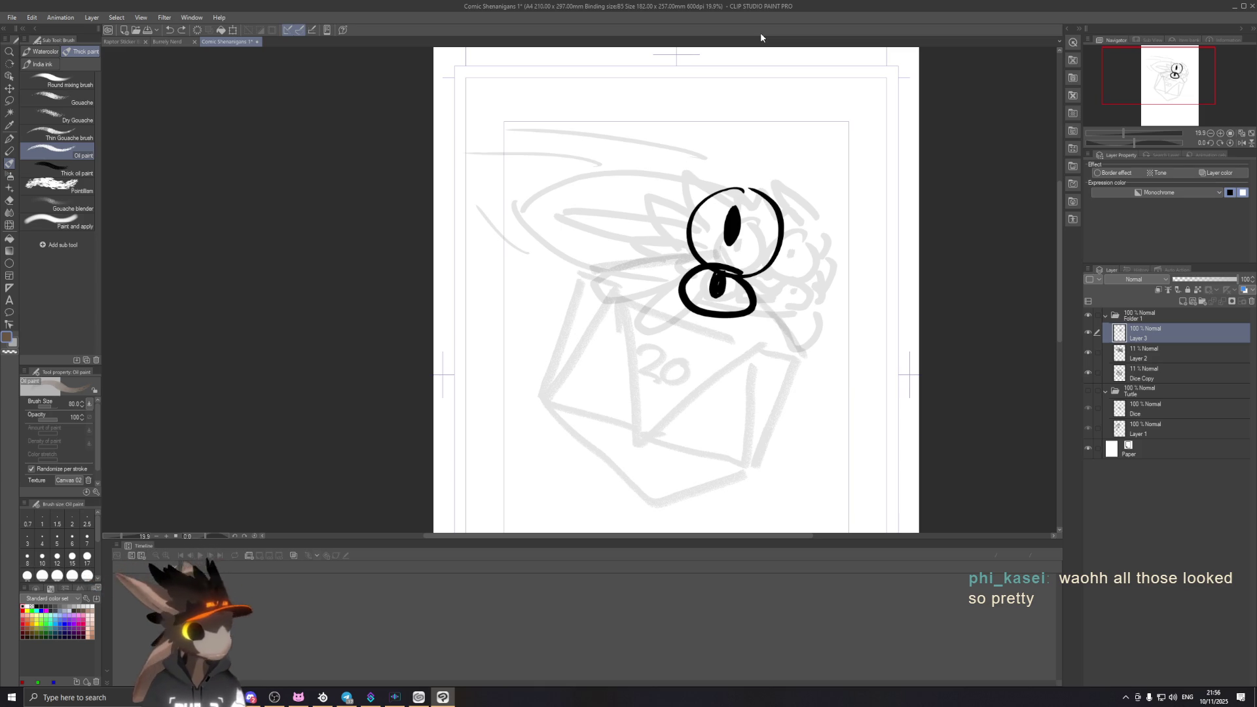
# Step: Undo the remaining black eye circles and start an oval outline over the head
pyautogui.hotkey('ctrl', 'z')
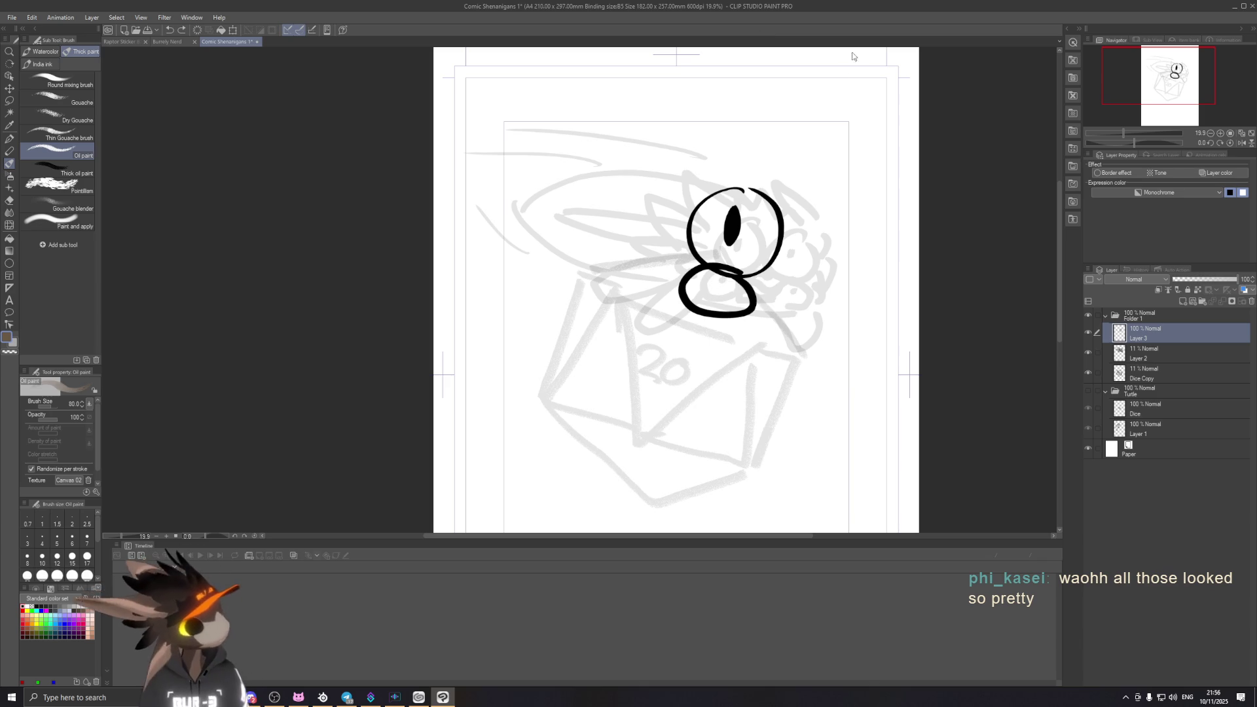
pyautogui.hotkey('ctrl', 'z')
pyautogui.hotkey('ctrl', 'z')
pyautogui.hotkey('ctrl', 'z')
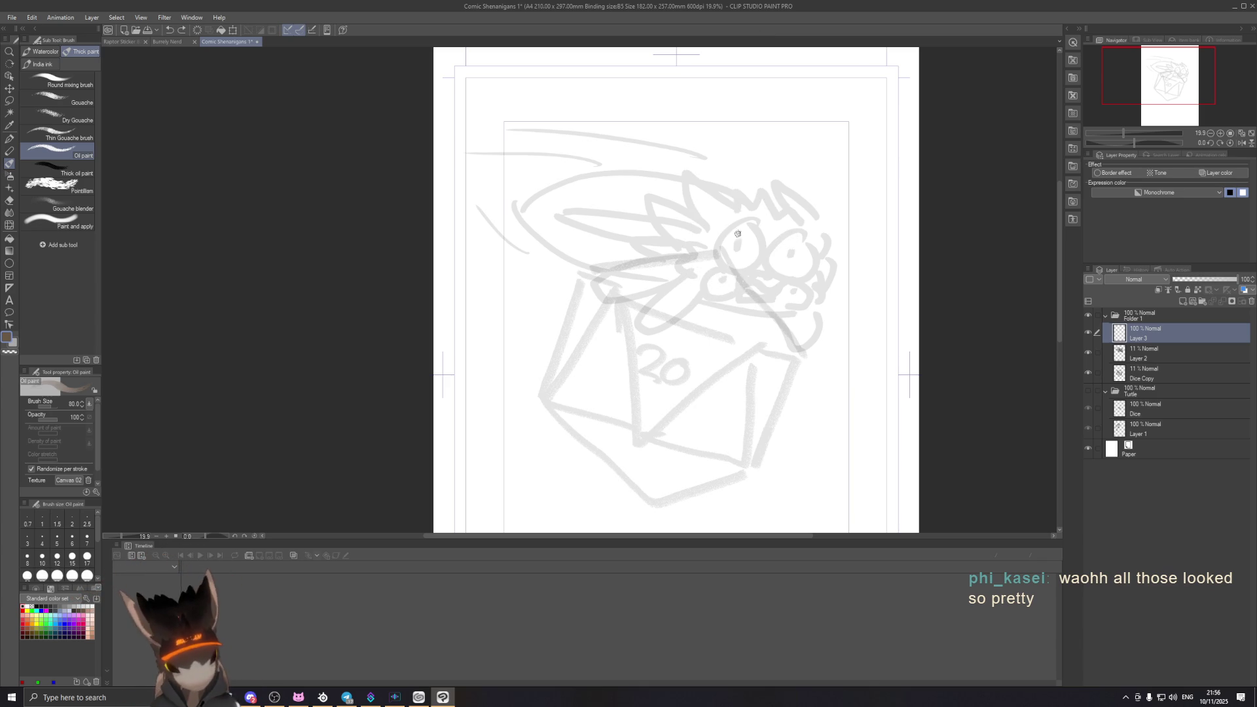
pyautogui.moveTo(741, 208)
pyautogui.mouseDown()
pyautogui.moveTo(744, 220)
pyautogui.moveTo(746, 202)
pyautogui.mouseUp()
pyautogui.hotkey('ctrl', 'z')
pyautogui.hotkey('ctrl', 'z')
pyautogui.hotkey('ctrl', 'z')
pyautogui.hotkey('ctrl', 'z')
pyautogui.hotkey('ctrl', 'z')
pyautogui.hotkey('ctrl', 'z')
pyautogui.hotkey('ctrl', 'z')
pyautogui.hotkey('ctrl', 'z')
pyautogui.hotkey('ctrl', 'z')
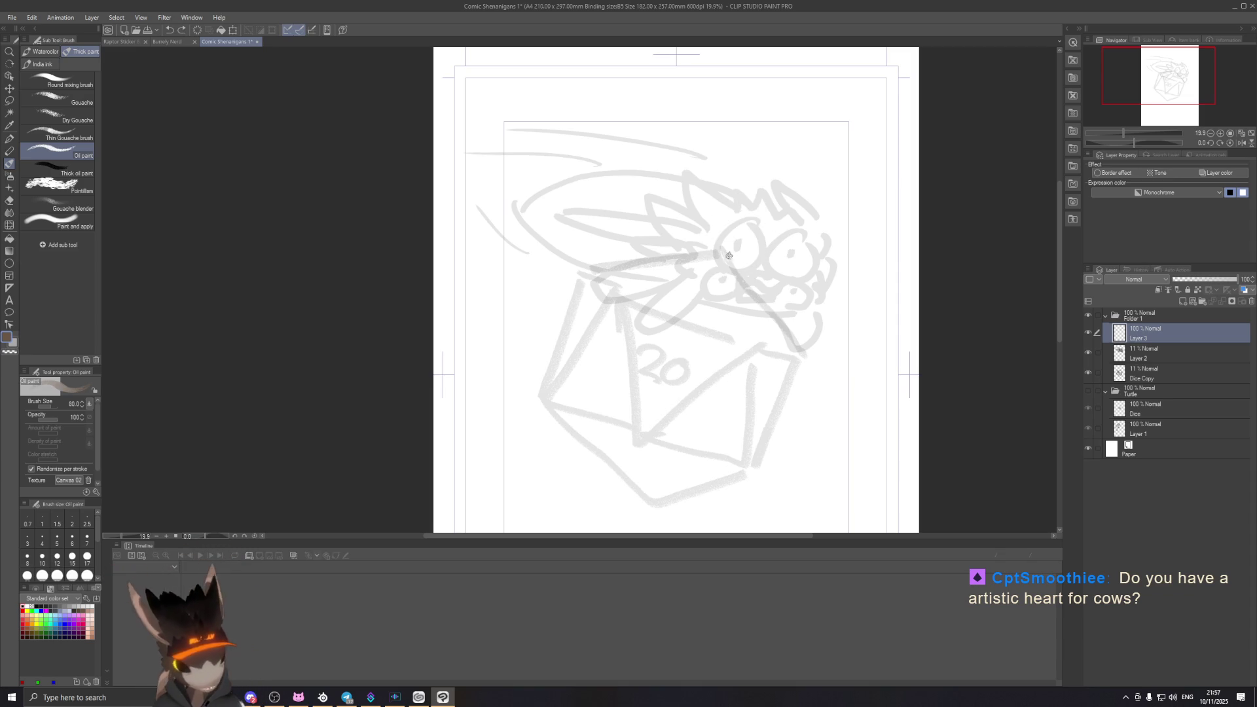
# Step: Ink a D-shaped eye with a dark pupil over the head, plus a second eye to the right
pyautogui.moveTo(727, 264); pyautogui.dragTo(722, 194)
pyautogui.hotkey('ctrl', 'z')
pyautogui.moveTo(727, 266)
pyautogui.mouseDown()
pyautogui.moveTo(739, 177)
pyautogui.moveTo(727, 269)
pyautogui.mouseUp()
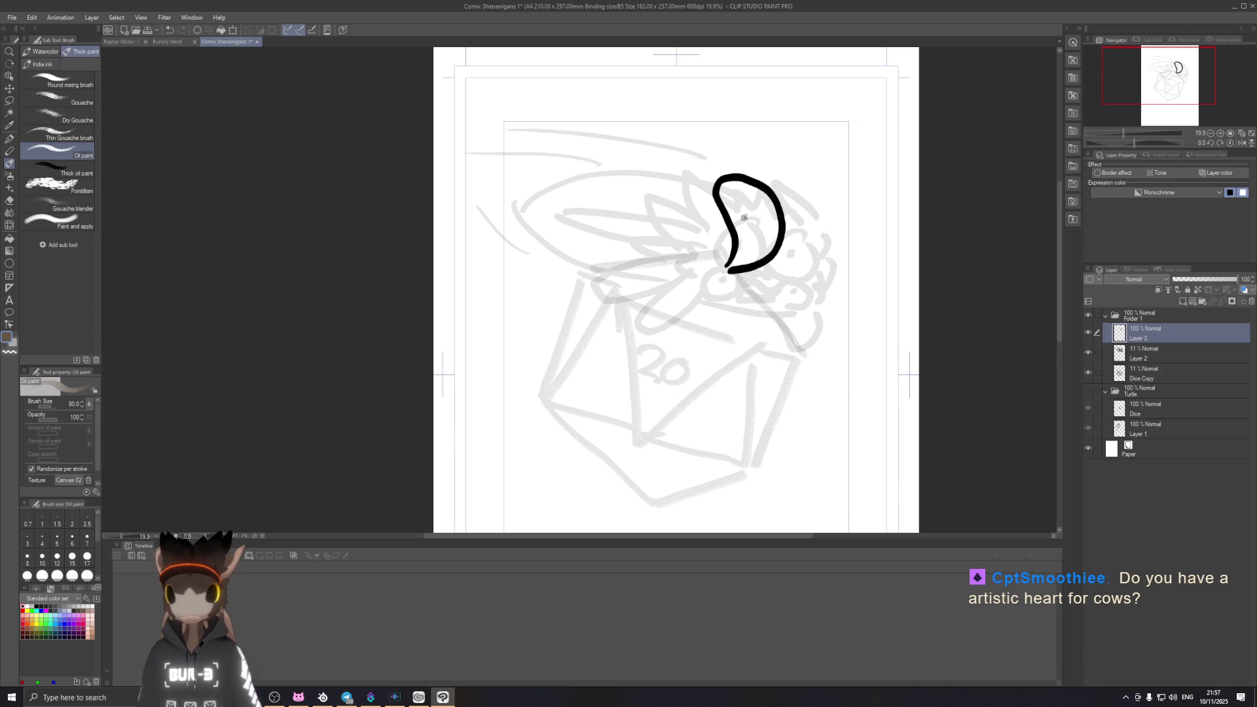
pyautogui.moveTo(748, 228); pyautogui.dragTo(754, 224)
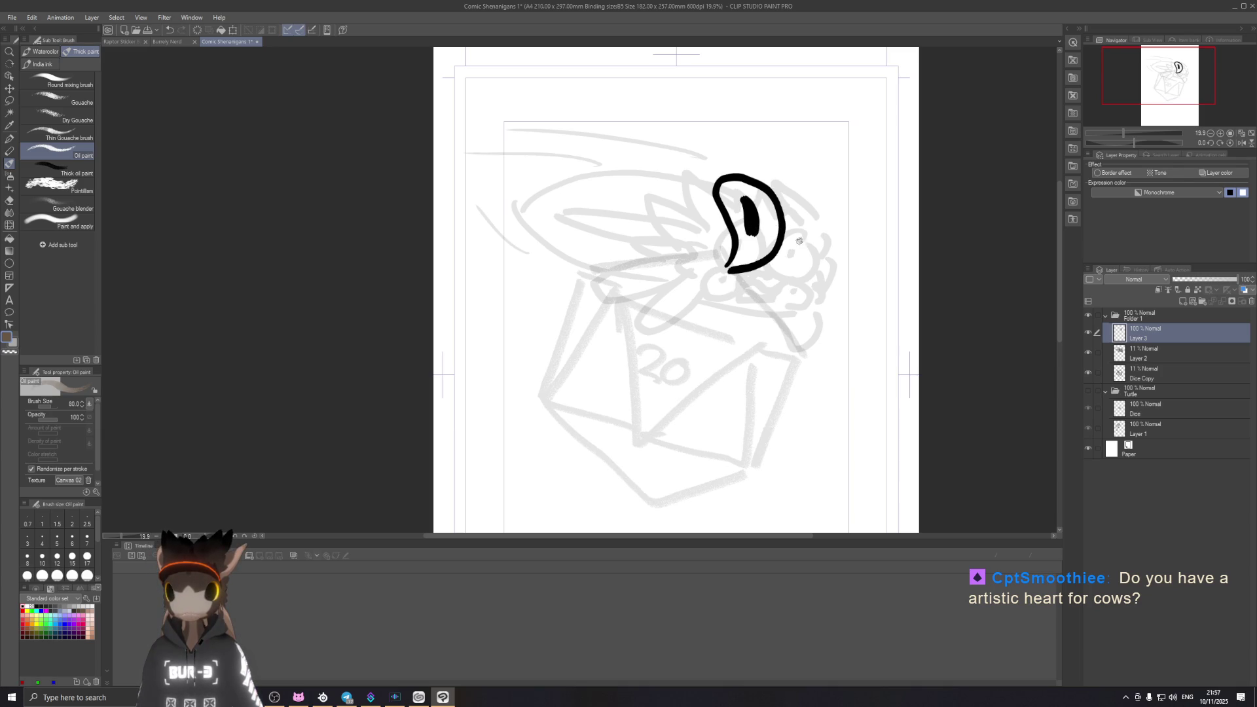
pyautogui.moveTo(785, 277)
pyautogui.mouseDown()
pyautogui.moveTo(815, 185)
pyautogui.moveTo(830, 288)
pyautogui.mouseUp()
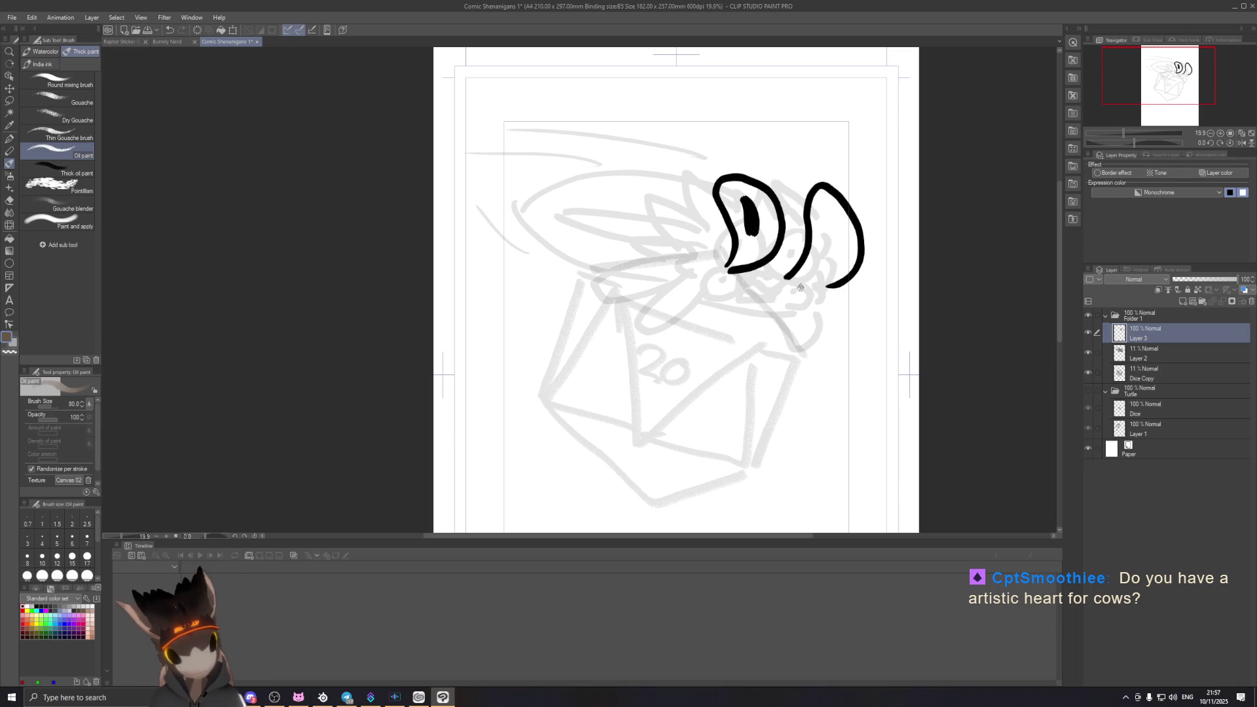
pyautogui.moveTo(828, 218); pyautogui.dragTo(830, 248)
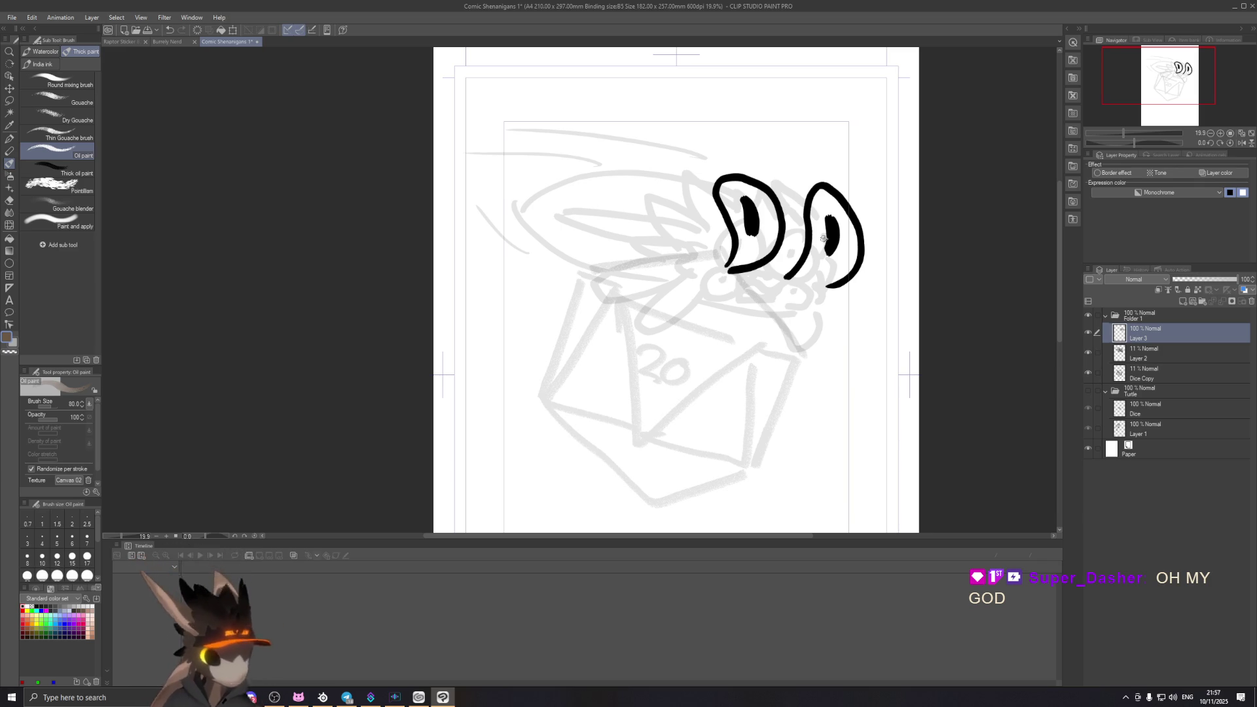
# Step: Add loops below the eye, then undo back to the single first eye and add a short stroke beside it
pyautogui.moveTo(712, 273)
pyautogui.mouseDown()
pyautogui.moveTo(710, 289)
pyautogui.moveTo(735, 245)
pyautogui.moveTo(722, 286)
pyautogui.moveTo(817, 303)
pyautogui.mouseUp()
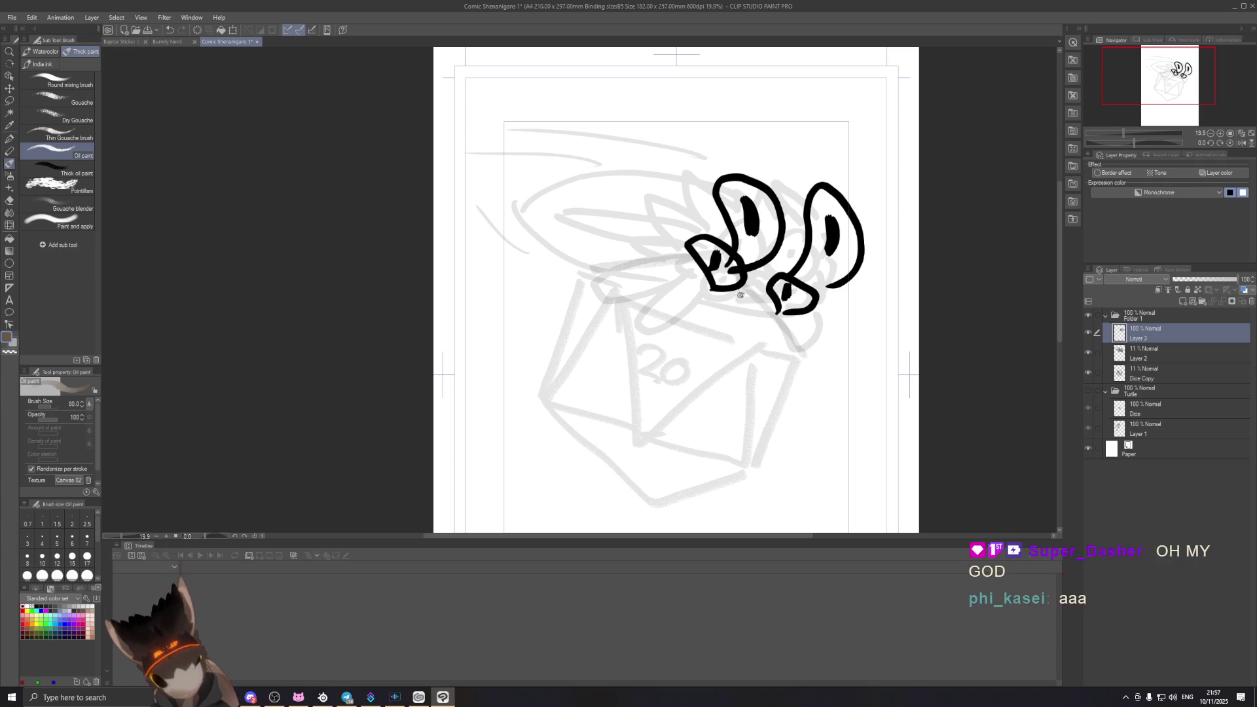
pyautogui.moveTo(740, 293); pyautogui.dragTo(763, 298)
pyautogui.hotkey('ctrl', 'z')
pyautogui.hotkey('ctrl', 'z')
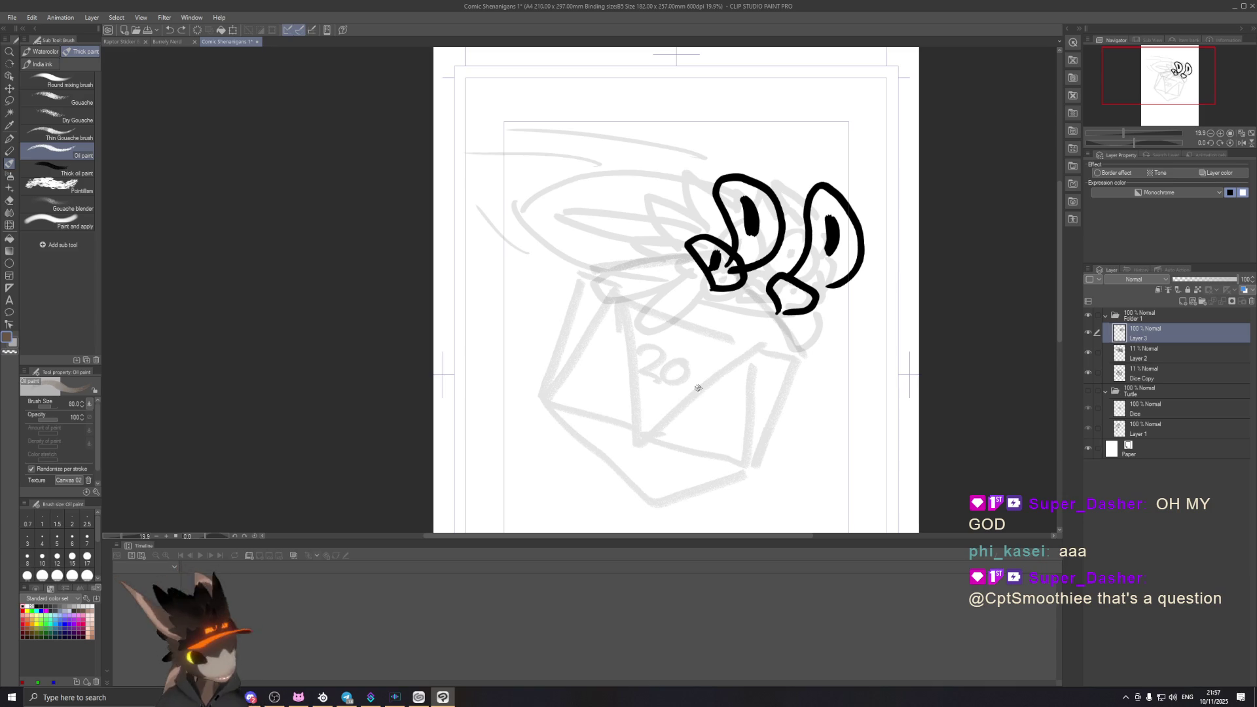
pyautogui.hotkey('ctrl', 'z')
pyautogui.hotkey('ctrl', 'z')
pyautogui.hotkey('ctrl', 'z')
pyautogui.hotkey('ctrl', 'z')
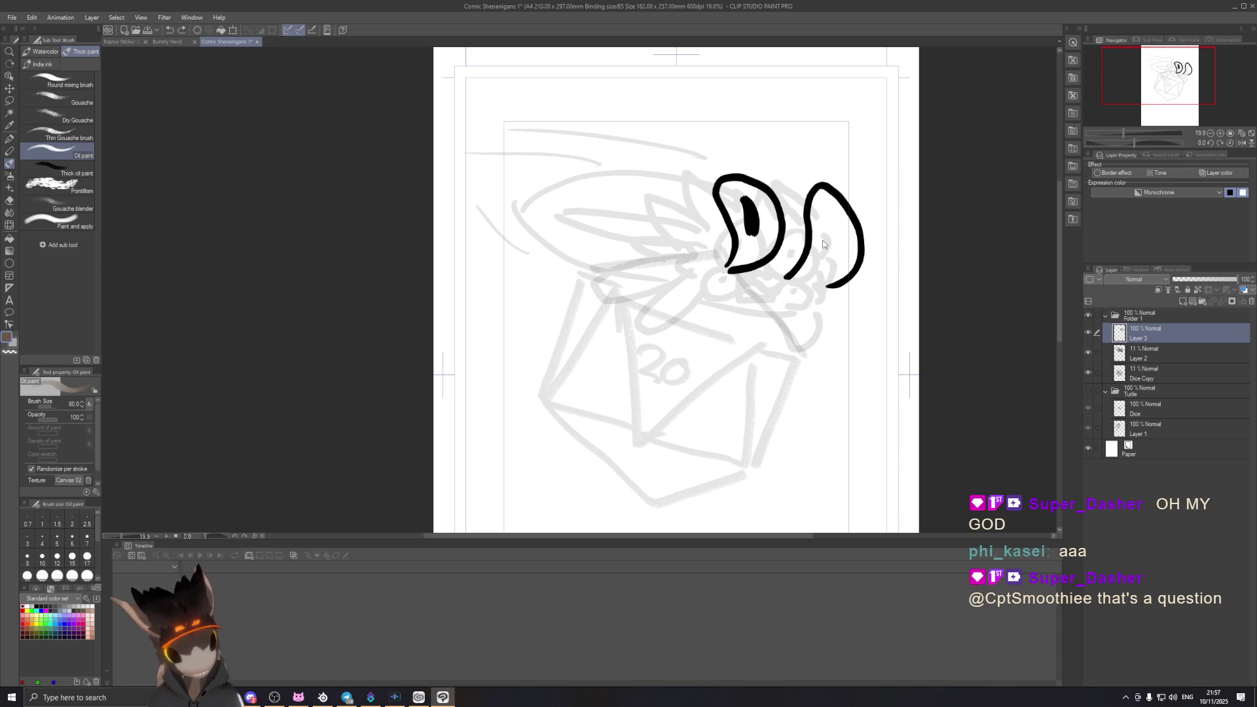
pyautogui.hotkey('ctrl', 'z')
pyautogui.hotkey('ctrl', 'z')
pyautogui.hotkey('ctrl', 'z')
pyautogui.moveTo(739, 208)
pyautogui.mouseDown()
pyautogui.moveTo(727, 254)
pyautogui.moveTo(744, 200)
pyautogui.moveTo(774, 271)
pyautogui.moveTo(719, 199)
pyautogui.moveTo(758, 211)
pyautogui.moveTo(773, 263)
pyautogui.moveTo(726, 262)
pyautogui.moveTo(744, 197)
pyautogui.moveTo(773, 236)
pyautogui.moveTo(748, 246)
pyautogui.mouseUp()
pyautogui.hotkey('ctrl', 'z')
pyautogui.hotkey('ctrl', 'z')
pyautogui.hotkey('ctrl', 'z')
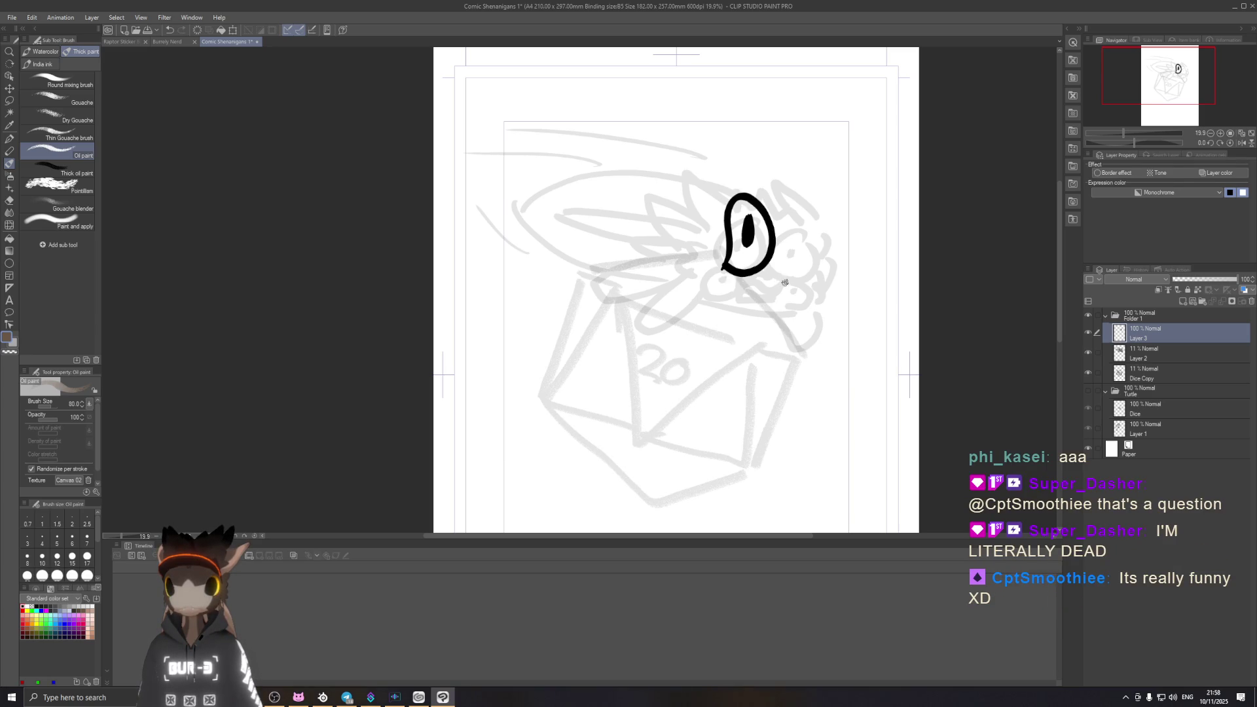
# Step: Undo the trial strokes and remove the D-shaped eye with its pupil
pyautogui.moveTo(827, 244)
pyautogui.mouseDown()
pyautogui.moveTo(823, 278)
pyautogui.moveTo(792, 279)
pyautogui.moveTo(805, 214)
pyautogui.mouseUp()
pyautogui.hotkey('ctrl', 'z')
pyautogui.hotkey('ctrl', 'z')
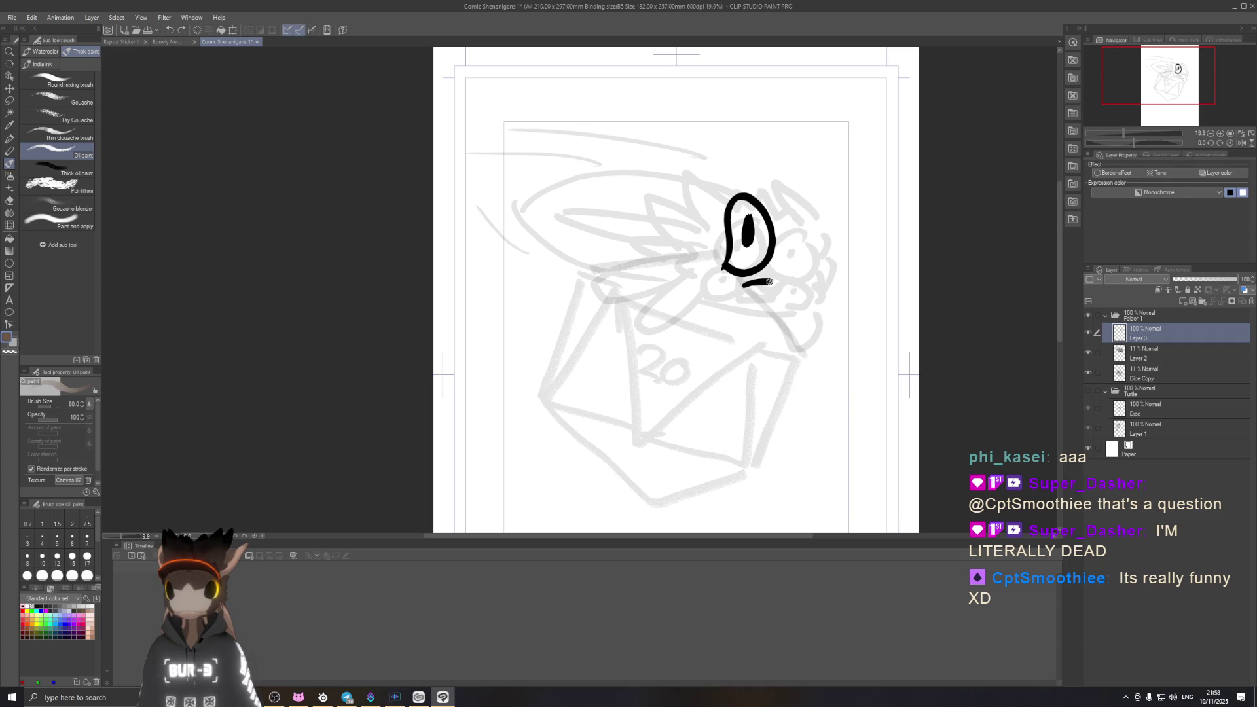
pyautogui.hotkey('ctrl', 'z')
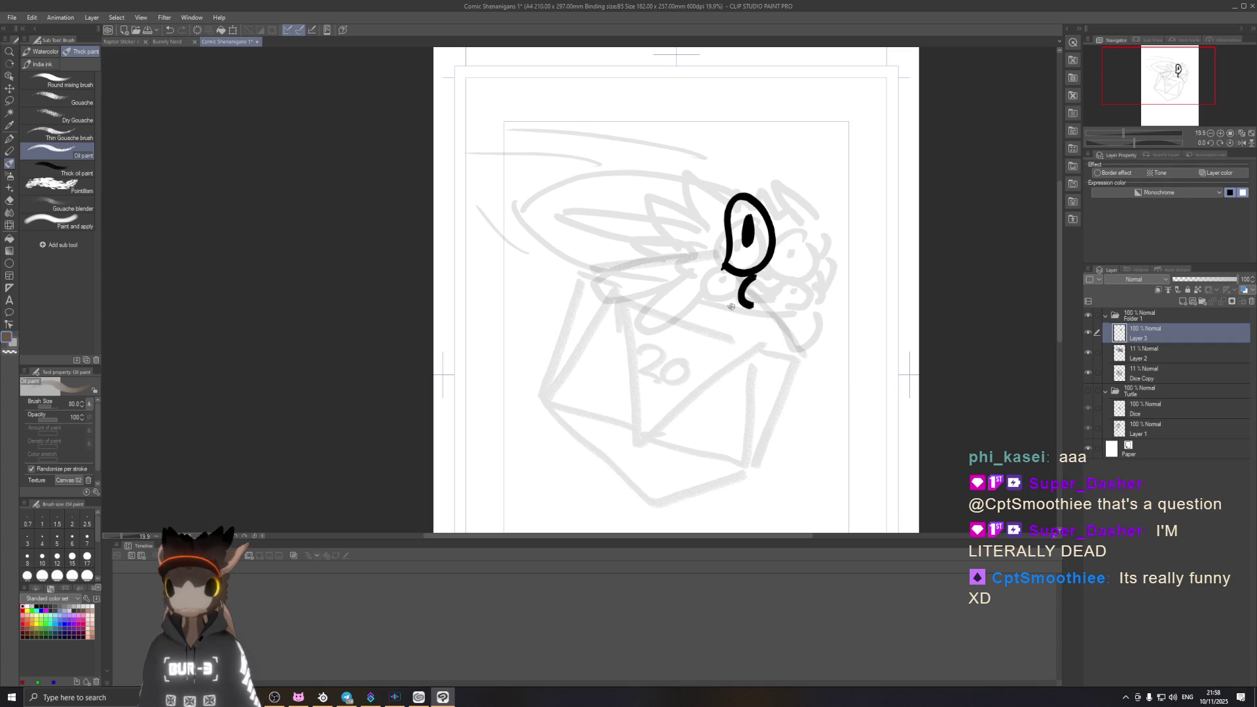
pyautogui.hotkey('ctrl', 'z')
pyautogui.hotkey('ctrl', 'z')
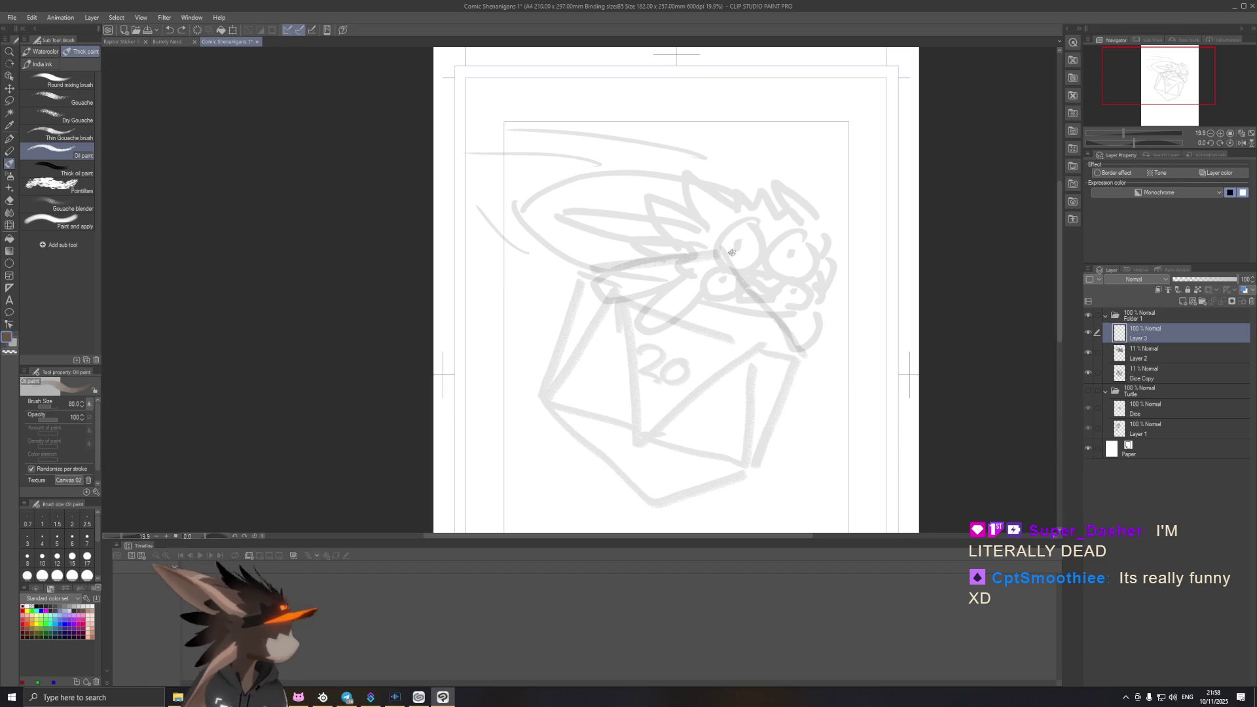
# Step: Brush a closed rounded outline around the raptor's head, undoing a loop inside it
pyautogui.moveTo(690, 292)
pyautogui.mouseDown()
pyautogui.moveTo(704, 300)
pyautogui.moveTo(796, 227)
pyautogui.moveTo(809, 283)
pyautogui.mouseUp()
pyautogui.moveTo(703, 300); pyautogui.dragTo(809, 288)
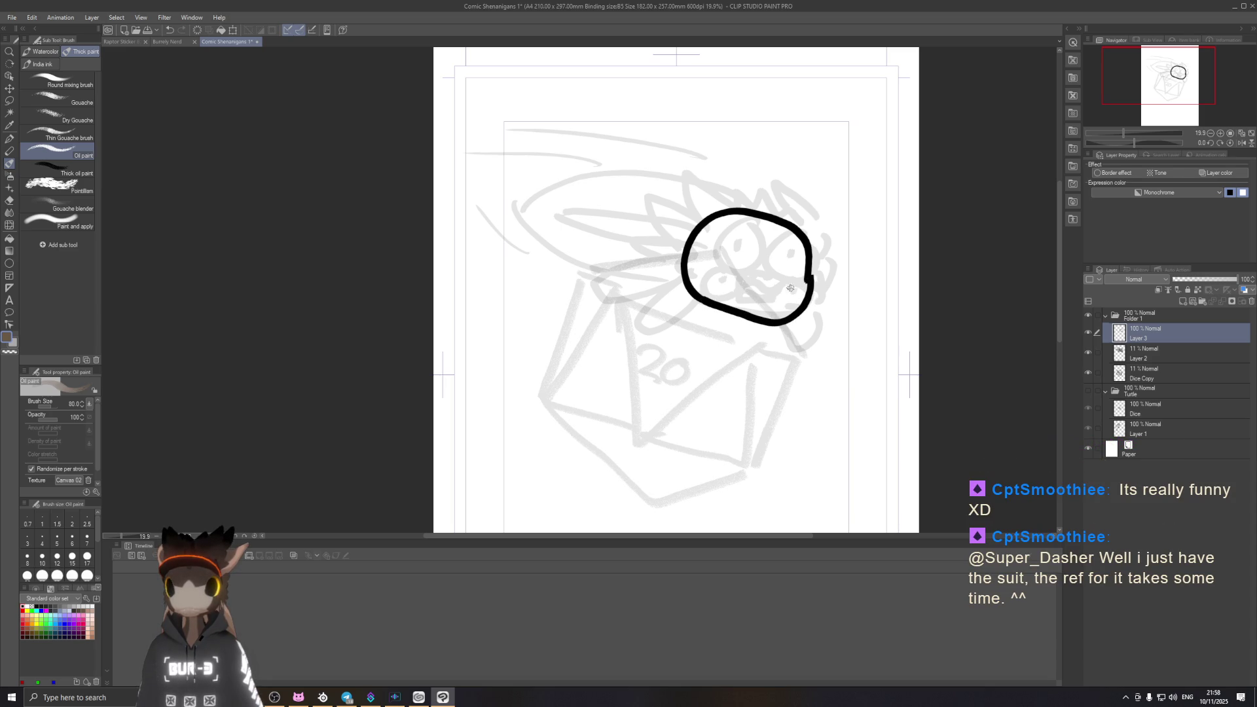
pyautogui.moveTo(741, 220)
pyautogui.mouseDown()
pyautogui.moveTo(745, 263)
pyautogui.moveTo(746, 224)
pyautogui.mouseUp()
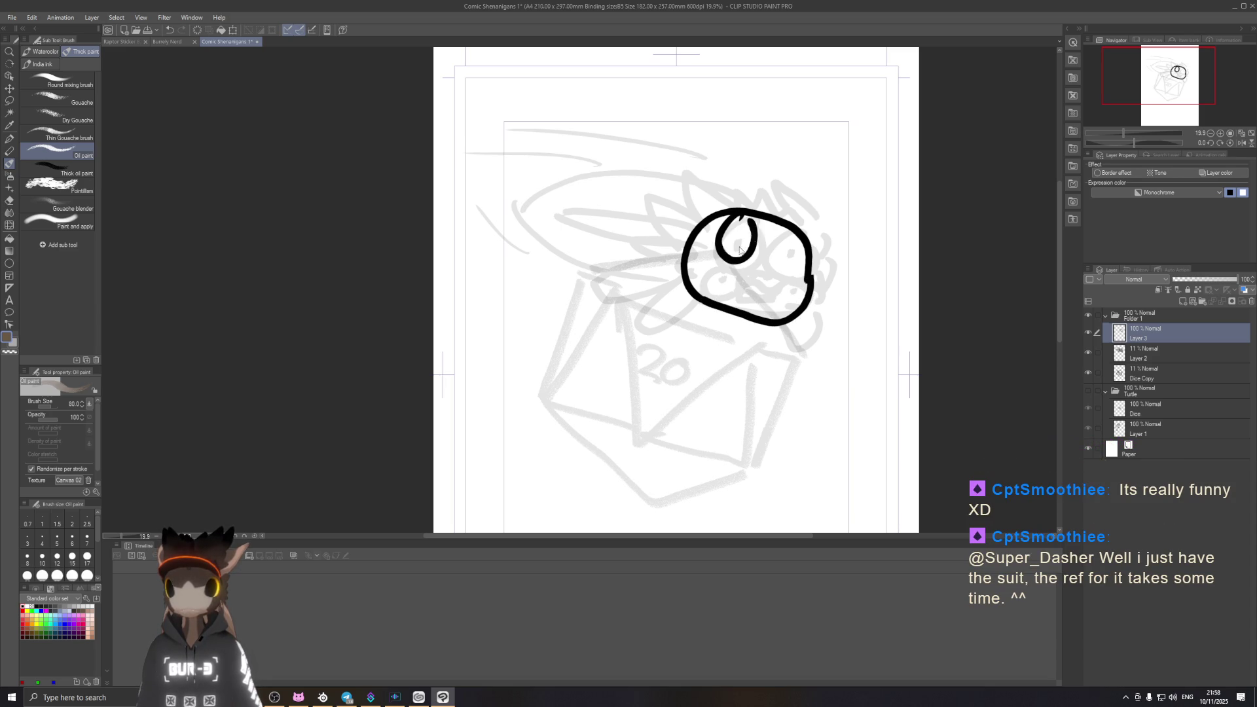
pyautogui.hotkey('ctrl', 'z')
# Step: Draw an L-shaped mouth stroke inside the head, undo the extras and show the Turtle folder for reference
pyautogui.moveTo(742, 292)
pyautogui.mouseDown()
pyautogui.moveTo(777, 306)
pyautogui.moveTo(771, 273)
pyautogui.mouseUp()
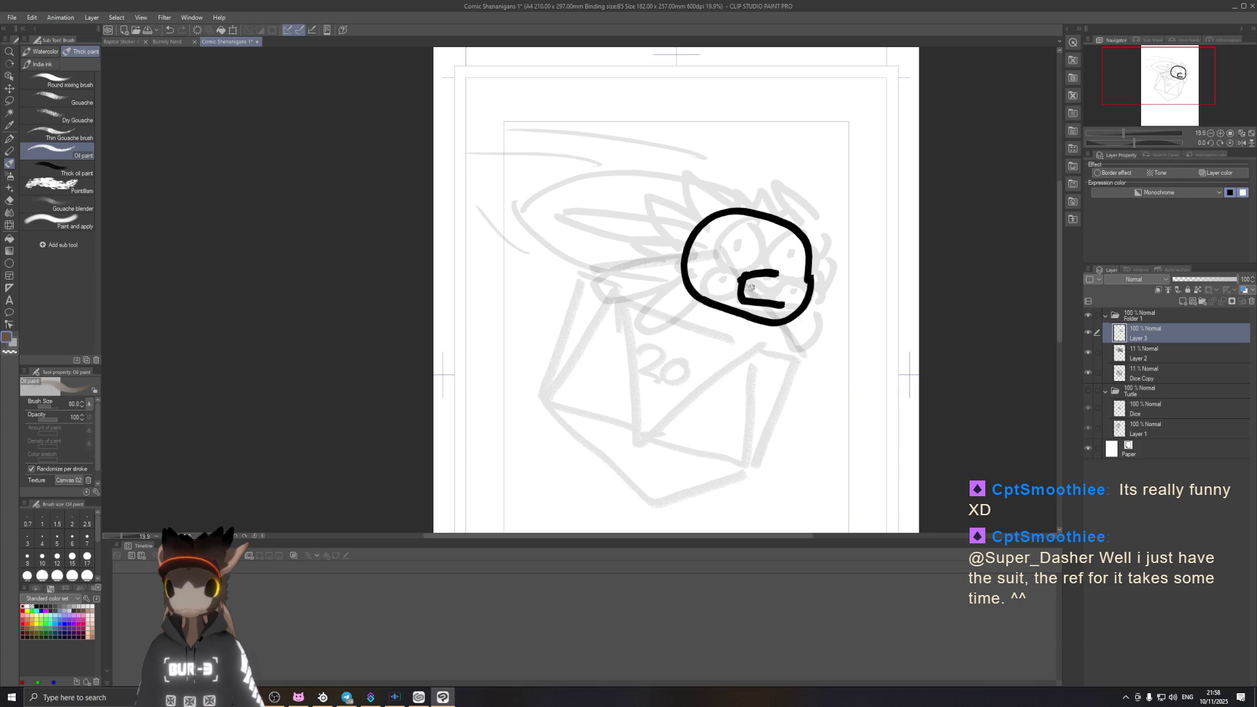
pyautogui.hotkey('ctrl', 'z')
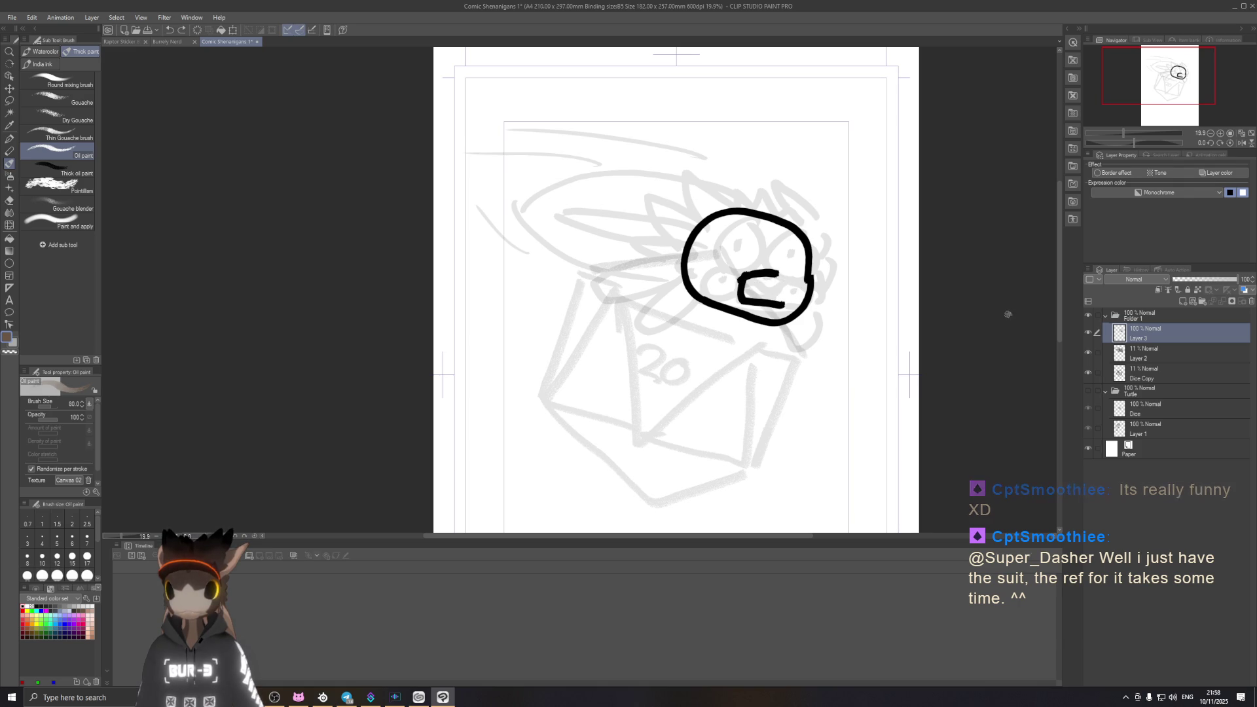
pyautogui.click(1087, 393)
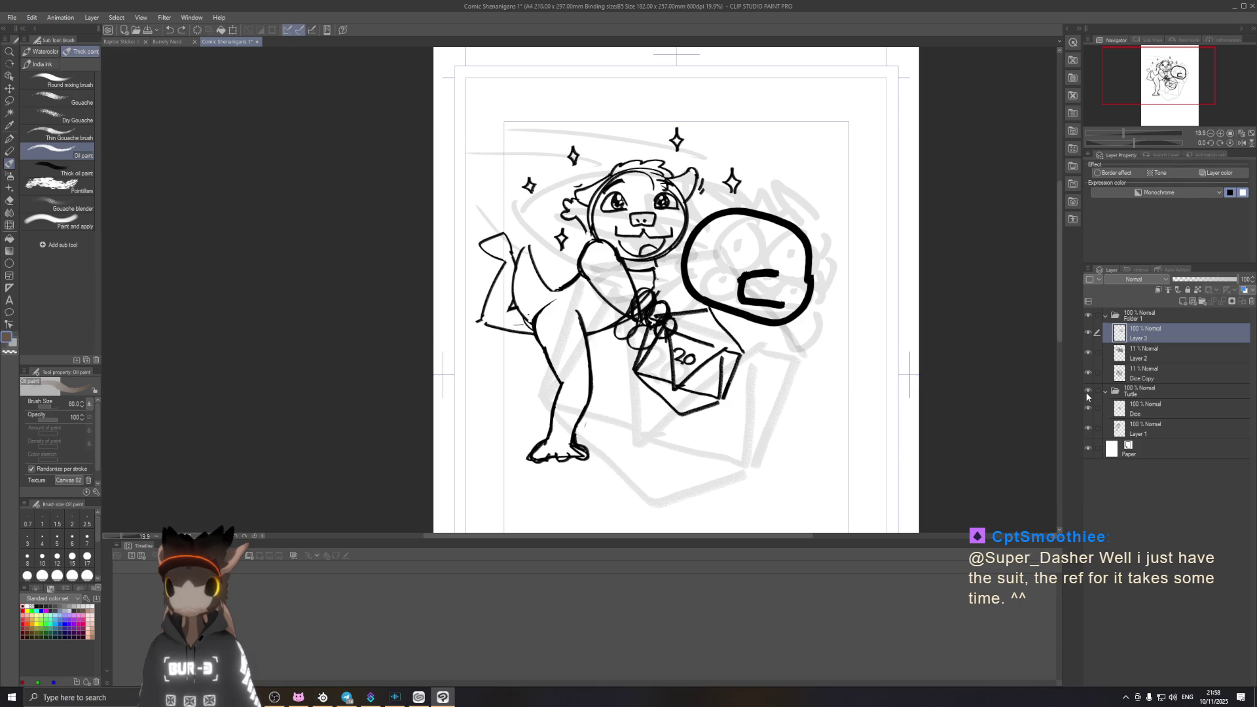
# Step: Hide the turtle again, undo the scribbled mouth strokes and redraw a clean middle mouth stroke
pyautogui.click(1087, 393)
pyautogui.hotkey('ctrl', 'z')
pyautogui.hotkey('ctrl', 'z')
pyautogui.moveTo(778, 270)
pyautogui.mouseDown()
pyautogui.moveTo(740, 283)
pyautogui.moveTo(775, 301)
pyautogui.moveTo(775, 284)
pyautogui.moveTo(796, 280)
pyautogui.moveTo(765, 291)
pyautogui.moveTo(790, 290)
pyautogui.mouseUp()
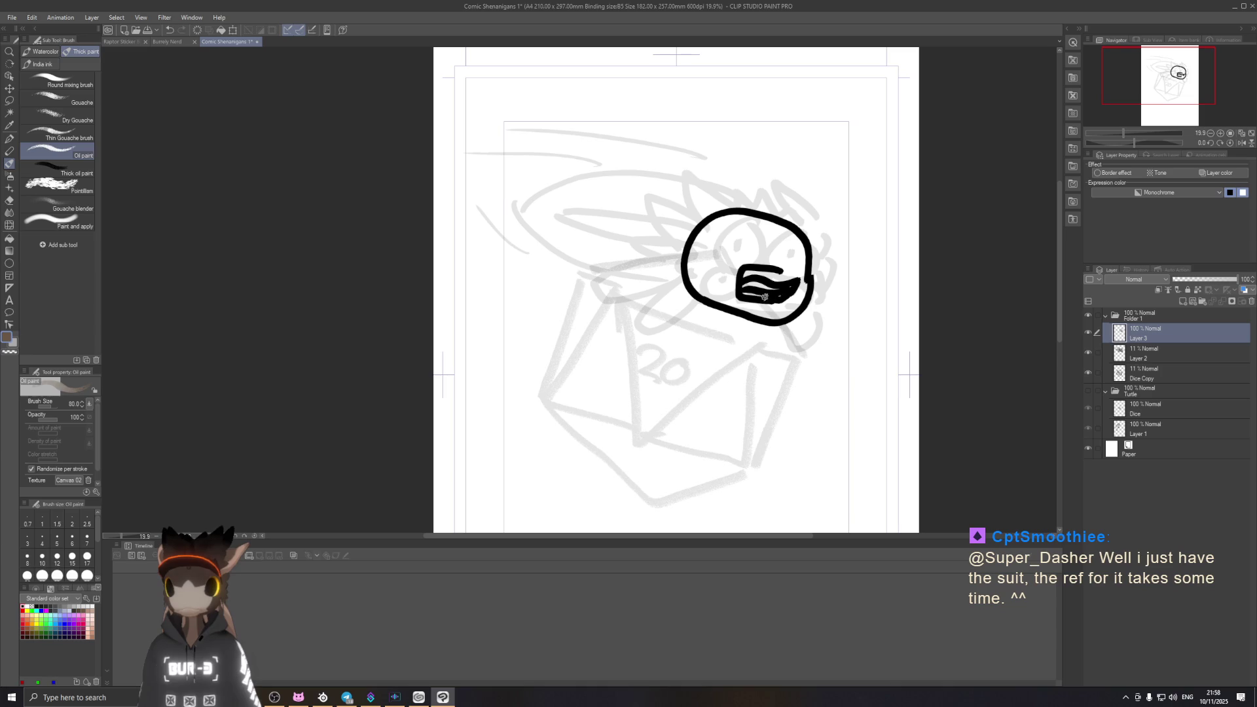
pyautogui.hotkey('ctrl', 'z')
pyautogui.hotkey('ctrl', 'z')
pyautogui.moveTo(736, 282); pyautogui.dragTo(788, 281)
pyautogui.hotkey('ctrl', 'z')
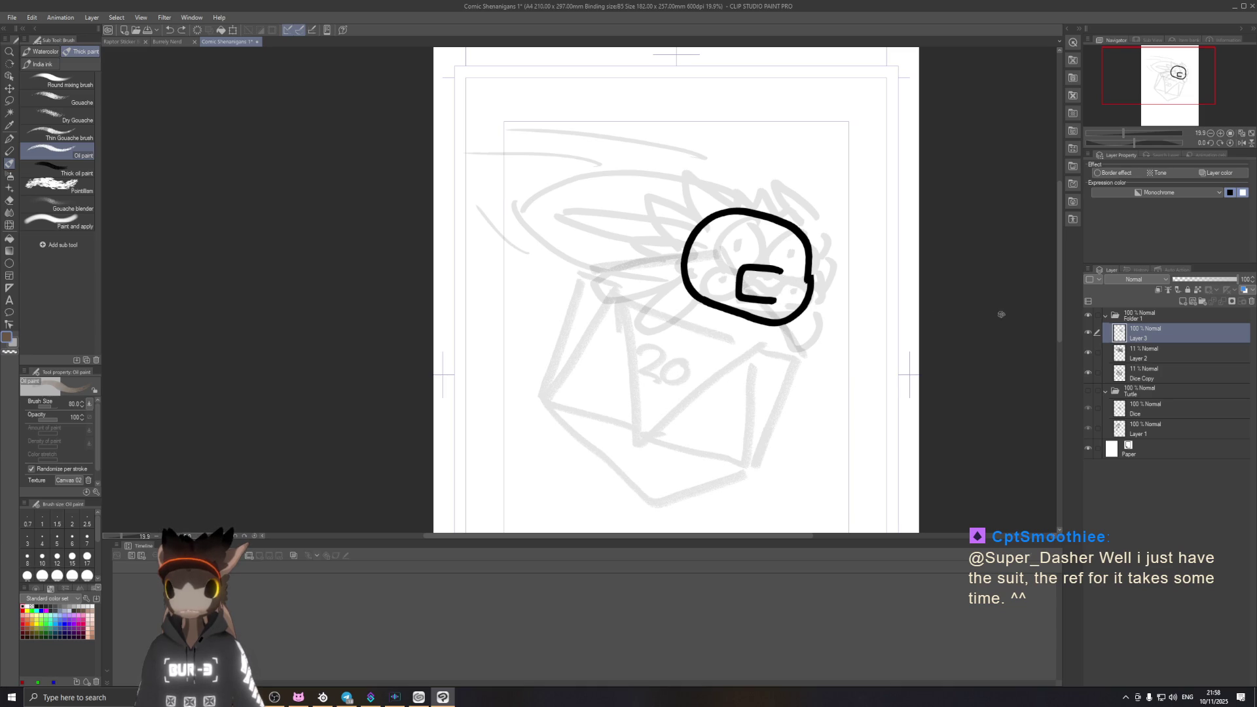
# Step: Toggle Folder 1 and the Turtle folder to compare the mouth against the turtle drawing, ending with it hidden
pyautogui.click(1088, 315)
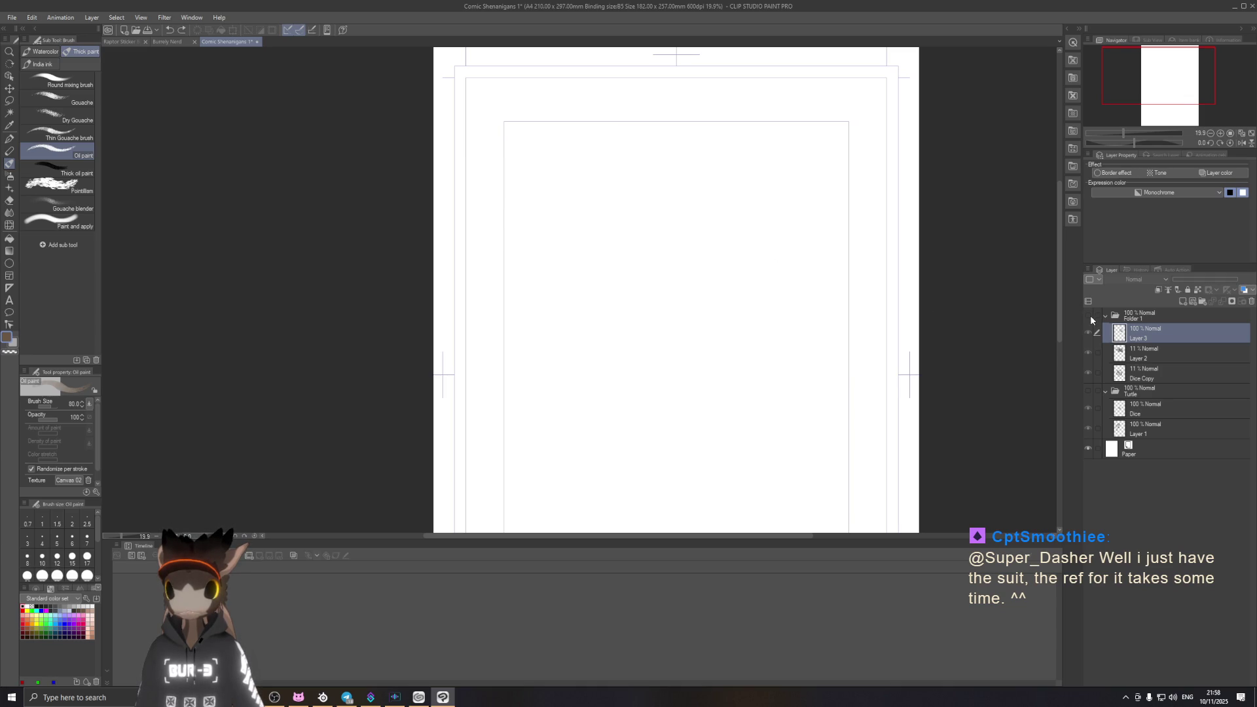
pyautogui.click(1088, 390)
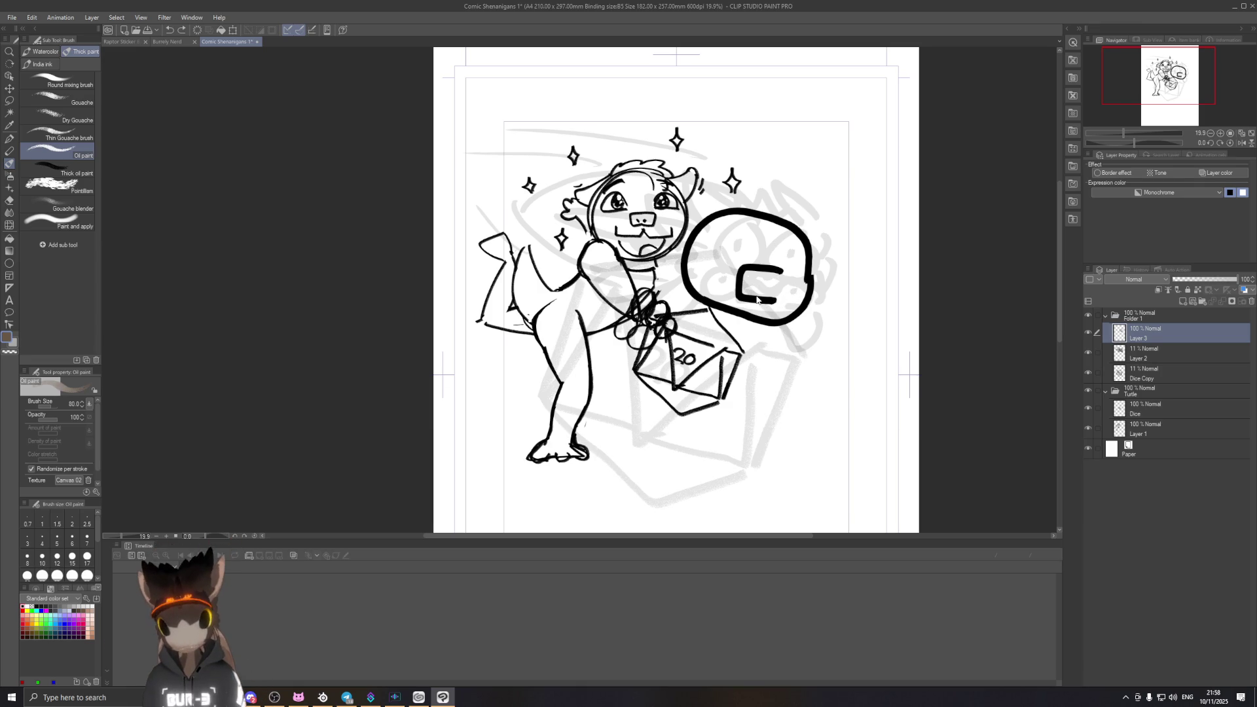
pyautogui.scroll(1, 758, 300)
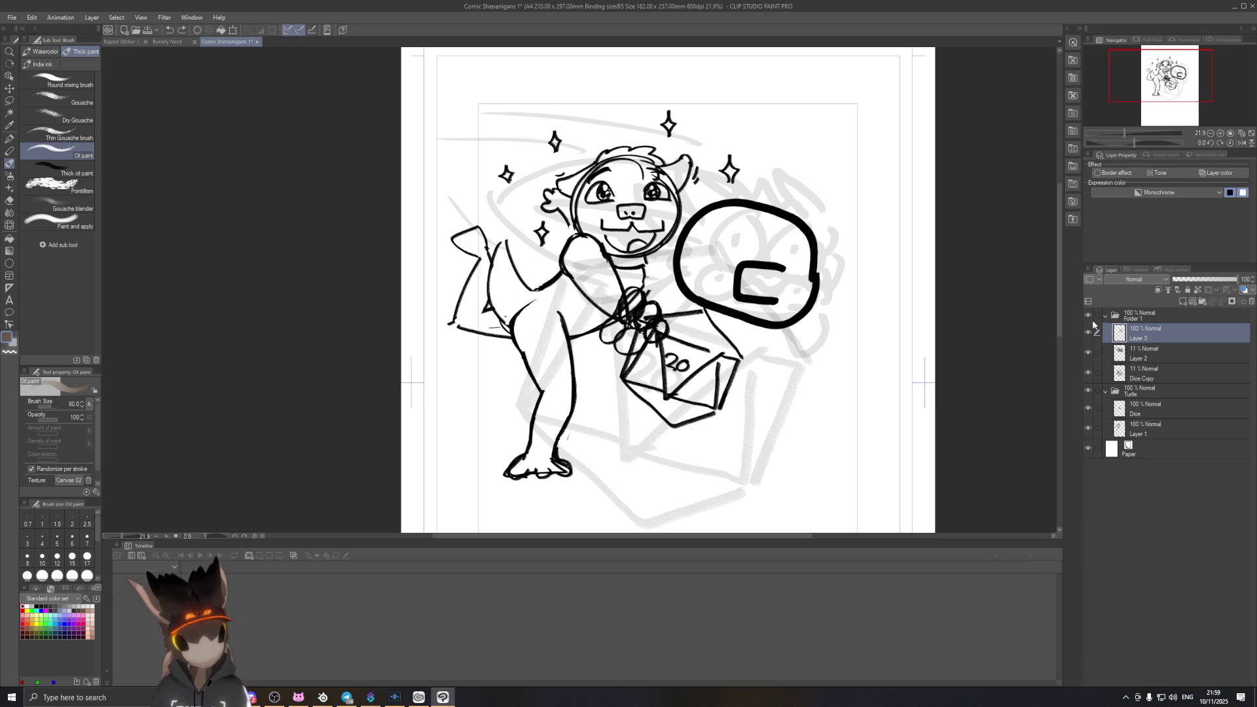
pyautogui.click(1088, 315)
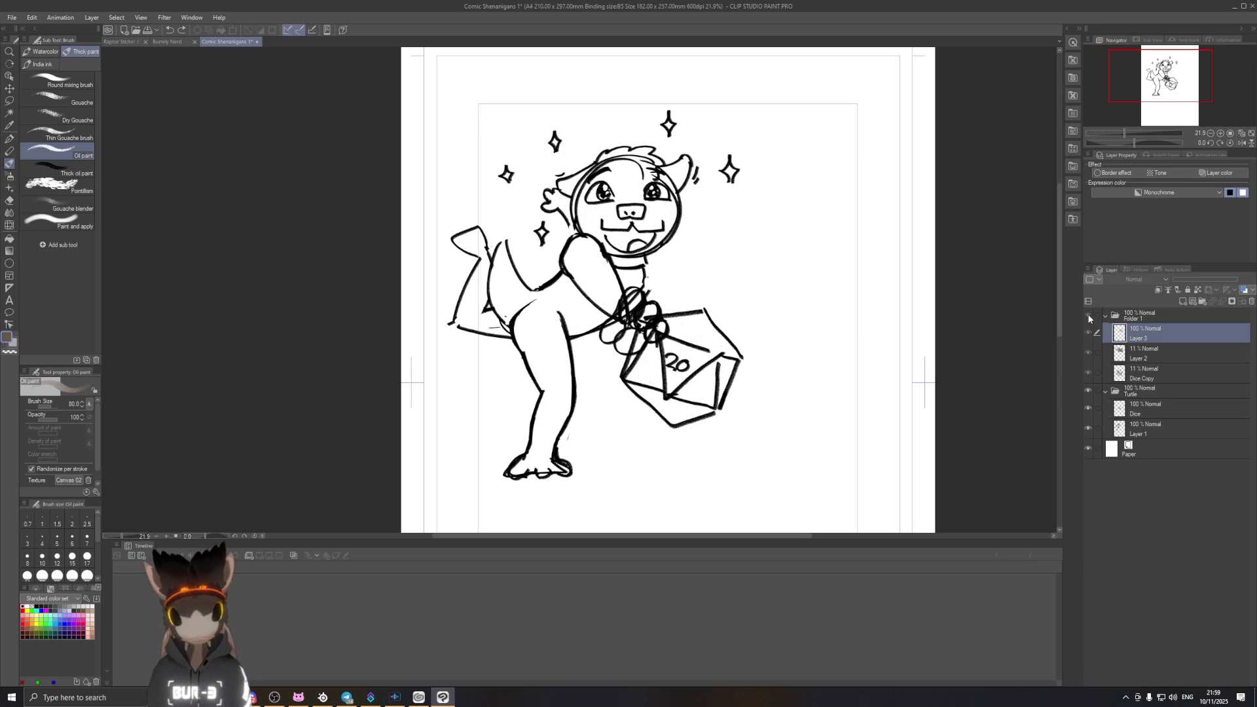
pyautogui.click(1088, 392)
# Step: Retry diagonal and arched eye strokes inside the face until a curved eye outline sits above the mouth
pyautogui.moveTo(722, 255)
pyautogui.mouseDown()
pyautogui.moveTo(727, 212)
pyautogui.moveTo(739, 253)
pyautogui.moveTo(718, 242)
pyautogui.moveTo(752, 216)
pyautogui.mouseUp()
pyautogui.hotkey('ctrl', 'z')
pyautogui.hotkey('ctrl', 'z')
pyautogui.hotkey('ctrl', 'z')
pyautogui.moveTo(716, 263); pyautogui.dragTo(727, 208)
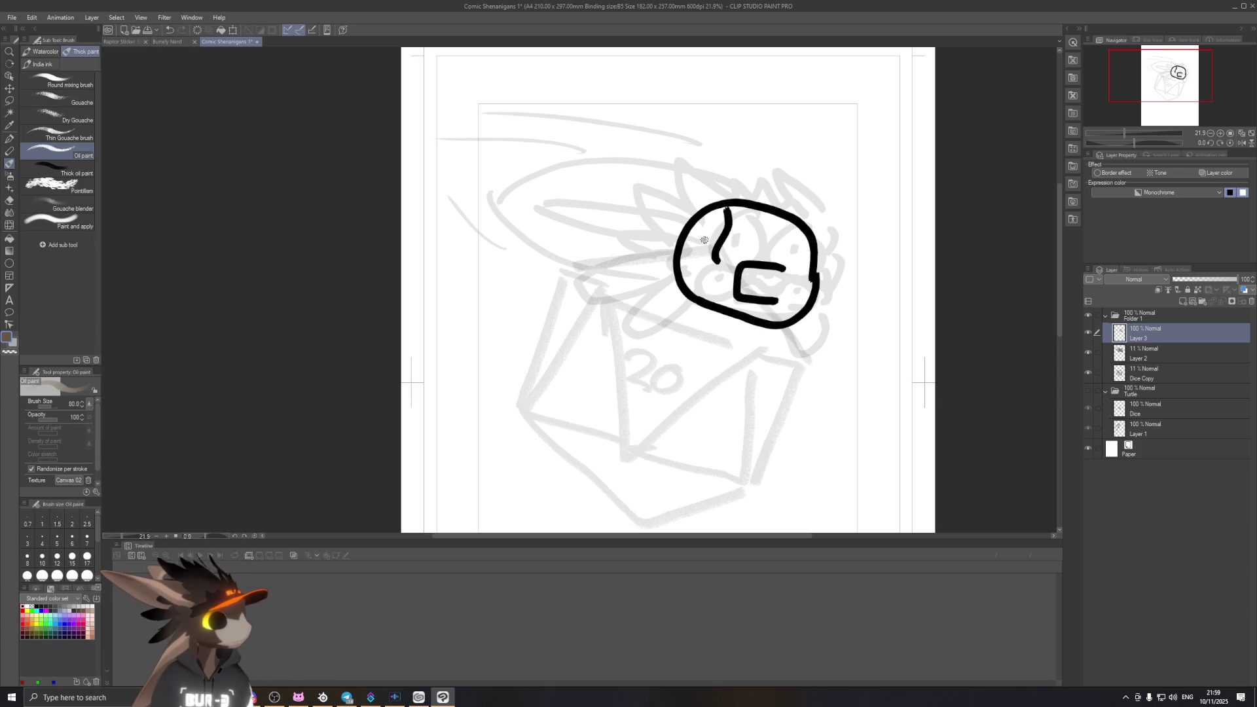
pyautogui.hotkey('ctrl', 'z')
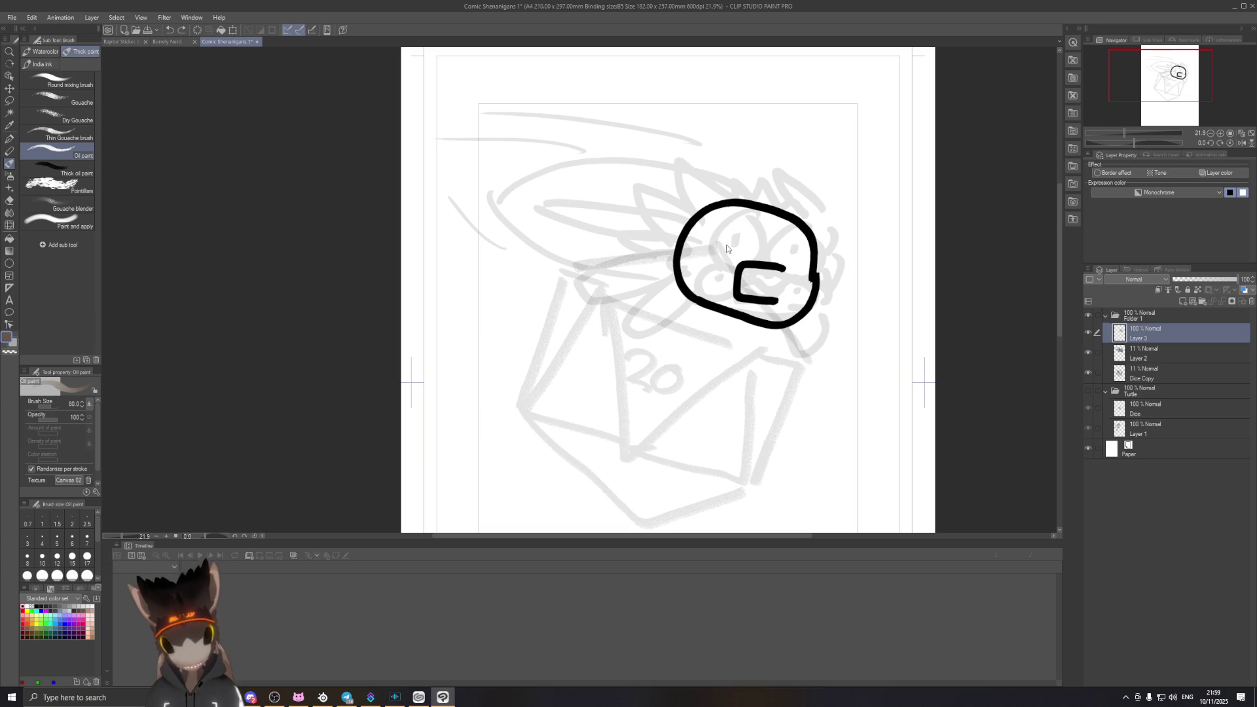
pyautogui.moveTo(720, 260)
pyautogui.mouseDown()
pyautogui.moveTo(762, 236)
pyautogui.moveTo(756, 254)
pyautogui.moveTo(730, 204)
pyautogui.mouseUp()
pyautogui.hotkey('ctrl', 'z')
pyautogui.hotkey('ctrl', 'z')
pyautogui.hotkey('ctrl', 'z')
pyautogui.moveTo(729, 263)
pyautogui.mouseDown()
pyautogui.moveTo(740, 201)
pyautogui.moveTo(747, 266)
pyautogui.moveTo(725, 201)
pyautogui.moveTo(762, 258)
pyautogui.moveTo(749, 258)
pyautogui.moveTo(809, 262)
pyautogui.moveTo(792, 207)
pyautogui.moveTo(807, 261)
pyautogui.moveTo(792, 247)
pyautogui.mouseUp()
pyautogui.hotkey('ctrl', 'z')
pyautogui.hotkey('ctrl', 'z')
pyautogui.hotkey('ctrl', 'z')
pyautogui.hotkey('ctrl', 'z')
pyautogui.hotkey('ctrl', 'z')
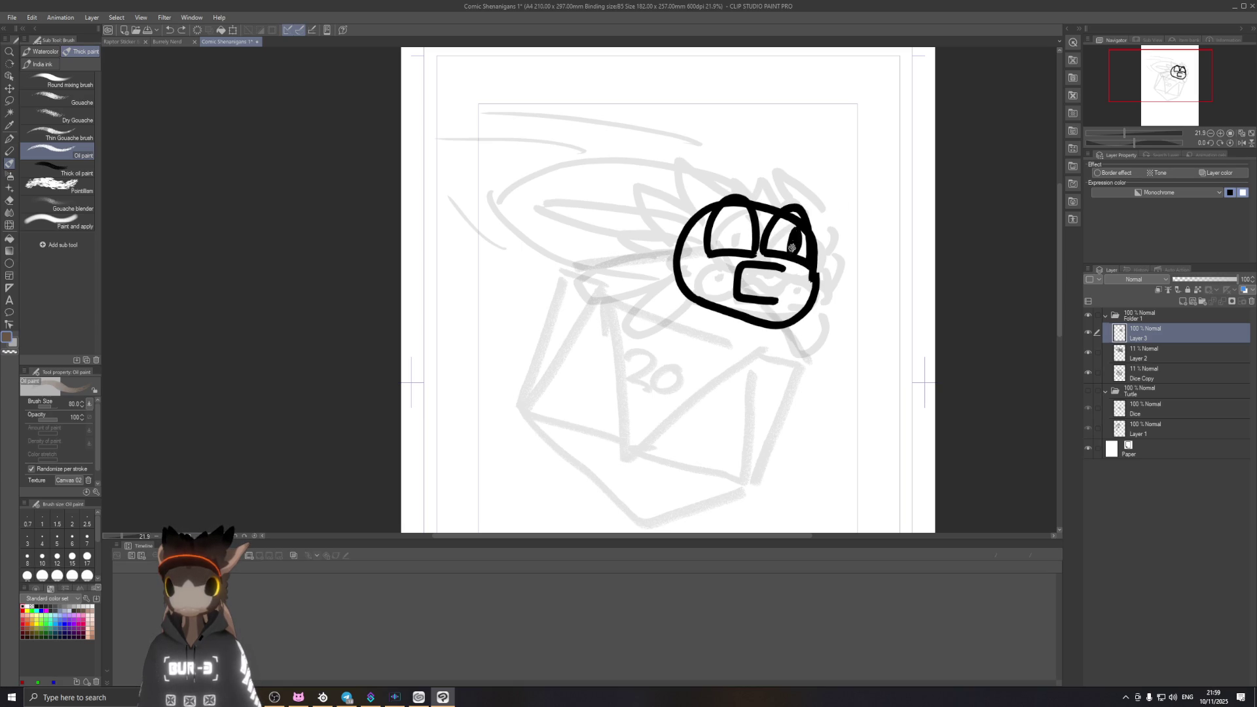
# Step: Add pupils to the eyes and draw a zigzag of teeth inside the mouth, undoing bad attempts
pyautogui.moveTo(740, 230)
pyautogui.mouseDown()
pyautogui.moveTo(737, 248)
pyautogui.moveTo(741, 221)
pyautogui.moveTo(700, 269)
pyautogui.moveTo(699, 287)
pyautogui.moveTo(732, 283)
pyautogui.moveTo(729, 263)
pyautogui.moveTo(722, 277)
pyautogui.moveTo(808, 282)
pyautogui.mouseUp()
pyautogui.hotkey('ctrl', 'z')
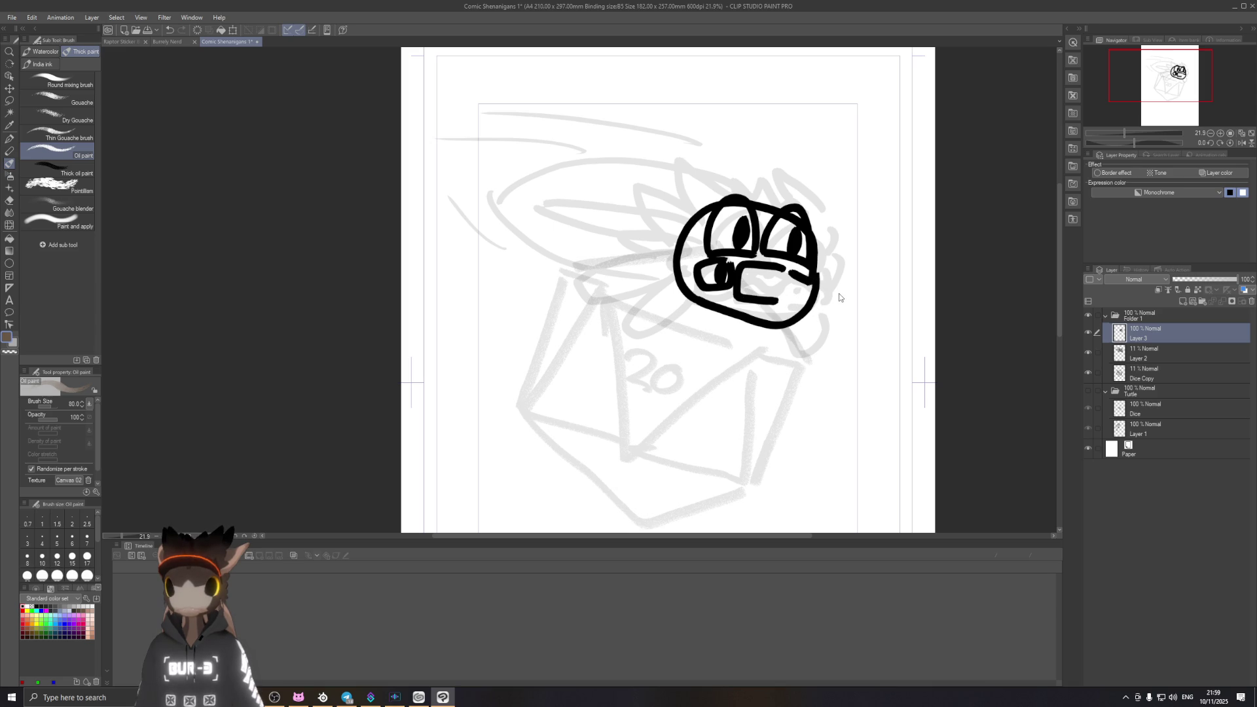
pyautogui.hotkey('ctrl', 'z')
pyautogui.hotkey('ctrl', 'z')
pyautogui.hotkey('ctrl', 'z')
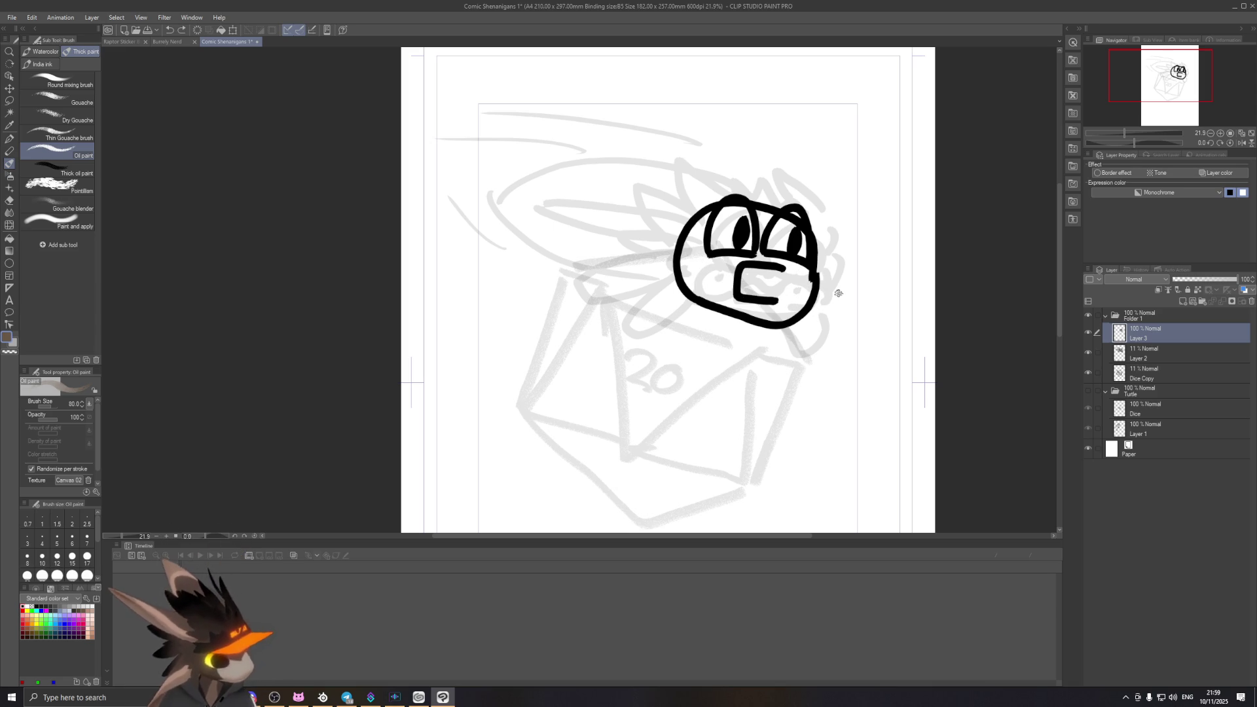
pyautogui.moveTo(704, 265)
pyautogui.mouseDown()
pyautogui.moveTo(738, 263)
pyautogui.moveTo(728, 268)
pyautogui.mouseUp()
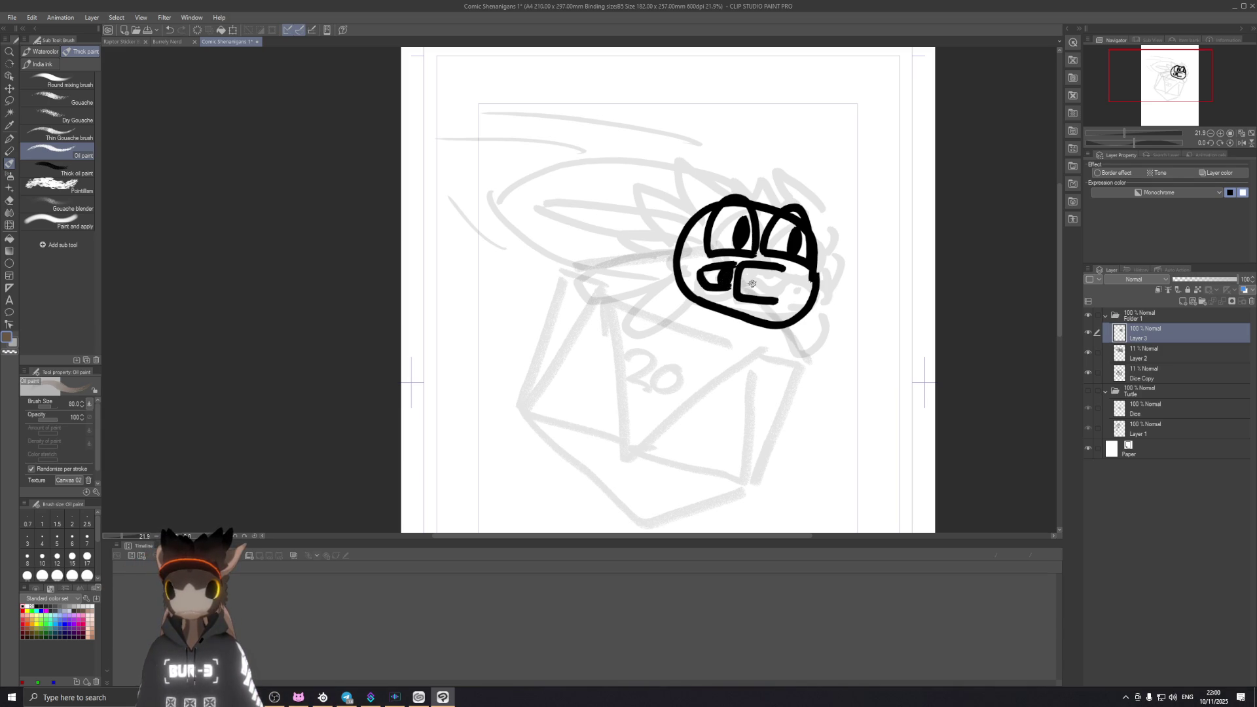
pyautogui.moveTo(790, 276)
pyautogui.mouseDown()
pyautogui.moveTo(808, 284)
pyautogui.moveTo(758, 274)
pyautogui.moveTo(770, 282)
pyautogui.mouseUp()
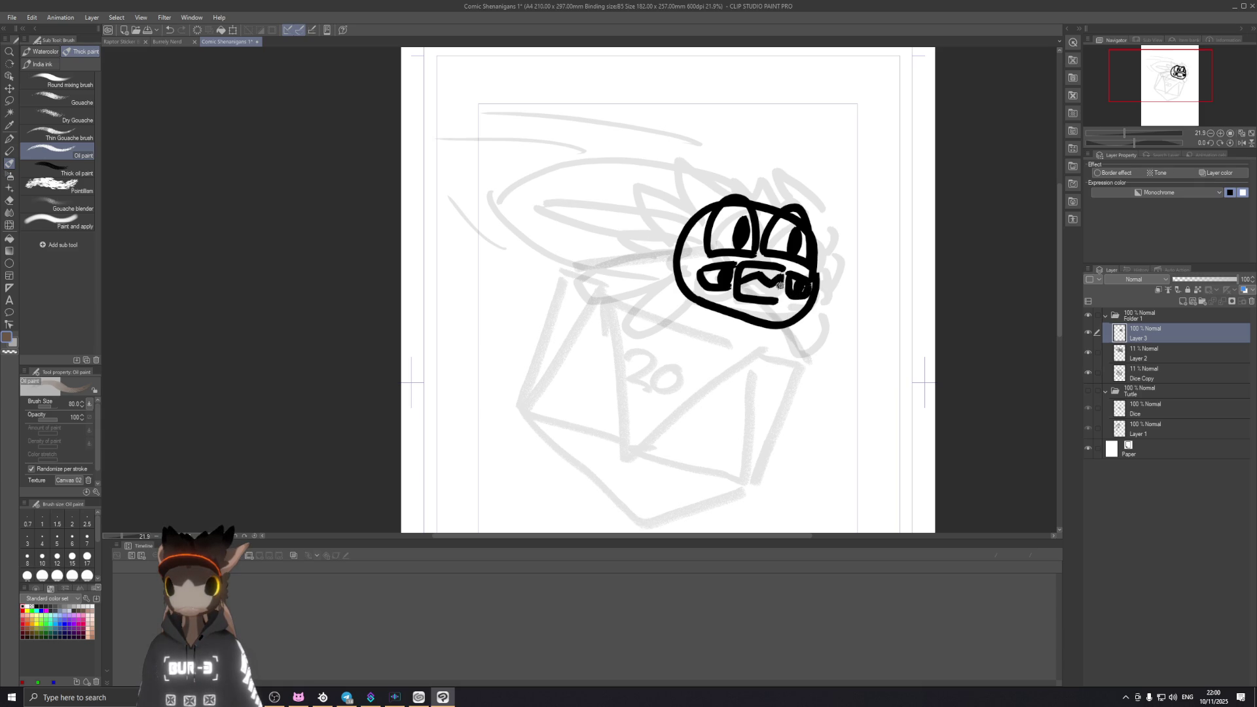
pyautogui.hotkey('ctrl', 'z')
pyautogui.moveTo(737, 281)
pyautogui.mouseDown()
pyautogui.moveTo(773, 279)
pyautogui.moveTo(768, 297)
pyautogui.moveTo(737, 294)
pyautogui.mouseUp()
pyautogui.hotkey('ctrl', 'z')
pyautogui.hotkey('ctrl', 'z')
pyautogui.moveTo(741, 281)
pyautogui.mouseDown()
pyautogui.moveTo(761, 269)
pyautogui.moveTo(771, 287)
pyautogui.moveTo(782, 274)
pyautogui.moveTo(758, 292)
pyautogui.moveTo(777, 281)
pyautogui.mouseUp()
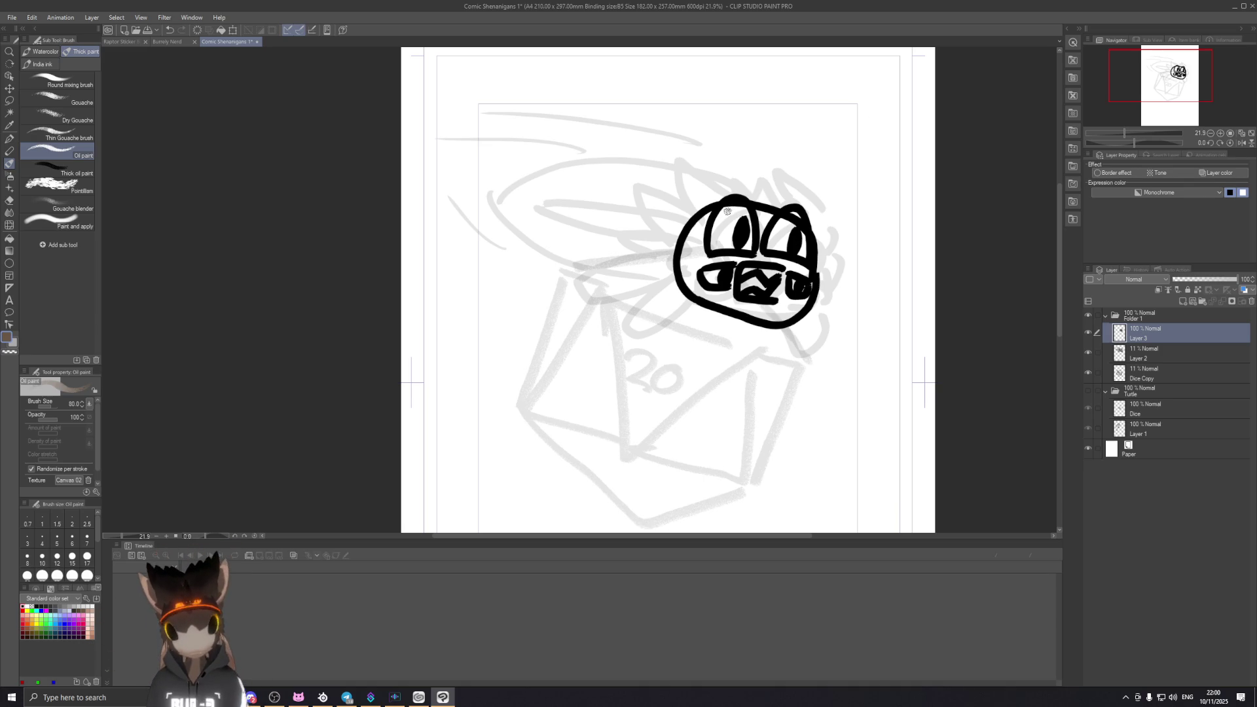
# Step: Erase a small patch near the right eye with an enlarged eraser
pyautogui.press('e')
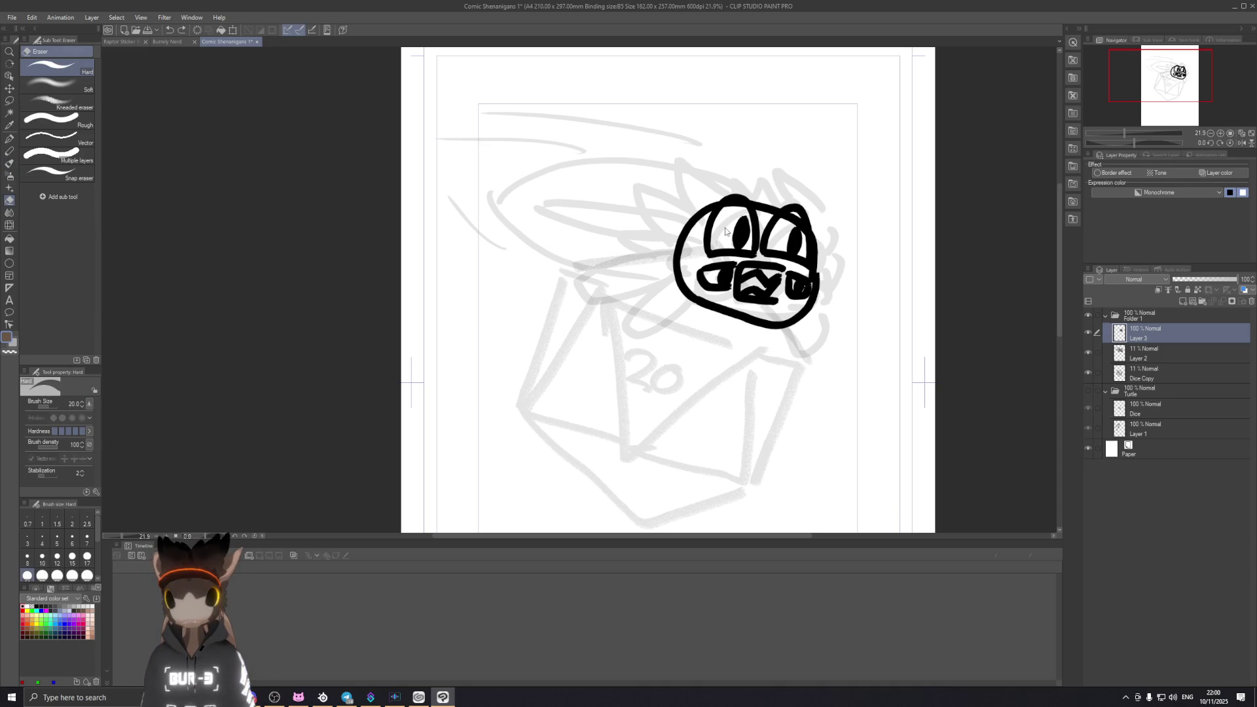
pyautogui.press(']')
pyautogui.press(']')
pyautogui.press(']')
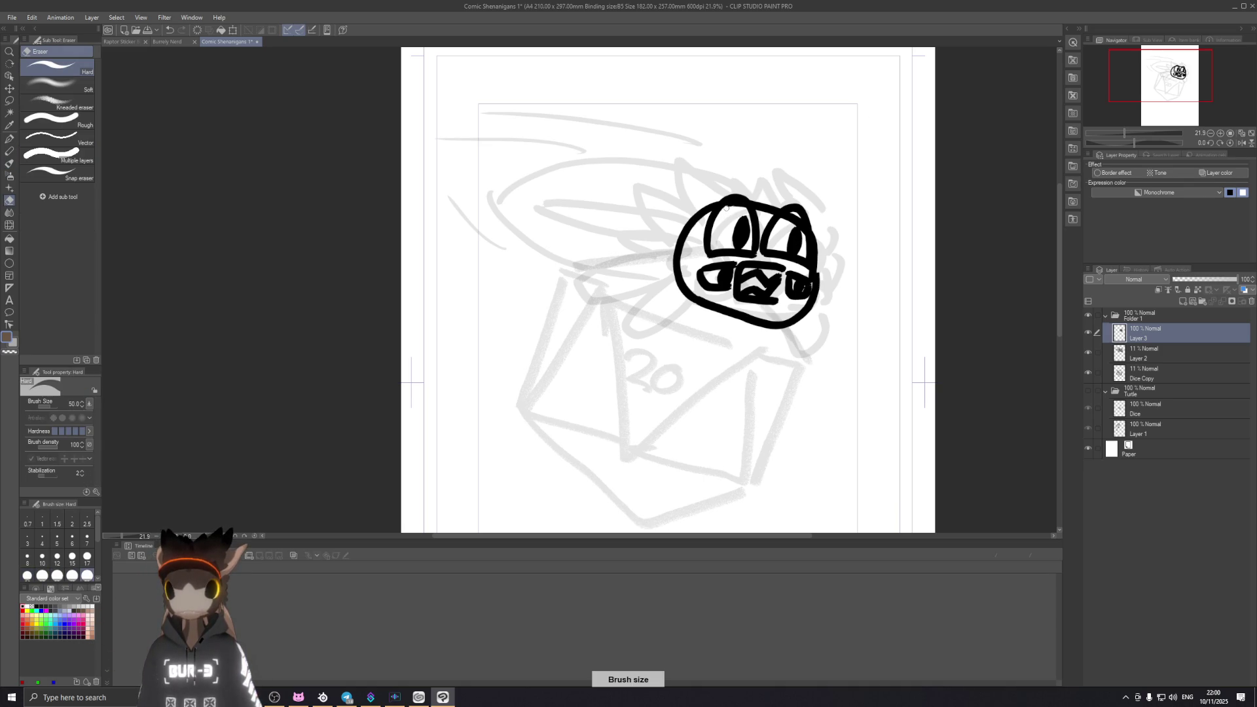
pyautogui.click(785, 223)
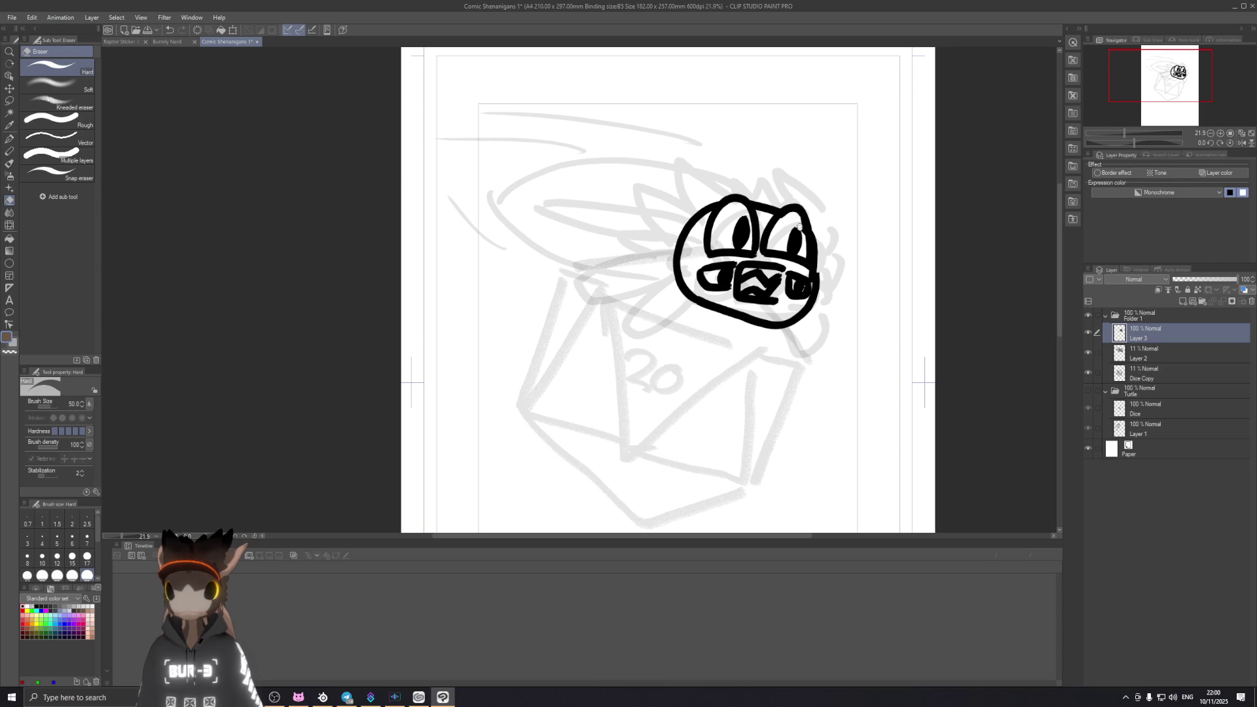
# Step: Try left-edge face strokes with the G-pen, Chalk and Oil paint, undoing each one
pyautogui.click(10, 140)
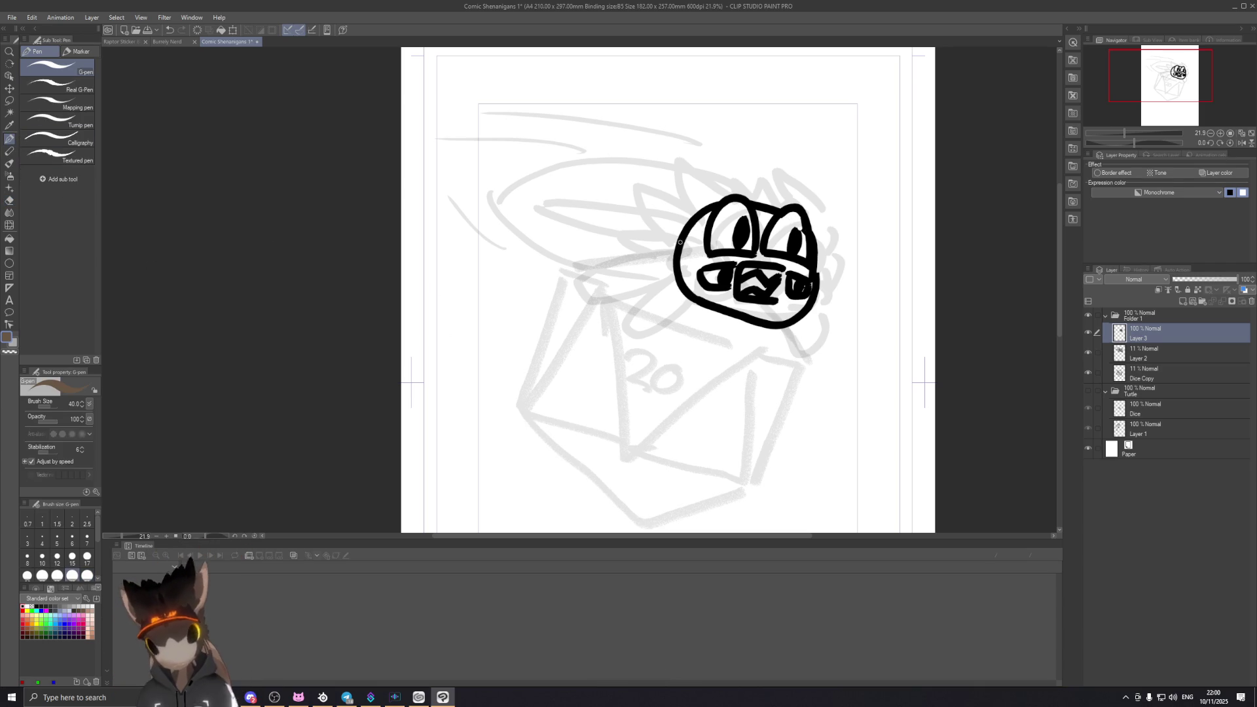
pyautogui.moveTo(671, 239); pyautogui.dragTo(672, 295)
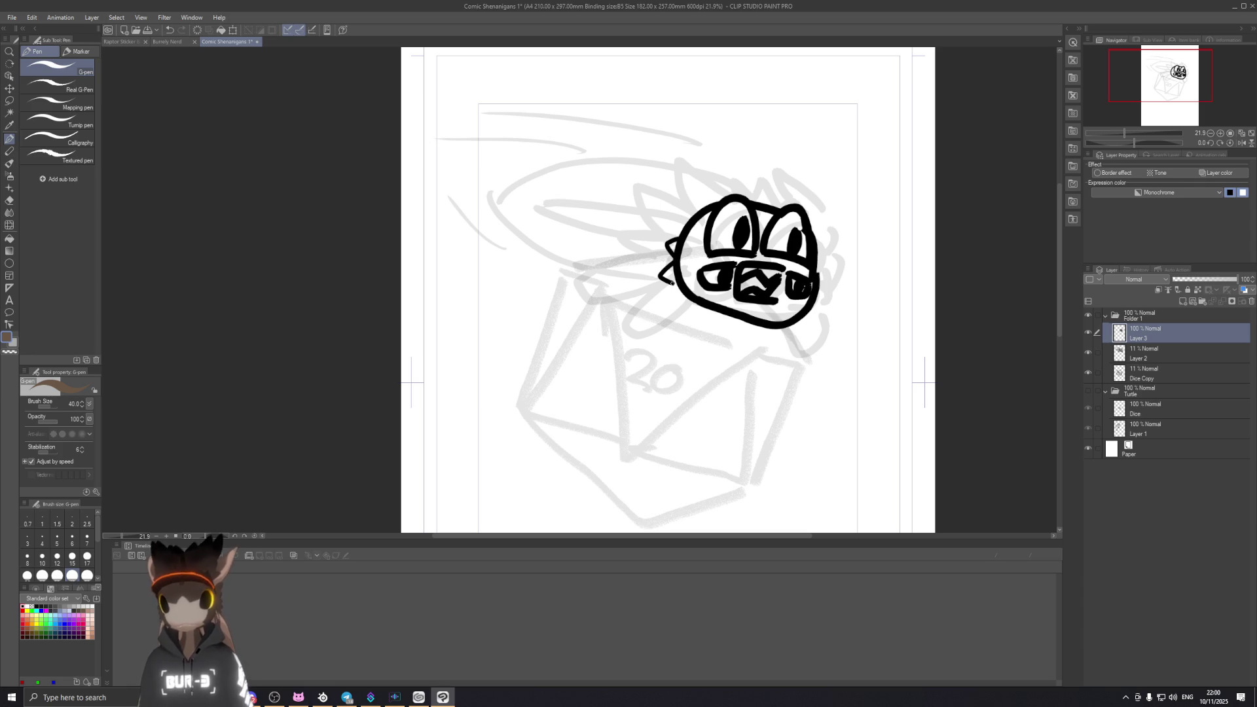
pyautogui.hotkey('ctrl', 'z')
pyautogui.click(10, 151)
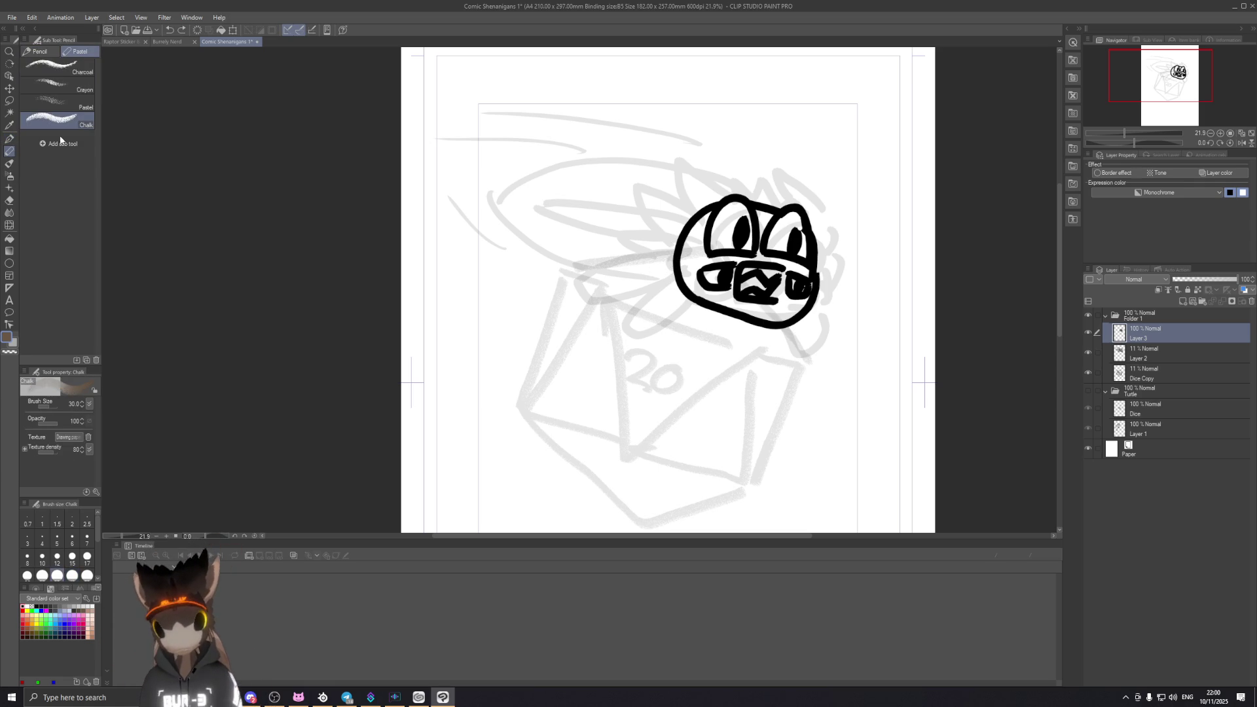
pyautogui.moveTo(706, 252); pyautogui.dragTo(659, 293)
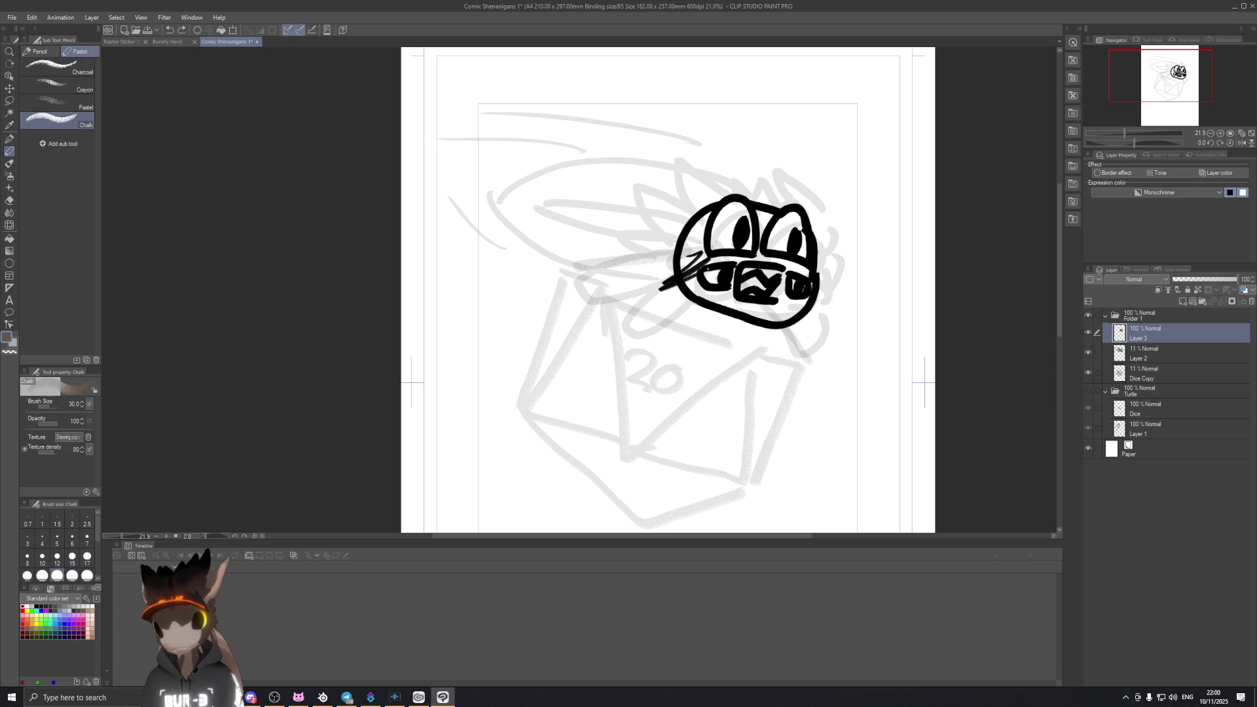
pyautogui.hotkey('ctrl', 'z')
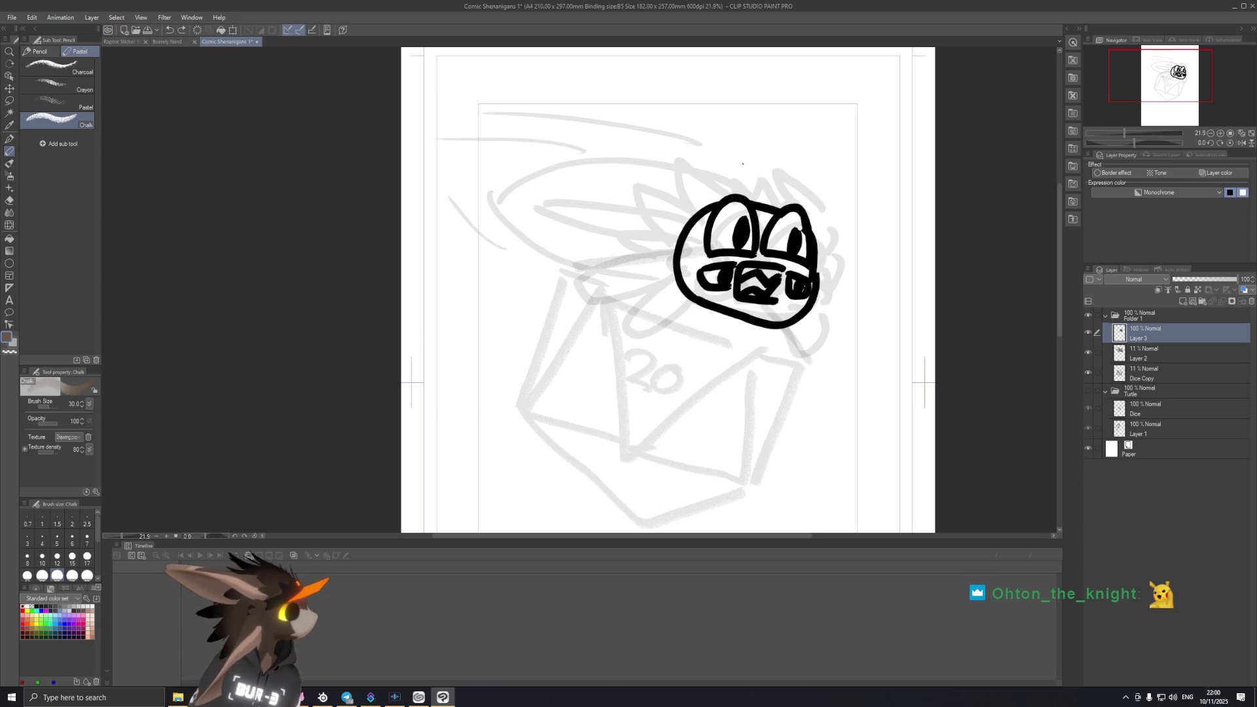
pyautogui.press('b')
pyautogui.moveTo(643, 196)
pyautogui.mouseDown()
pyautogui.moveTo(606, 240)
pyautogui.moveTo(672, 211)
pyautogui.moveTo(686, 224)
pyautogui.moveTo(701, 188)
pyautogui.mouseUp()
pyautogui.hotkey('ctrl', 'z')
pyautogui.hotkey('ctrl', 'z')
pyautogui.hotkey('ctrl', 'z')
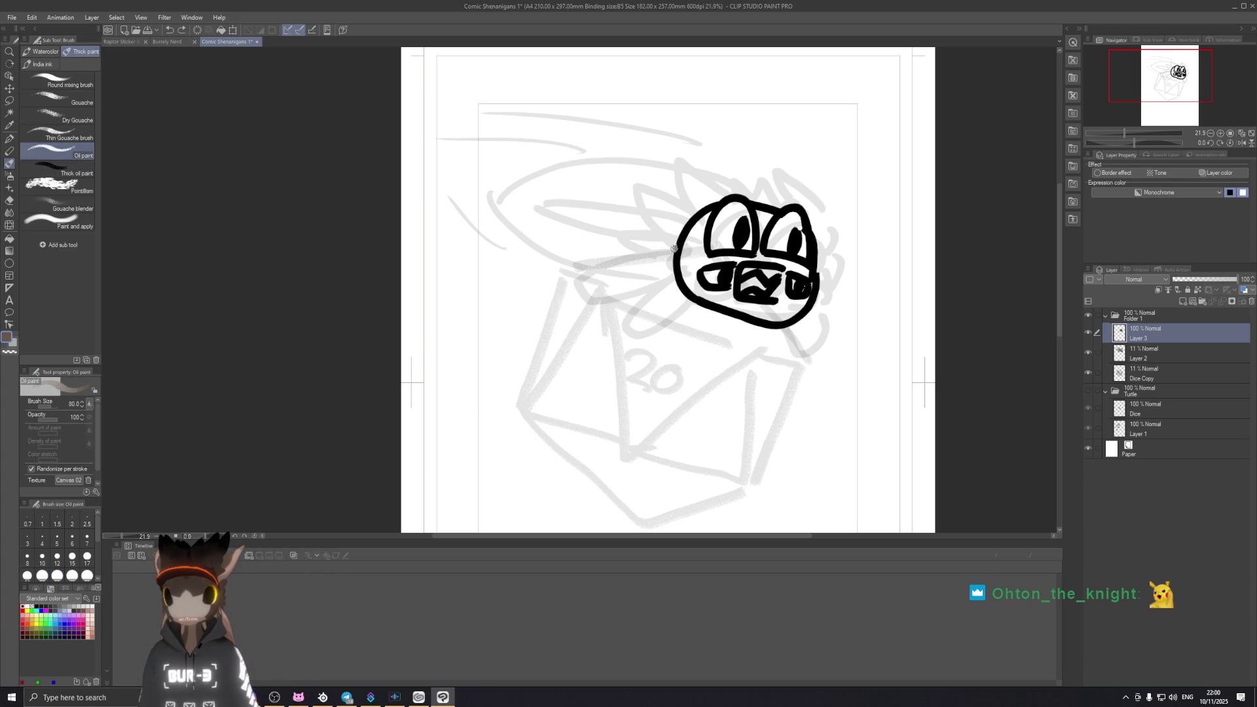
pyautogui.moveTo(680, 239)
pyautogui.mouseDown()
pyautogui.moveTo(663, 260)
pyautogui.moveTo(672, 294)
pyautogui.mouseUp()
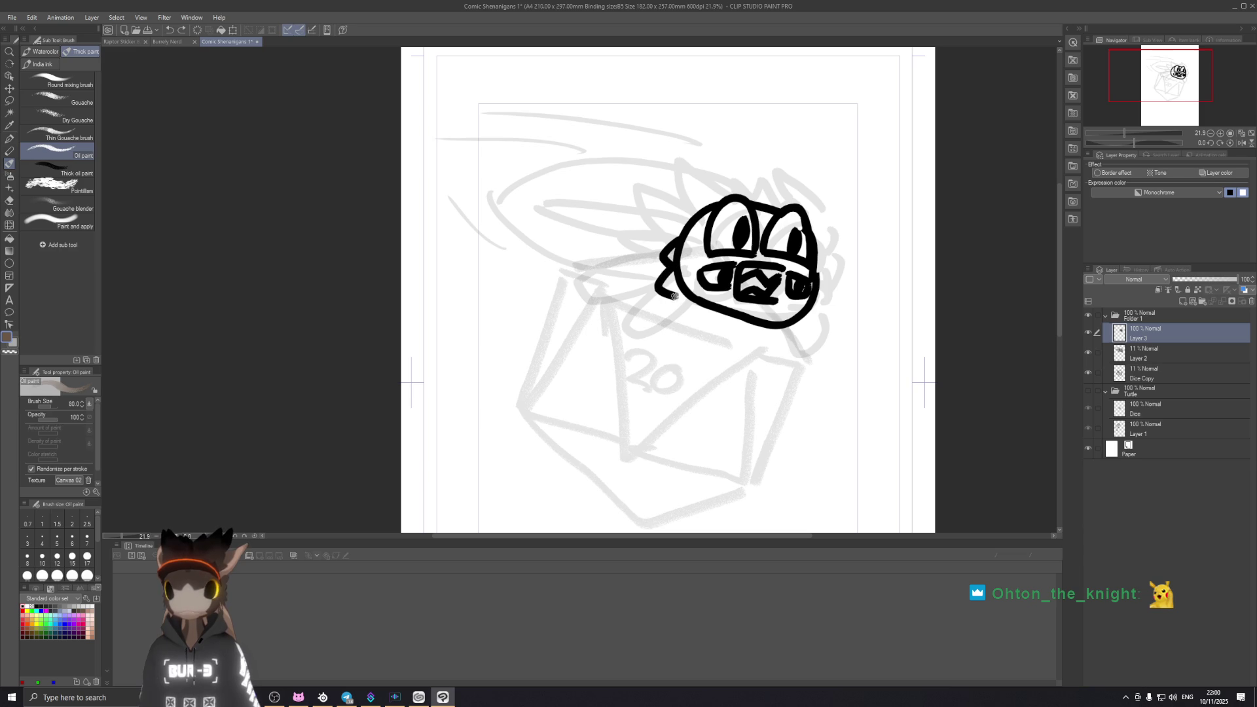
pyautogui.hotkey('ctrl', 'z')
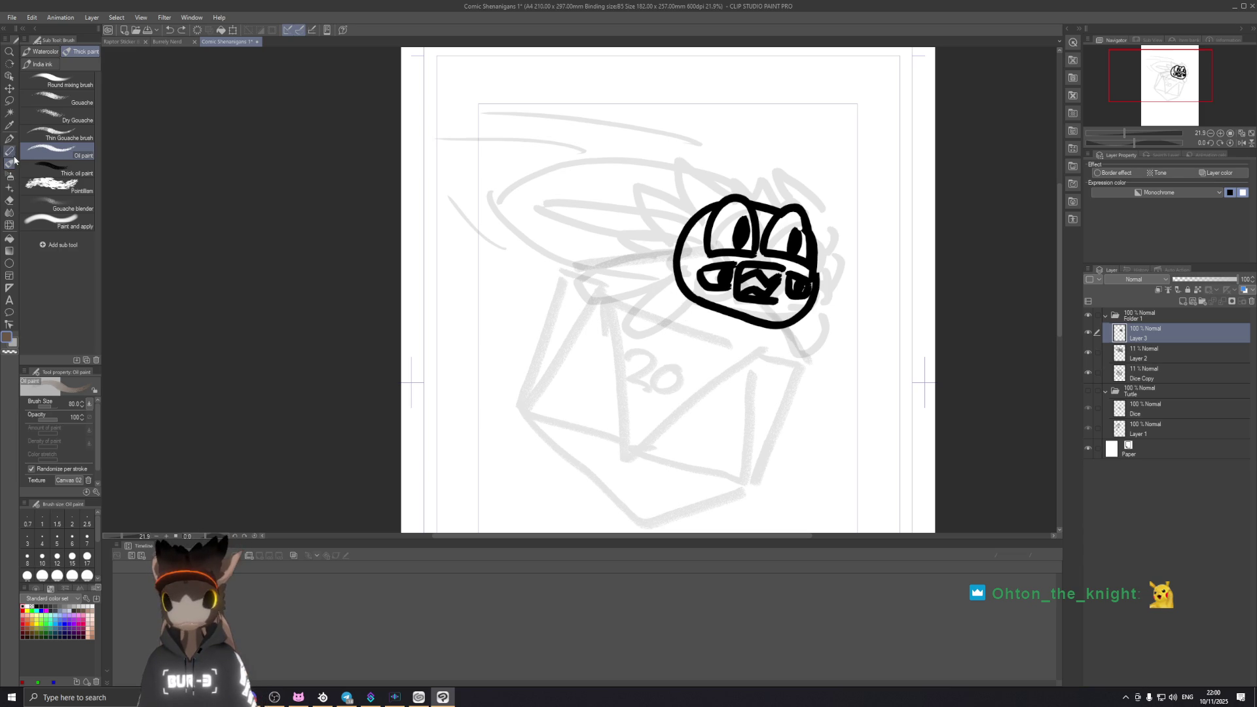
# Step: With the Chalk pencil, sketch a spike up from the head's top-left, redrawing and undoing it
pyautogui.click(10, 150)
pyautogui.moveTo(688, 225); pyautogui.dragTo(660, 241)
pyautogui.hotkey('ctrl', 'z')
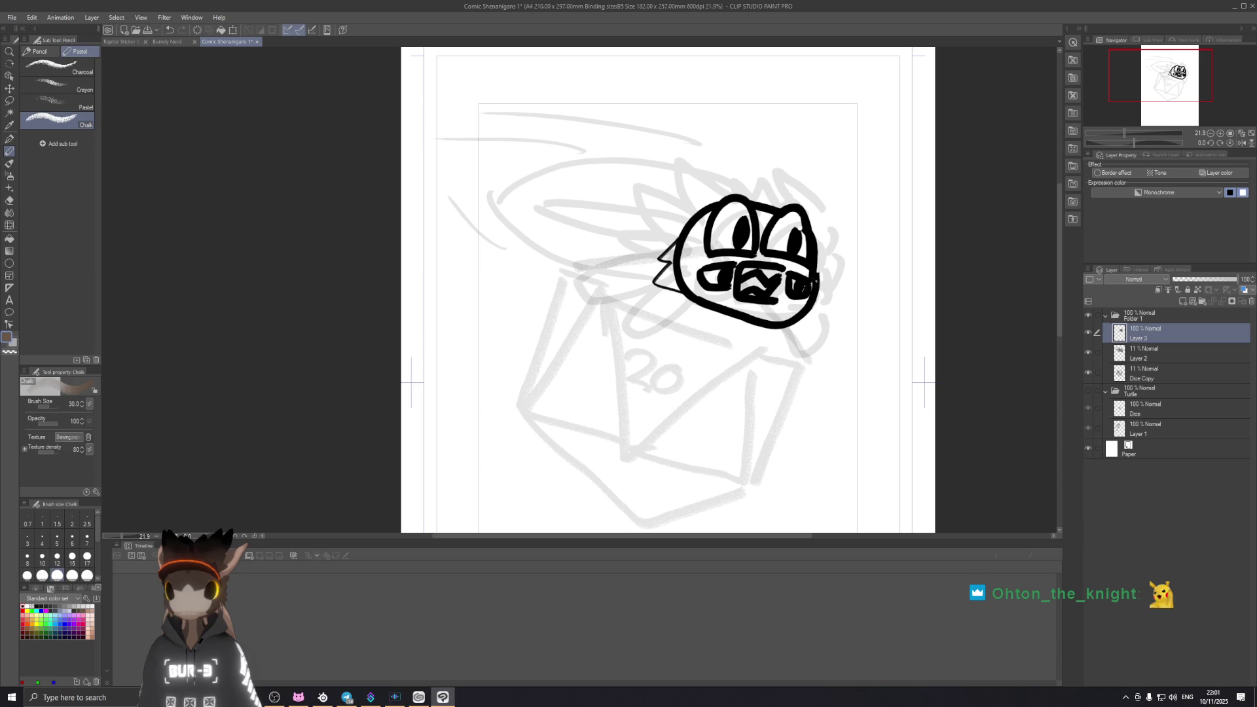
pyautogui.hotkey('ctrl', 'z')
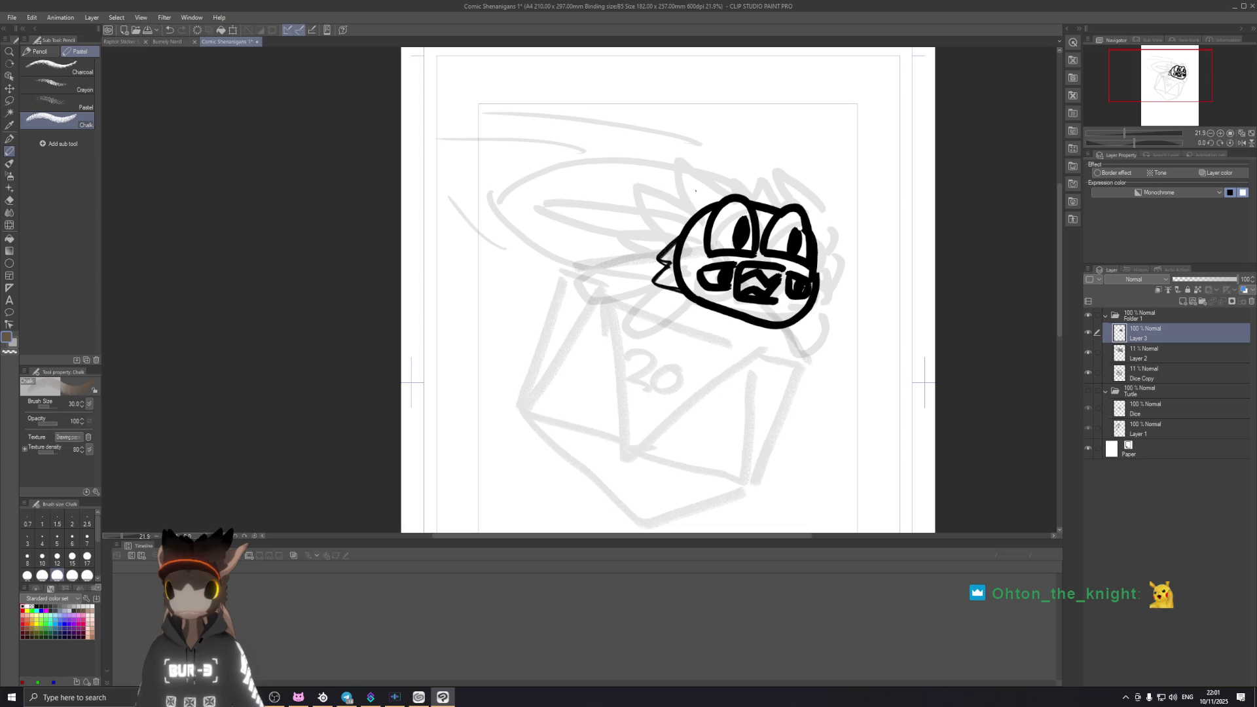
pyautogui.moveTo(695, 208); pyautogui.dragTo(670, 161)
pyautogui.hotkey('ctrl', 'z')
pyautogui.moveTo(695, 210); pyautogui.dragTo(667, 160)
pyautogui.hotkey('ctrl', 'z')
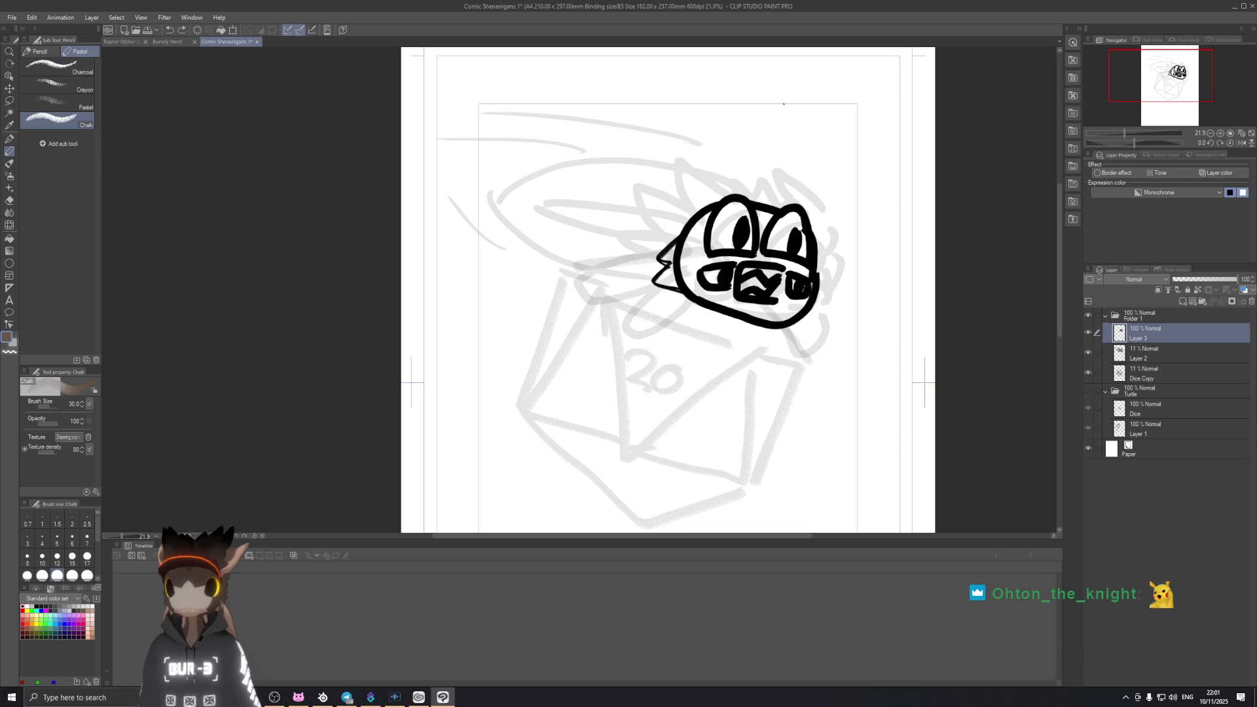
# Step: Rotate the canvas so the head points down and draw a thick vertical stroke below the ear
pyautogui.moveTo(782, 104)
pyautogui.mouseDown()
pyautogui.moveTo(583, 202)
pyautogui.moveTo(612, 268)
pyautogui.mouseUp()
pyautogui.moveTo(512, 212)
pyautogui.mouseDown()
pyautogui.moveTo(481, 257)
pyautogui.moveTo(536, 252)
pyautogui.moveTo(479, 260)
pyautogui.moveTo(540, 254)
pyautogui.moveTo(508, 293)
pyautogui.moveTo(558, 265)
pyautogui.moveTo(501, 303)
pyautogui.moveTo(560, 263)
pyautogui.moveTo(547, 326)
pyautogui.mouseUp()
pyautogui.hotkey('ctrl', 'z')
pyautogui.moveTo(578, 283); pyautogui.dragTo(546, 332)
pyautogui.hotkey('ctrl', 'z')
pyautogui.hotkey('ctrl', 'z')
pyautogui.moveTo(550, 280)
pyautogui.mouseDown()
pyautogui.moveTo(548, 325)
pyautogui.moveTo(588, 280)
pyautogui.moveTo(549, 328)
pyautogui.mouseUp()
pyautogui.moveTo(548, 330); pyautogui.dragTo(584, 295)
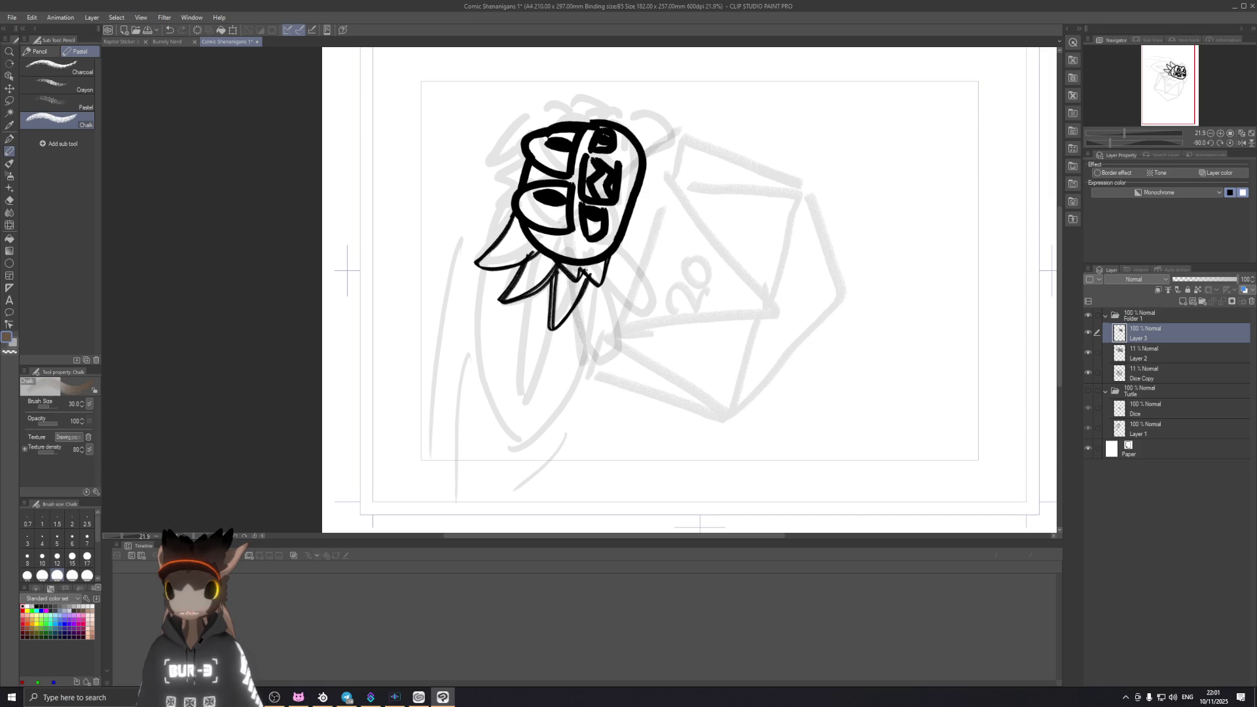
# Step: Draw an arc and hair stroke along the head's top-left plus a short mark at its left edge
pyautogui.moveTo(570, 114); pyautogui.dragTo(485, 152)
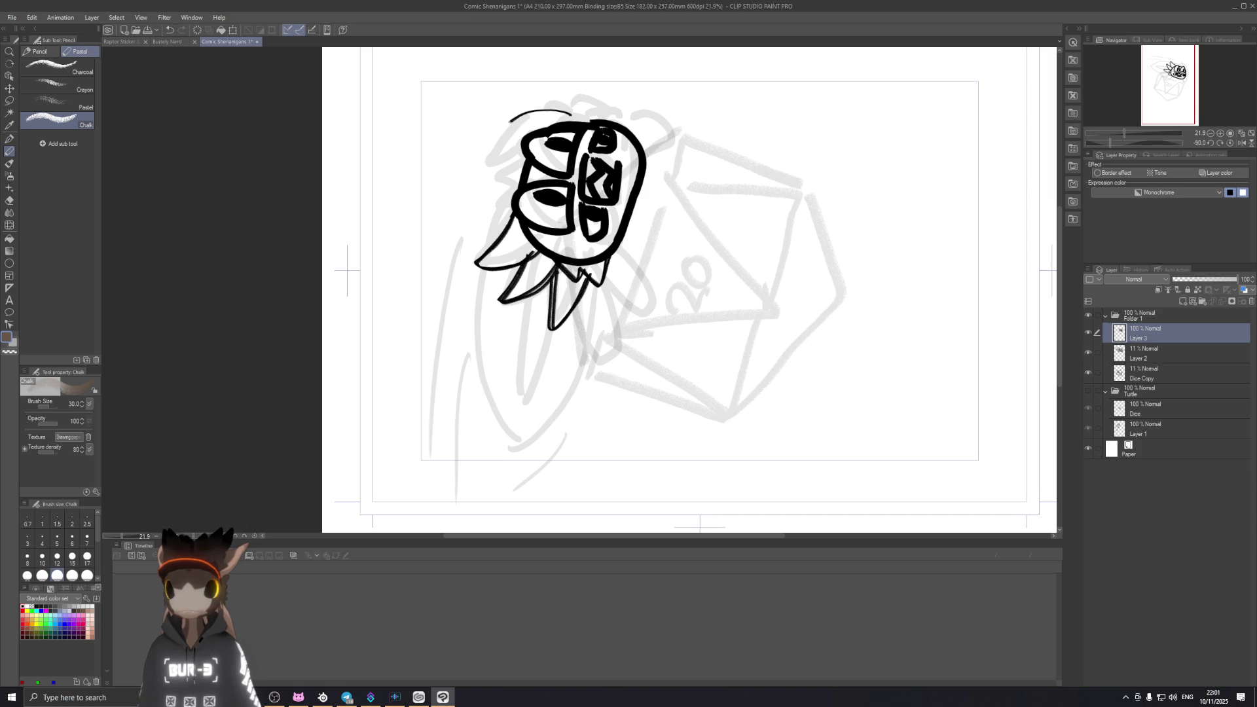
pyautogui.hotkey('ctrl', 'z')
pyautogui.moveTo(571, 118)
pyautogui.mouseDown()
pyautogui.moveTo(501, 153)
pyautogui.moveTo(489, 179)
pyautogui.moveTo(530, 124)
pyautogui.moveTo(489, 179)
pyautogui.moveTo(588, 118)
pyautogui.moveTo(488, 175)
pyautogui.mouseUp()
pyautogui.hotkey('ctrl', 'z')
pyautogui.hotkey('ctrl', 'z')
pyautogui.hotkey('ctrl', 'z')
pyautogui.hotkey('ctrl', 'z')
pyautogui.hotkey('ctrl', 'z')
pyautogui.moveTo(572, 111)
pyautogui.mouseDown()
pyautogui.moveTo(611, 119)
pyautogui.moveTo(658, 245)
pyautogui.mouseUp()
pyautogui.moveTo(411, 280); pyautogui.dragTo(406, 296)
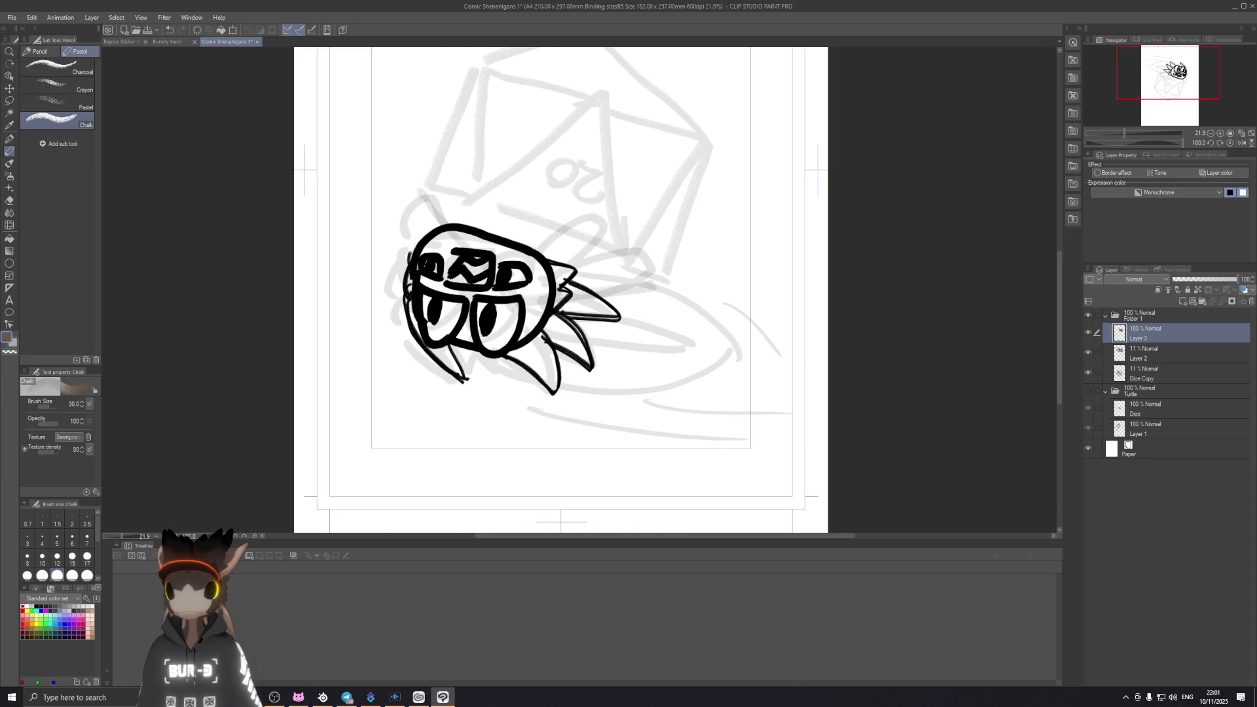
# Step: Rotate the view upright then steeply tilted and redraw the head's left outline stroke
pyautogui.press('r')
pyautogui.moveTo(490, 220); pyautogui.dragTo(877, 333)
pyautogui.moveTo(811, 164); pyautogui.dragTo(589, 99)
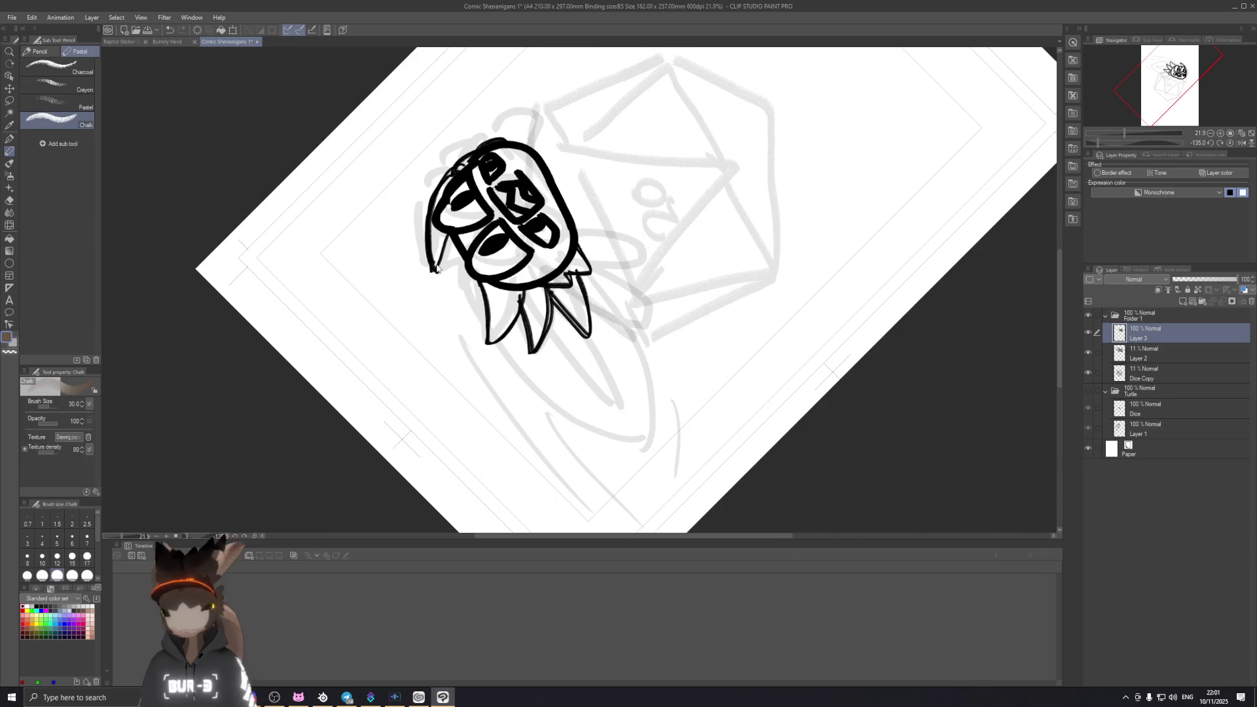
pyautogui.hotkey('ctrl', 'z')
pyautogui.moveTo(431, 197)
pyautogui.mouseDown()
pyautogui.moveTo(433, 269)
pyautogui.moveTo(456, 266)
pyautogui.mouseUp()
pyautogui.hotkey('ctrl', 'z')
pyautogui.hotkey('ctrl', 'z')
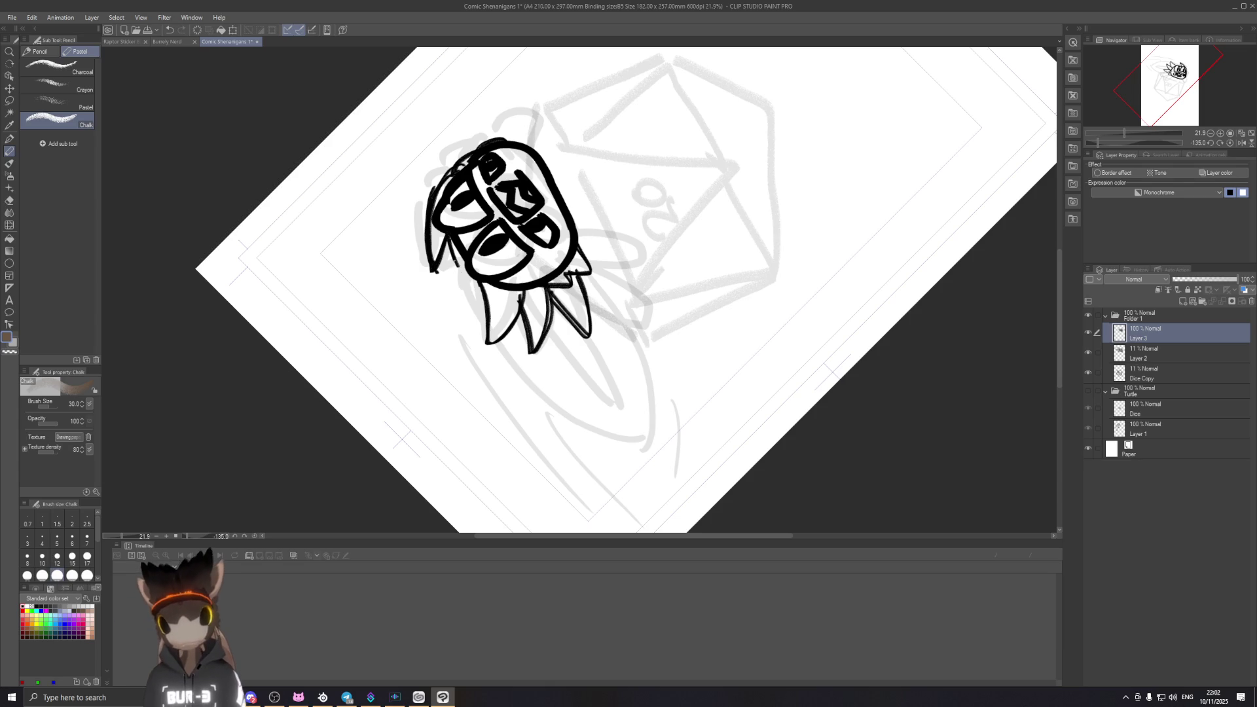
# Step: Reset the canvas rotation, pan right, turn the view about 45 degrees and undo the curved hair stroke
pyautogui.hotkey('shift', 'space')
pyautogui.click(640, 418)
pyautogui.doubleClick(640, 419)
pyautogui.moveTo(639, 418); pyautogui.dragTo(928, 294)
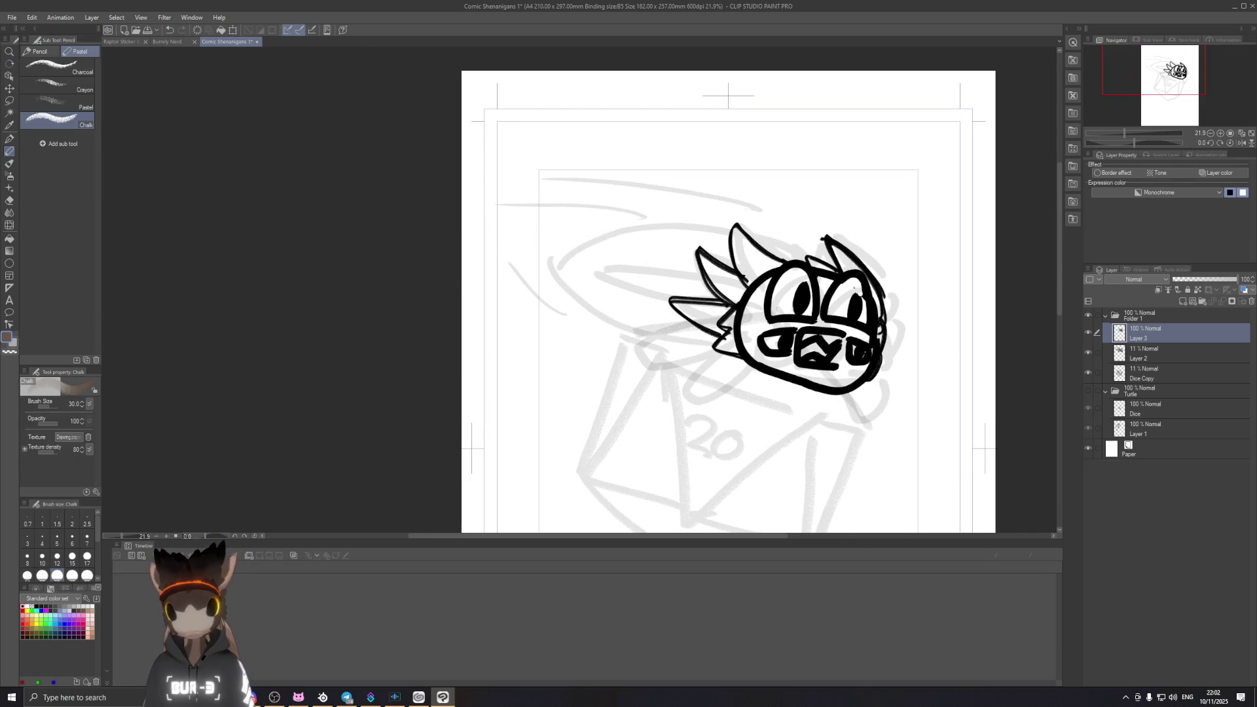
pyautogui.hotkey('shift', 'space')
pyautogui.moveTo(968, 311); pyautogui.dragTo(884, 471)
pyautogui.moveTo(885, 423); pyautogui.dragTo(876, 473)
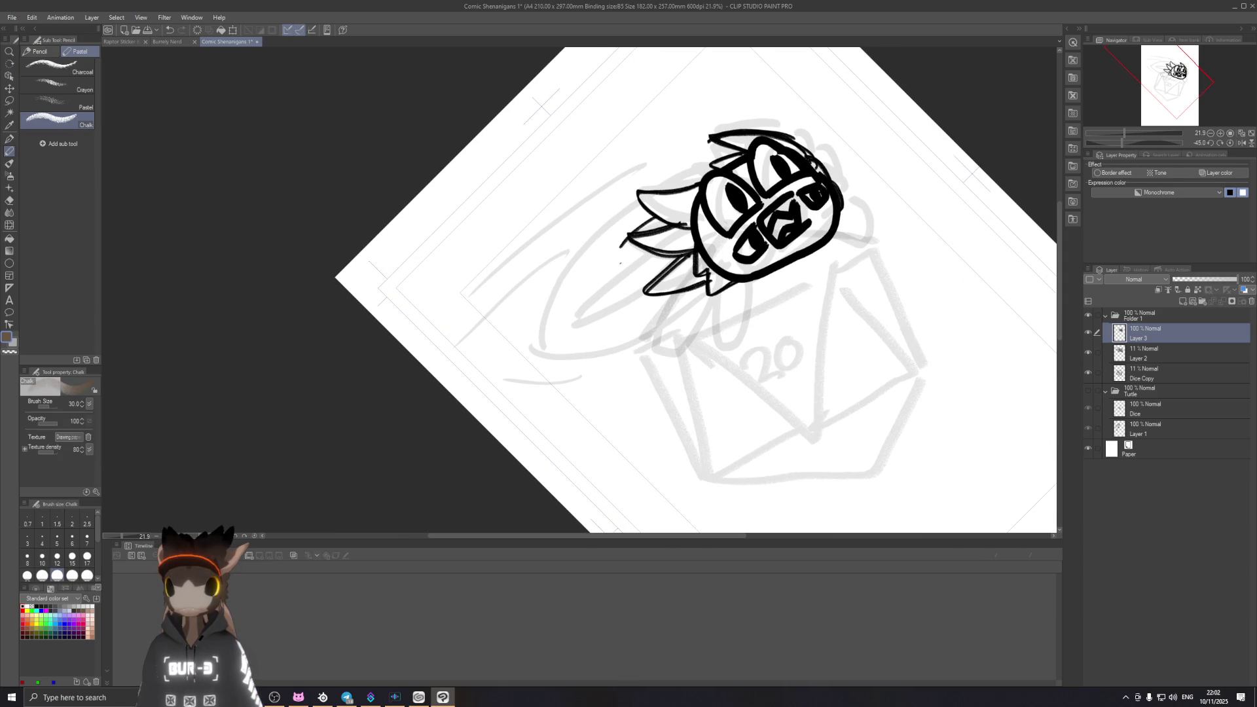
pyautogui.hotkey('ctrl', 'z')
# Step: Draw the long back curve sweeping down left of the head, retrying until it reads cleanly
pyautogui.moveTo(626, 242); pyautogui.dragTo(610, 299)
pyautogui.moveTo(625, 253); pyautogui.dragTo(622, 327)
pyautogui.hotkey('ctrl', 'z')
pyautogui.moveTo(629, 248); pyautogui.dragTo(625, 326)
pyautogui.moveTo(628, 241); pyautogui.dragTo(628, 334)
pyautogui.hotkey('ctrl', 'z')
pyautogui.moveTo(628, 242)
pyautogui.mouseDown()
pyautogui.moveTo(614, 324)
pyautogui.moveTo(653, 347)
pyautogui.moveTo(659, 407)
pyautogui.mouseUp()
pyautogui.hotkey('ctrl', 'z')
pyautogui.moveTo(650, 344); pyautogui.dragTo(663, 399)
pyautogui.hotkey('ctrl', 'z')
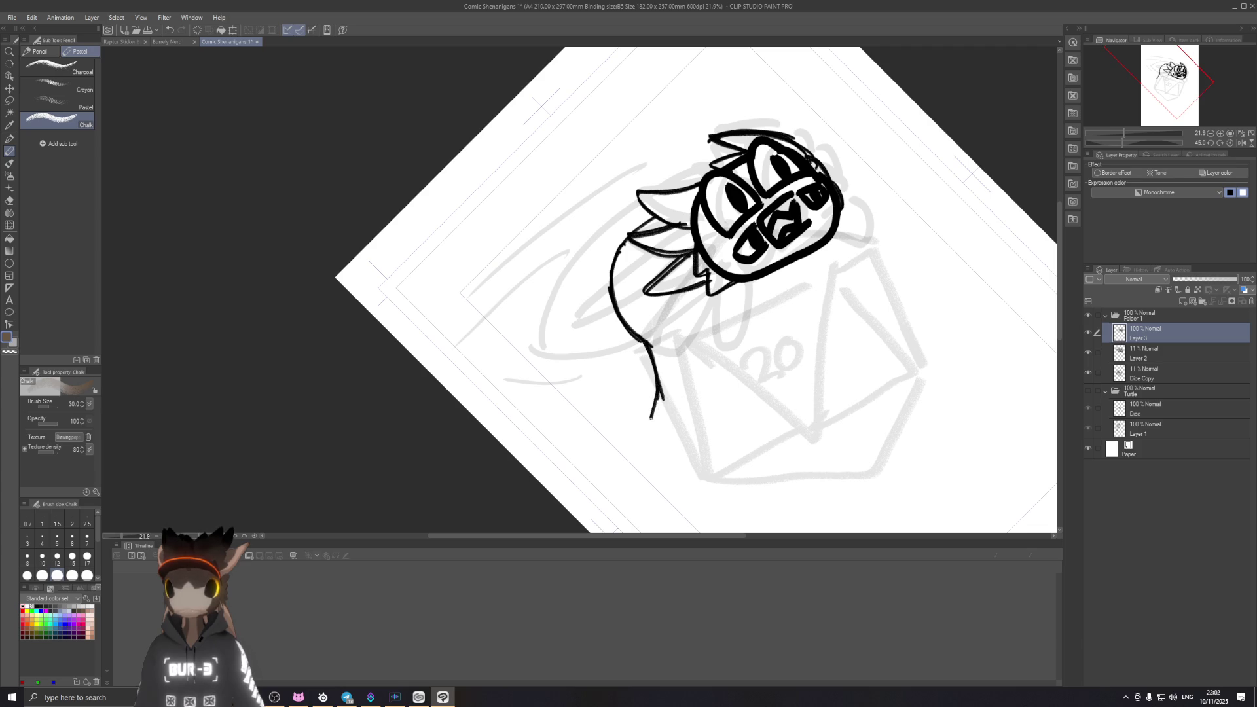
pyautogui.hotkey('ctrl', 'z')
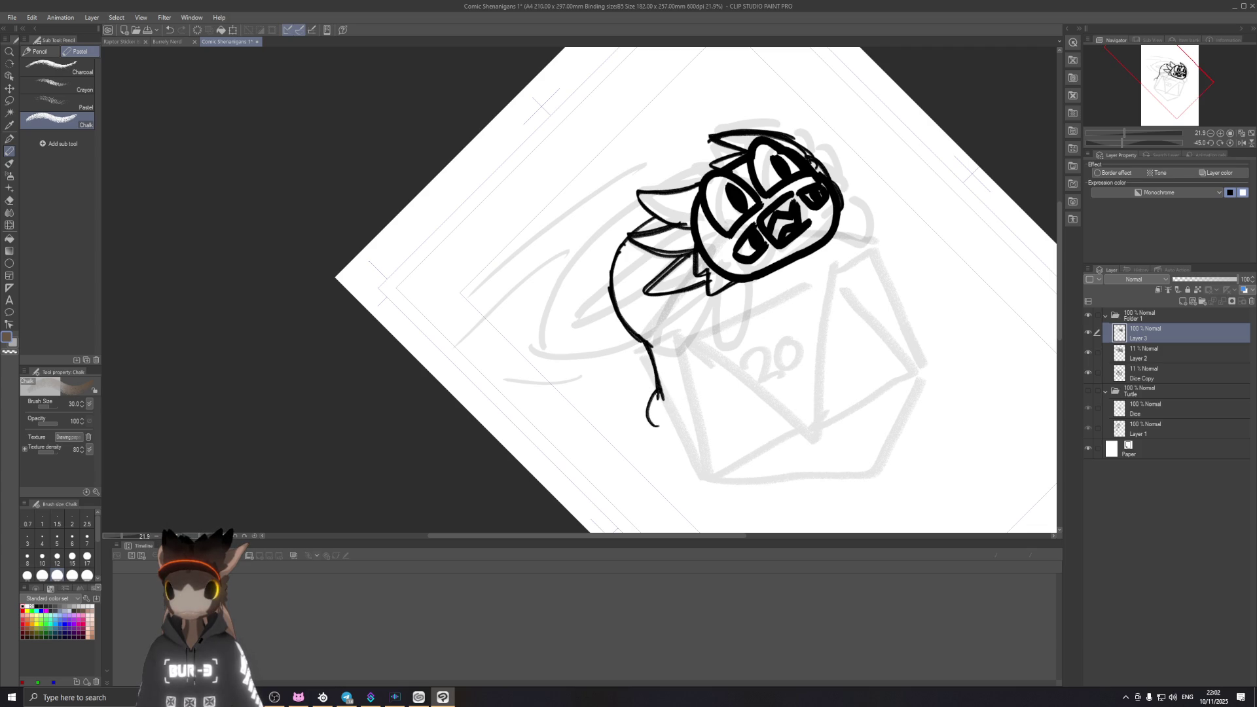
# Step: Add the darker tail line beside the back curve, discarding the trial strokes around it
pyautogui.moveTo(683, 316); pyautogui.dragTo(693, 371)
pyautogui.moveTo(673, 295); pyautogui.dragTo(718, 366)
pyautogui.hotkey('ctrl', 'z')
pyautogui.hotkey('ctrl', 'z')
pyautogui.moveTo(678, 310); pyautogui.dragTo(715, 403)
pyautogui.moveTo(676, 307); pyautogui.dragTo(717, 411)
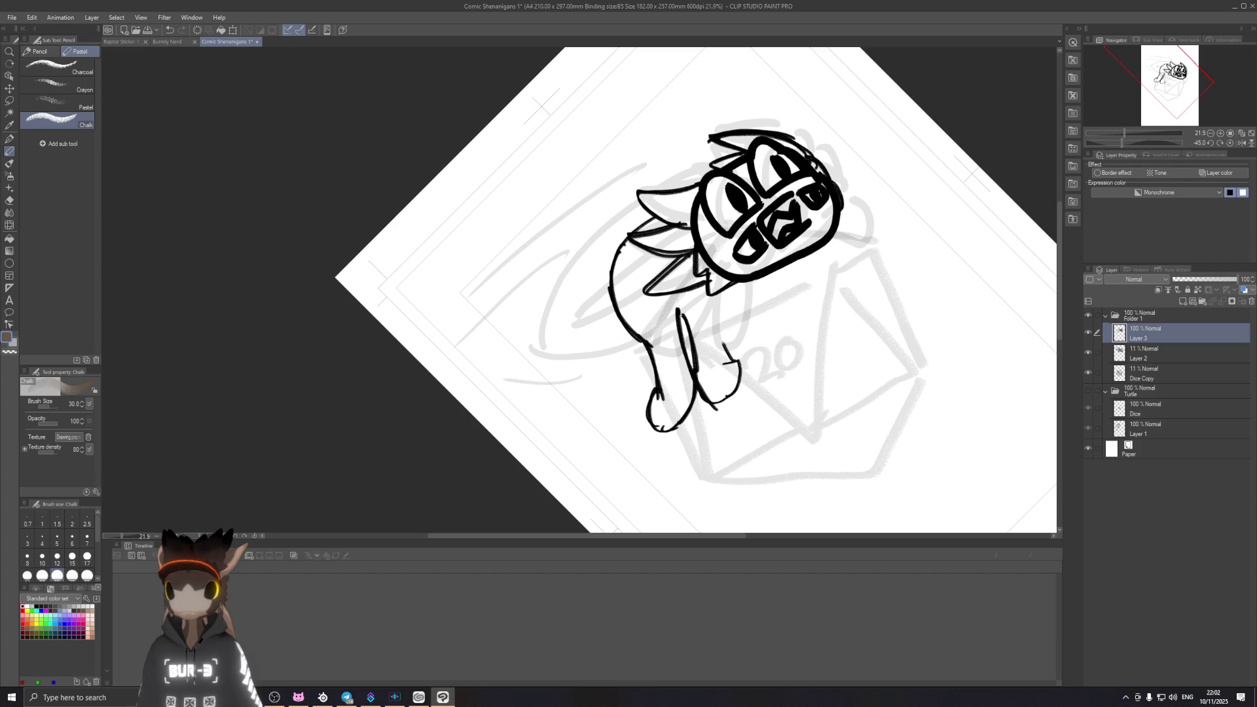
pyautogui.moveTo(717, 293); pyautogui.dragTo(745, 354)
pyautogui.hotkey('ctrl', 'z')
pyautogui.moveTo(711, 301); pyautogui.dragTo(756, 374)
pyautogui.hotkey('ctrl', 'z')
# Step: Draw and retrace a bold stroke for the front leg without the hooked end
pyautogui.moveTo(715, 309)
pyautogui.mouseDown()
pyautogui.moveTo(765, 375)
pyautogui.moveTo(764, 335)
pyautogui.mouseUp()
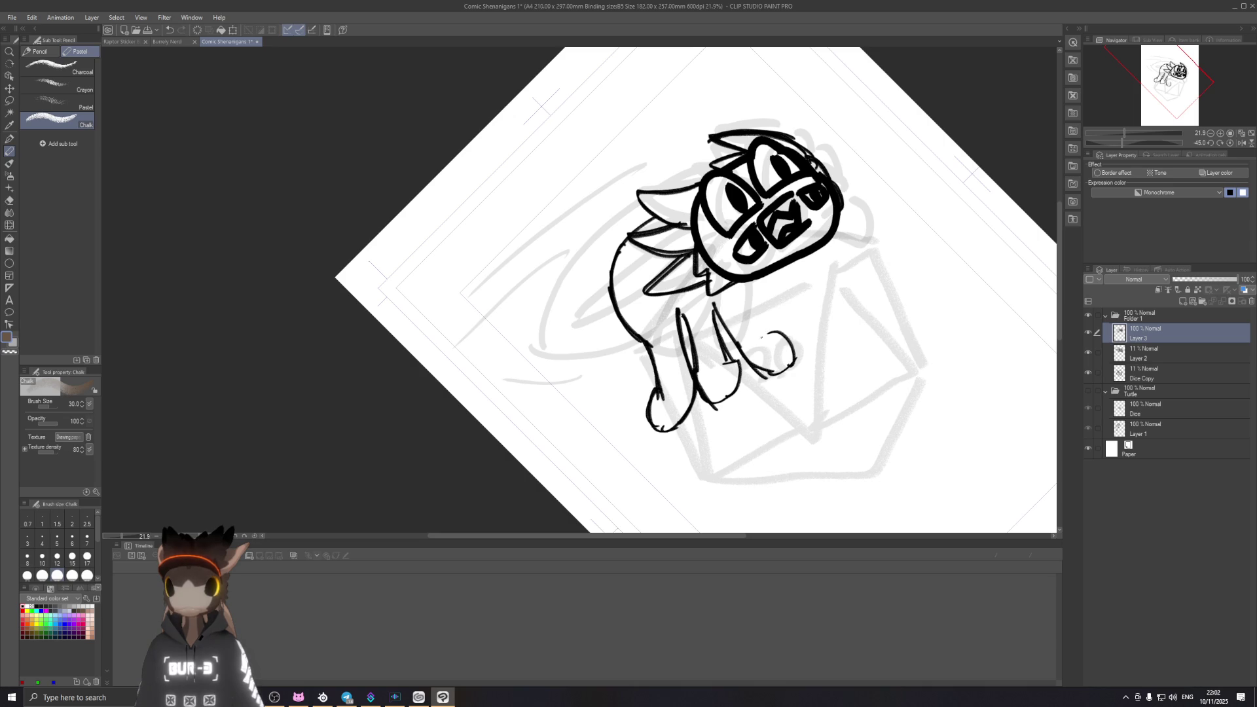
pyautogui.hotkey('ctrl', 'z')
pyautogui.hotkey('ctrl', 'z')
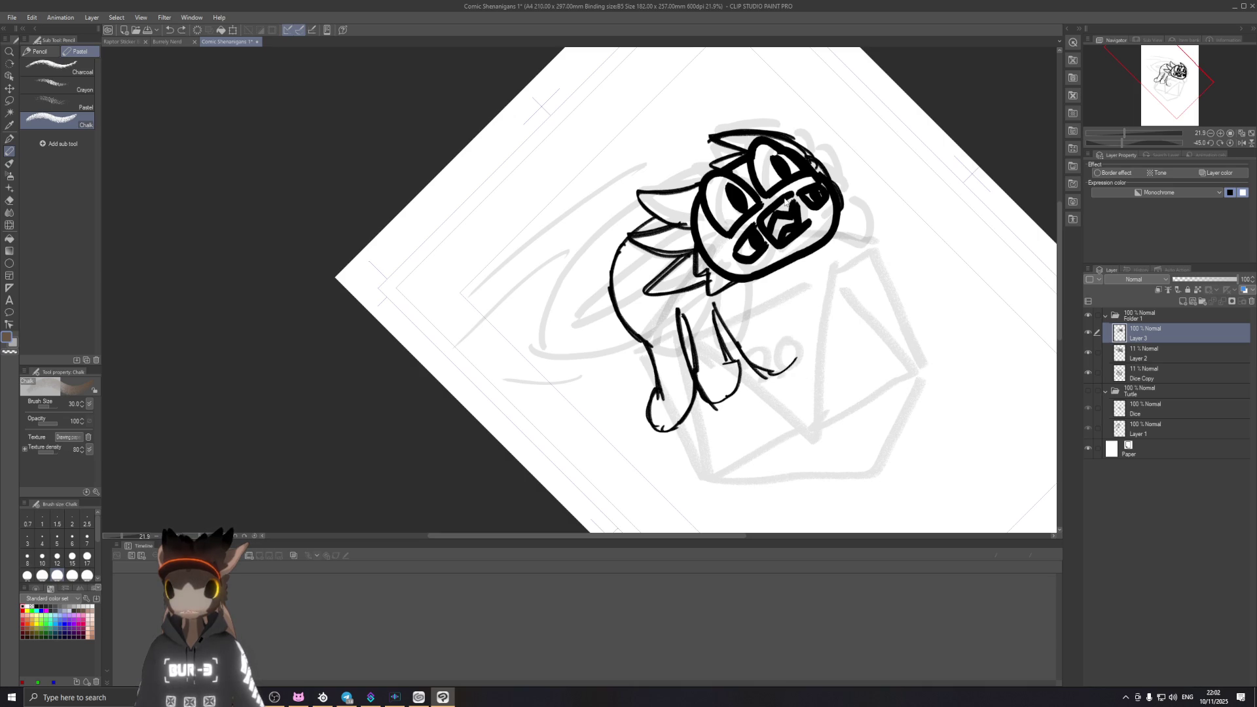
pyautogui.hotkey('ctrl', 'z')
pyautogui.hotkey('ctrl', 'z')
pyautogui.moveTo(714, 304); pyautogui.dragTo(797, 344)
pyautogui.hotkey('ctrl', 'z')
pyautogui.moveTo(714, 304); pyautogui.dragTo(797, 343)
pyautogui.moveTo(713, 304); pyautogui.dragTo(797, 344)
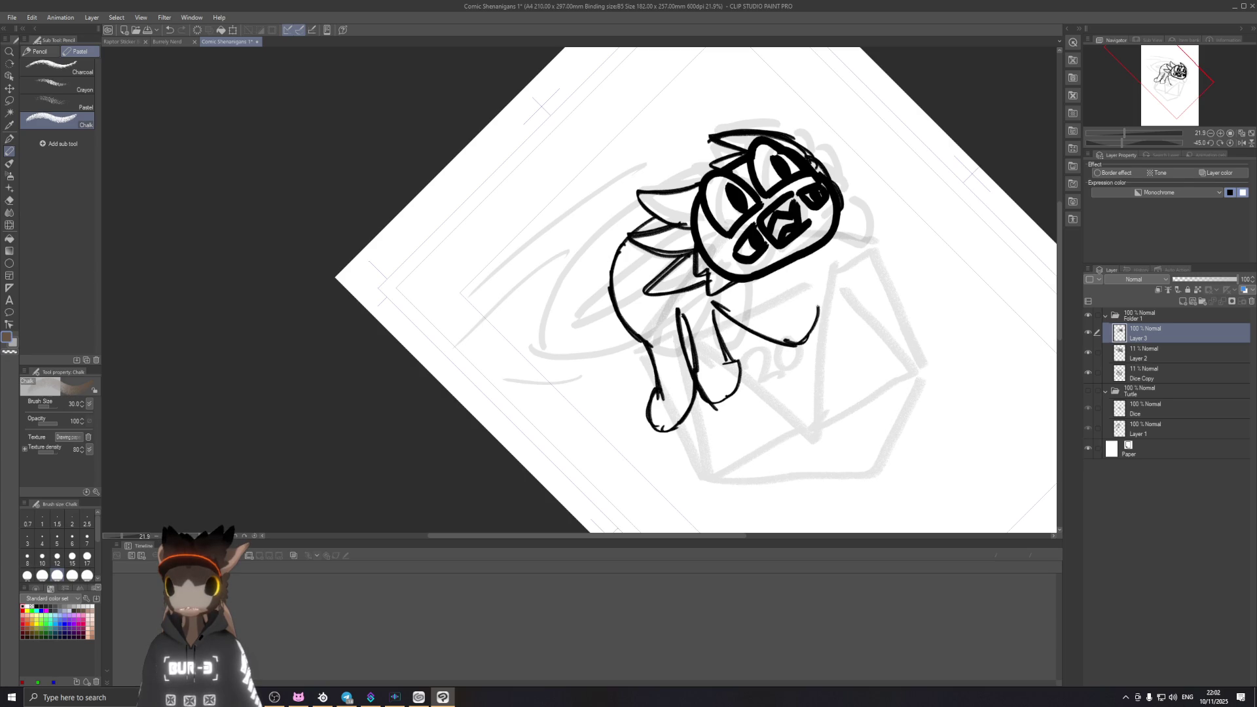
pyautogui.hotkey('ctrl', 'z')
# Step: Sketch the rounded right paw curve and bring the view back upright, zoomed in
pyautogui.moveTo(818, 302); pyautogui.dragTo(809, 339)
pyautogui.hotkey('ctrl', 'z')
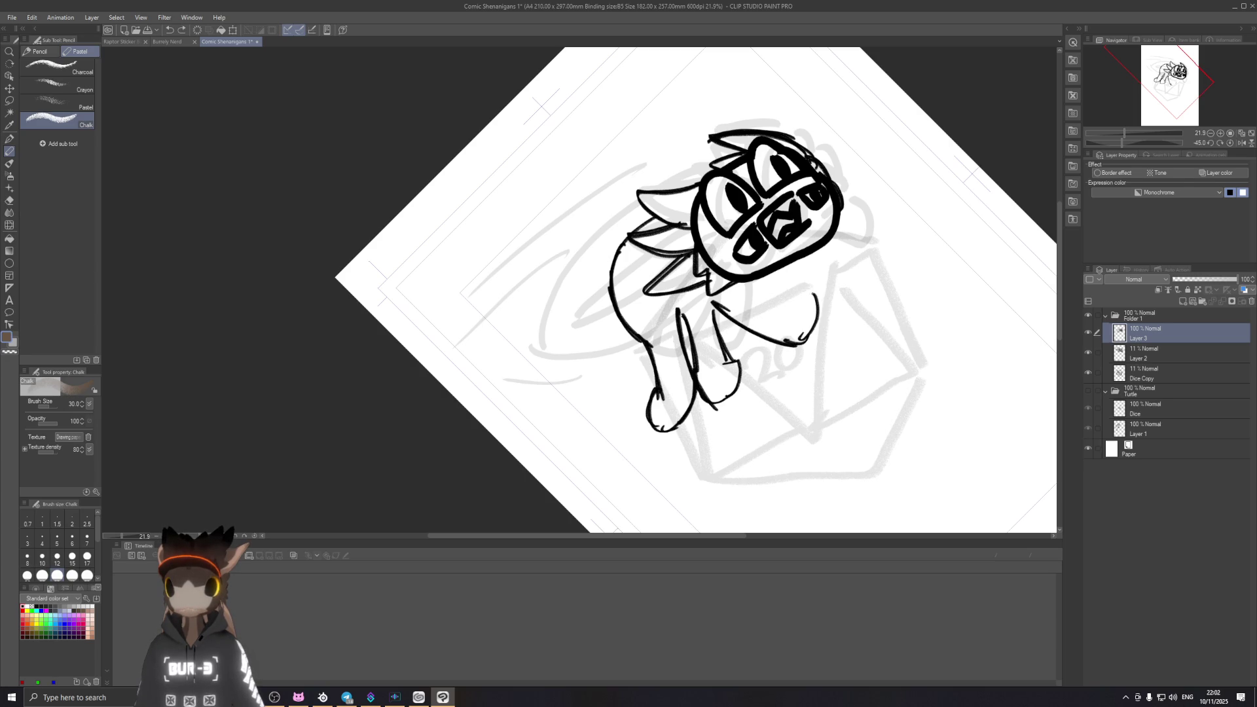
pyautogui.moveTo(797, 291); pyautogui.dragTo(804, 341)
pyautogui.hotkey('ctrl', 'z')
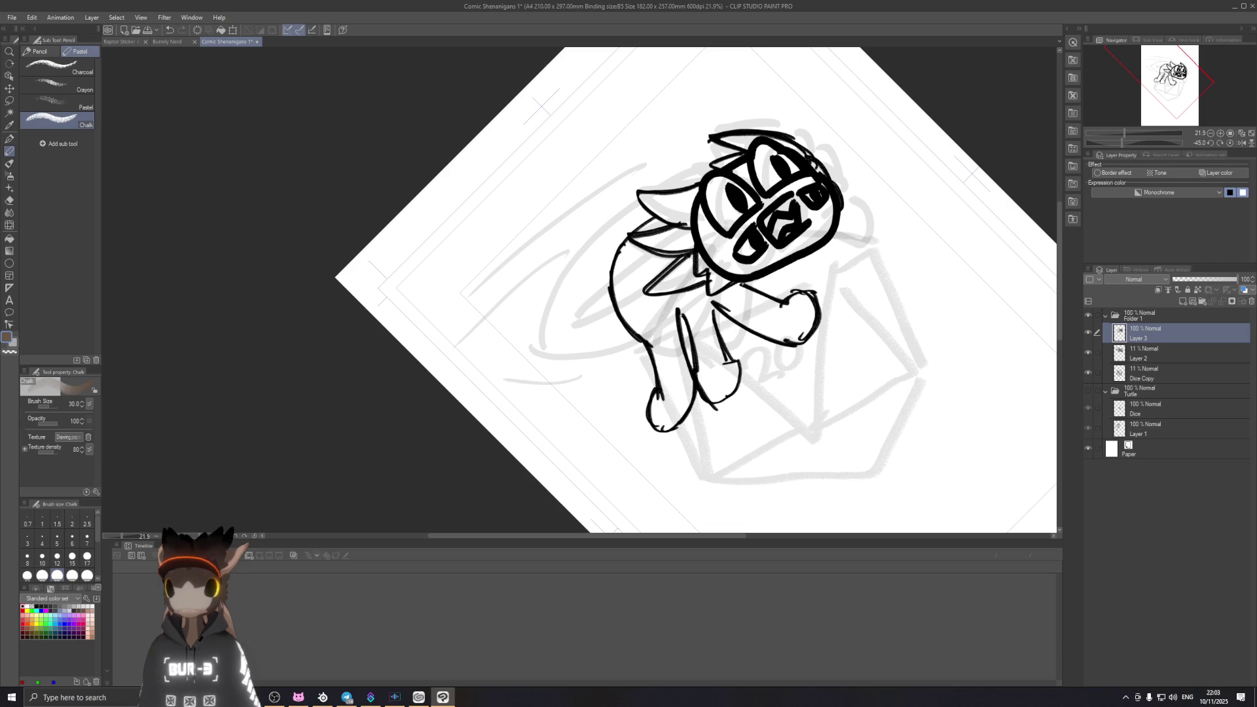
pyautogui.hotkey('ctrl', '0')
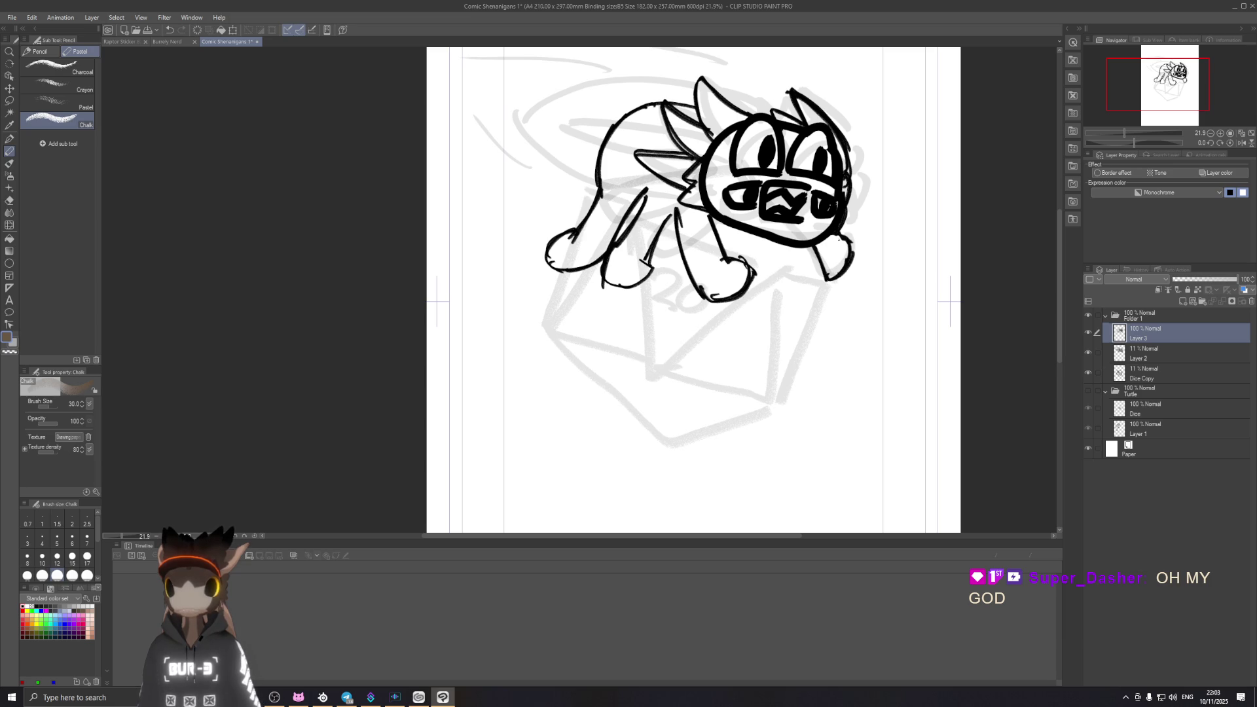
# Step: Rotate the canvas and rough in the lower-left body outline, then clear those attempts
pyautogui.press('r')
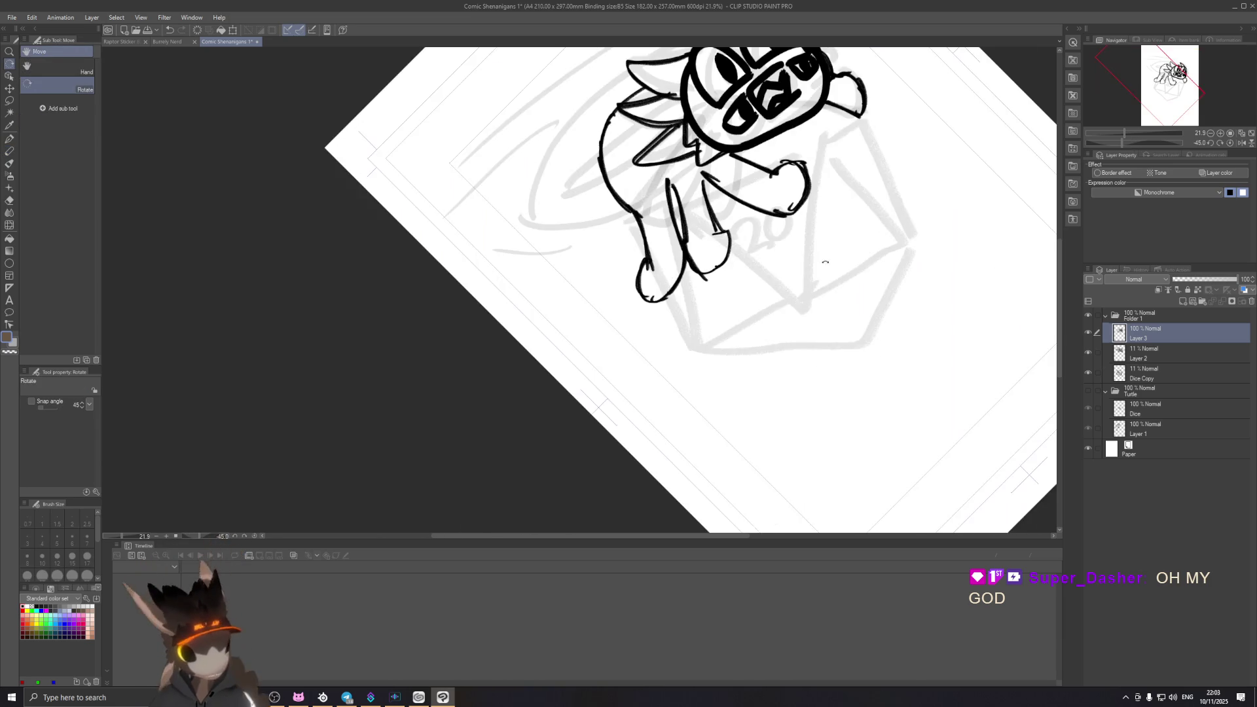
pyautogui.moveTo(849, 292); pyautogui.dragTo(749, 192)
pyautogui.moveTo(481, 205)
pyautogui.mouseDown()
pyautogui.moveTo(574, 259)
pyautogui.moveTo(574, 293)
pyautogui.mouseUp()
pyautogui.hotkey('ctrl', 'z')
pyautogui.moveTo(577, 211); pyautogui.dragTo(568, 314)
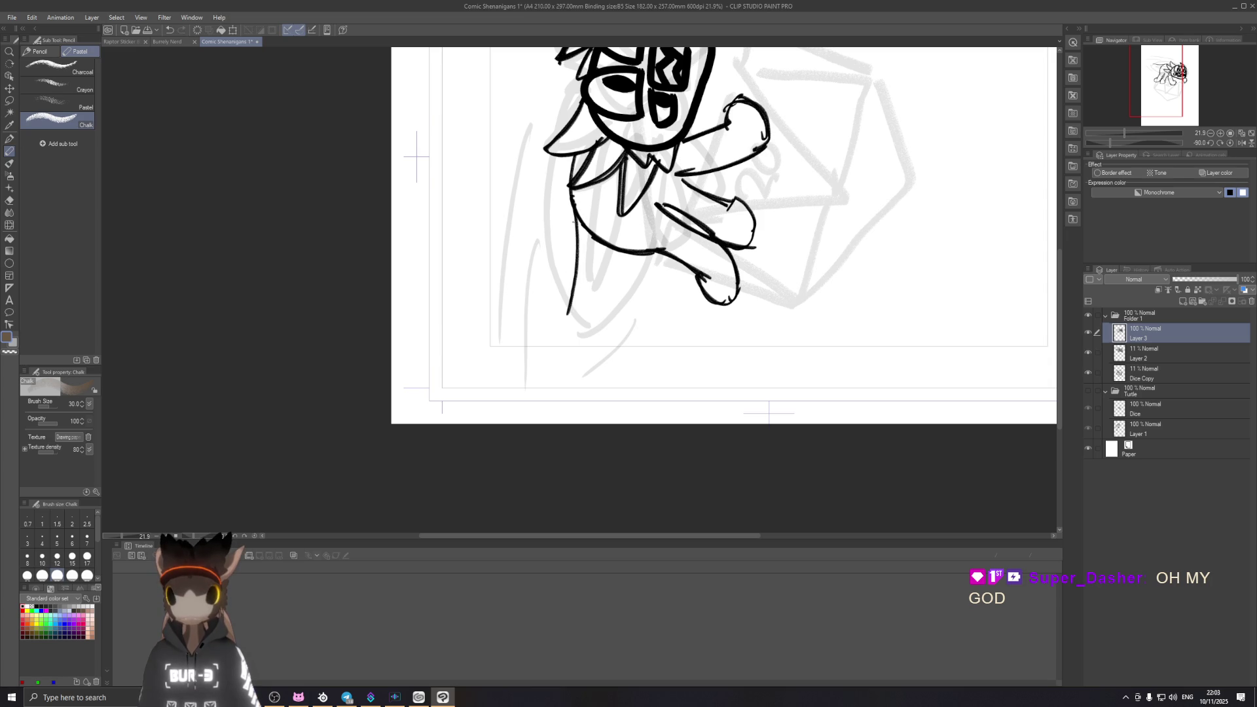
pyautogui.moveTo(577, 221); pyautogui.dragTo(556, 324)
pyautogui.moveTo(574, 251)
pyautogui.mouseDown()
pyautogui.moveTo(545, 346)
pyautogui.moveTo(548, 391)
pyautogui.mouseUp()
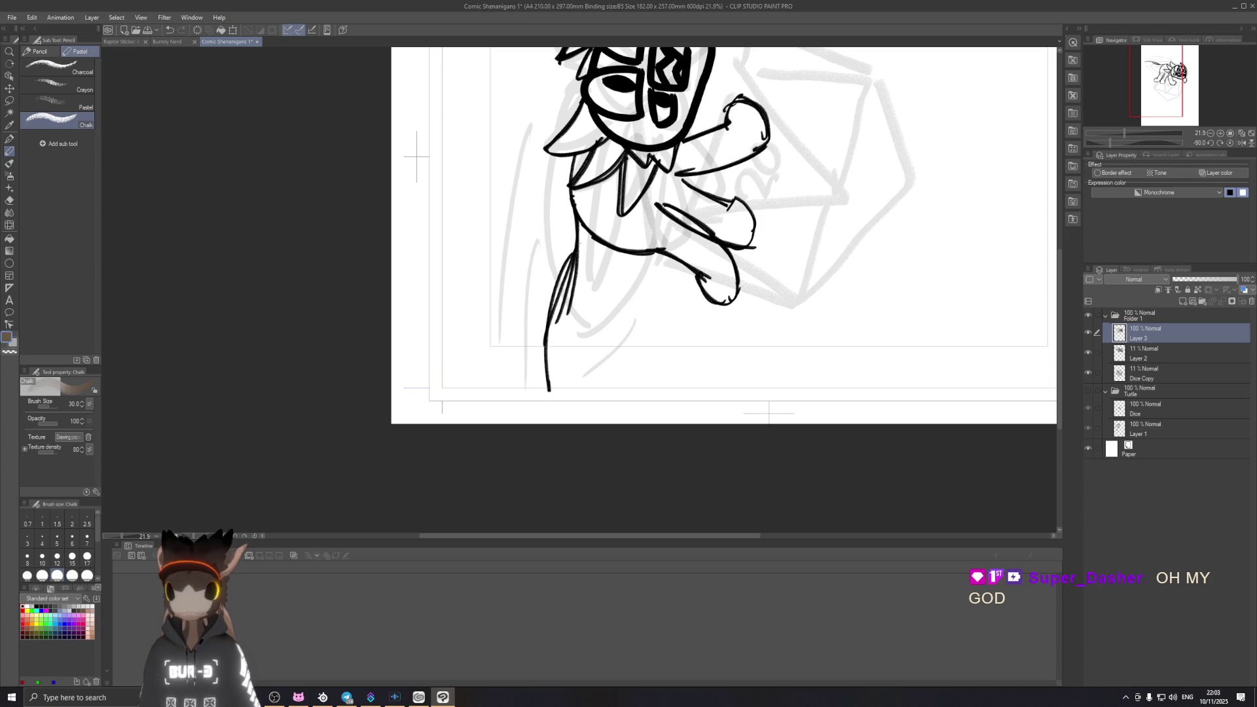
pyautogui.moveTo(581, 236)
pyautogui.mouseDown()
pyautogui.moveTo(548, 389)
pyautogui.moveTo(621, 352)
pyautogui.moveTo(634, 297)
pyautogui.mouseUp()
pyautogui.hotkey('ctrl', 'z')
pyautogui.hotkey('ctrl', 'z')
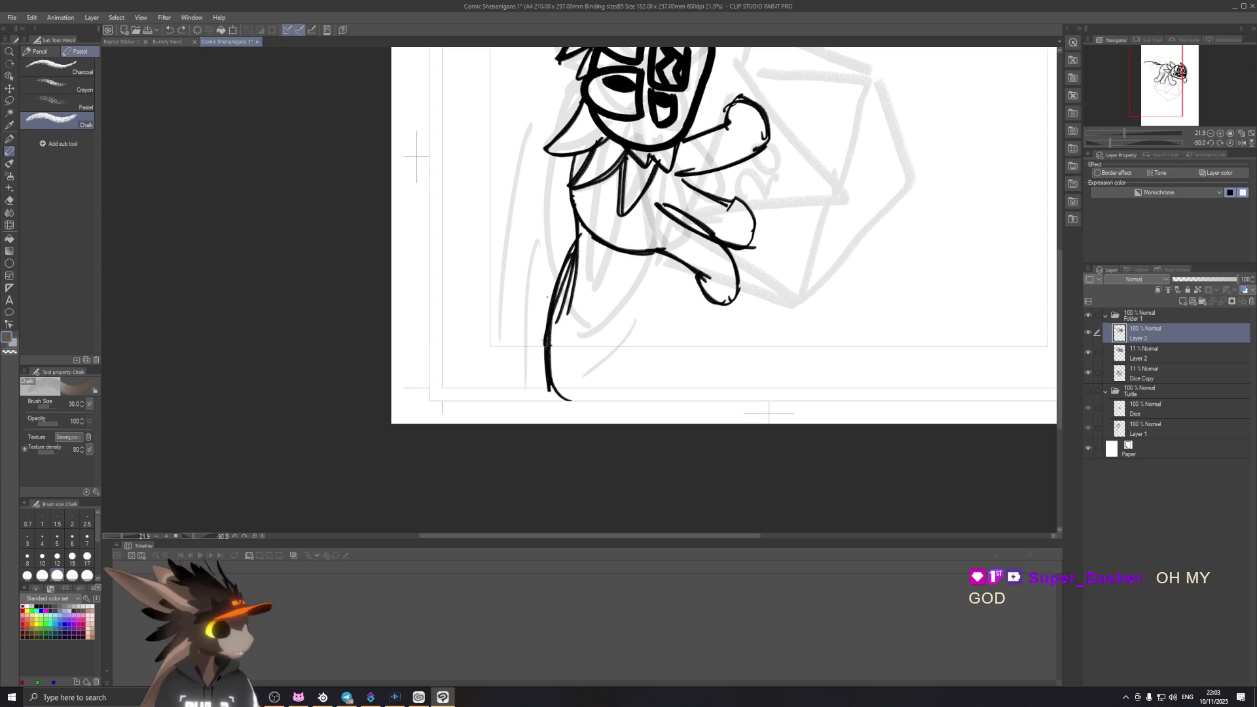
pyautogui.hotkey('ctrl', 'z')
pyautogui.hotkey('ctrl', 'z')
pyautogui.hotkey('ctrl', 'z')
pyautogui.hotkey('ctrl', 'z')
pyautogui.hotkey('ctrl', 'z')
# Step: Draw the long lower-left tail line, testing and discarding strokes beside it
pyautogui.moveTo(569, 193); pyautogui.dragTo(530, 336)
pyautogui.hotkey('ctrl', 'z')
pyautogui.hotkey('ctrl', 'z')
pyautogui.moveTo(570, 193)
pyautogui.mouseDown()
pyautogui.moveTo(525, 389)
pyautogui.moveTo(627, 326)
pyautogui.mouseUp()
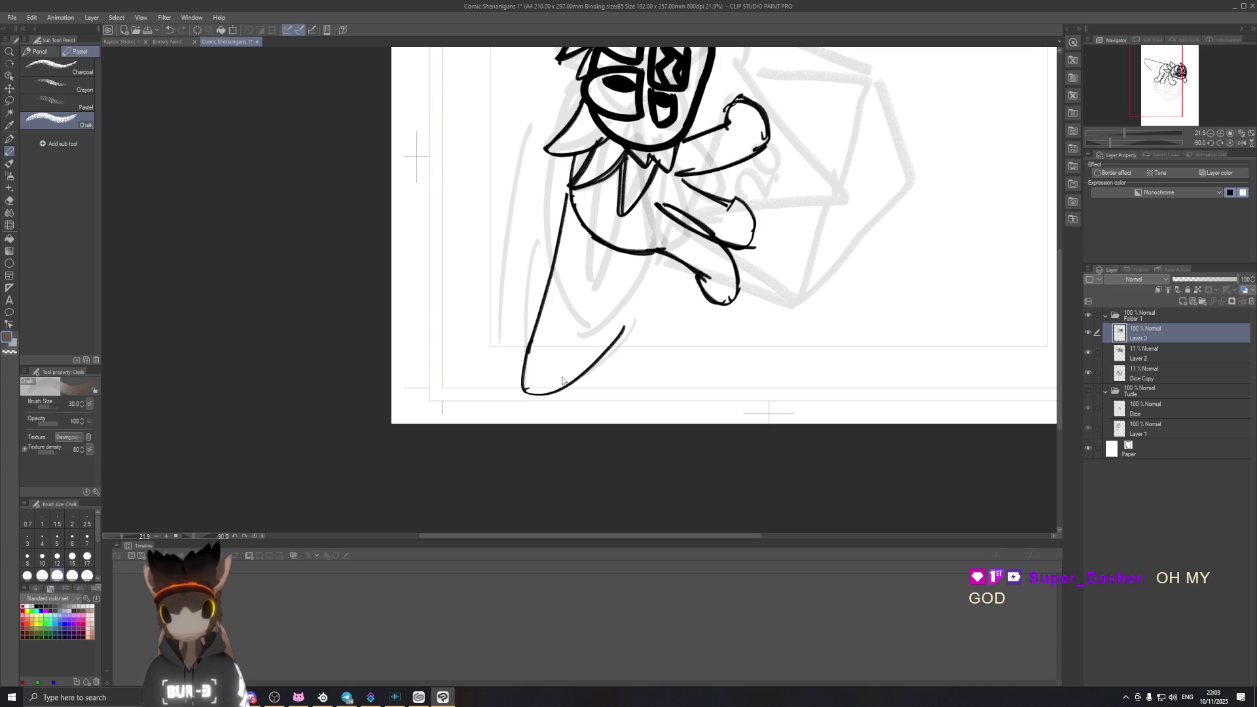
pyautogui.moveTo(575, 373); pyautogui.dragTo(636, 290)
pyautogui.hotkey('ctrl', 'z')
pyautogui.hotkey('ctrl', 'z')
pyautogui.moveTo(552, 393); pyautogui.dragTo(644, 244)
pyautogui.hotkey('ctrl', 'z')
pyautogui.moveTo(566, 228); pyautogui.dragTo(545, 393)
pyautogui.hotkey('ctrl', 'z')
# Step: Add a longer second line running down beside the tail outline
pyautogui.moveTo(560, 254); pyautogui.dragTo(527, 410)
pyautogui.hotkey('ctrl', 'z')
pyautogui.moveTo(562, 236)
pyautogui.mouseDown()
pyautogui.moveTo(537, 383)
pyautogui.moveTo(538, 364)
pyautogui.mouseUp()
pyautogui.hotkey('ctrl', 'z')
pyautogui.hotkey('ctrl', 'z')
pyautogui.moveTo(553, 293); pyautogui.dragTo(545, 390)
# Step: Try strokes sweeping up-right from the leg bottom, removing the stray ones
pyautogui.moveTo(600, 320); pyautogui.dragTo(546, 391)
pyautogui.hotkey('ctrl', 'z')
pyautogui.moveTo(555, 296)
pyautogui.mouseDown()
pyautogui.moveTo(547, 397)
pyautogui.moveTo(614, 317)
pyautogui.mouseUp()
pyautogui.hotkey('ctrl', 'z')
pyautogui.moveTo(550, 393); pyautogui.dragTo(625, 317)
pyautogui.hotkey('ctrl', 'z')
# Step: Draw, extend and darken the up-right tail line, then return the view to 45 degrees
pyautogui.moveTo(560, 386); pyautogui.dragTo(644, 264)
pyautogui.hotkey('ctrl', 'z')
pyautogui.moveTo(556, 395); pyautogui.dragTo(626, 319)
pyautogui.hotkey('ctrl', 'z')
pyautogui.moveTo(553, 397); pyautogui.dragTo(633, 300)
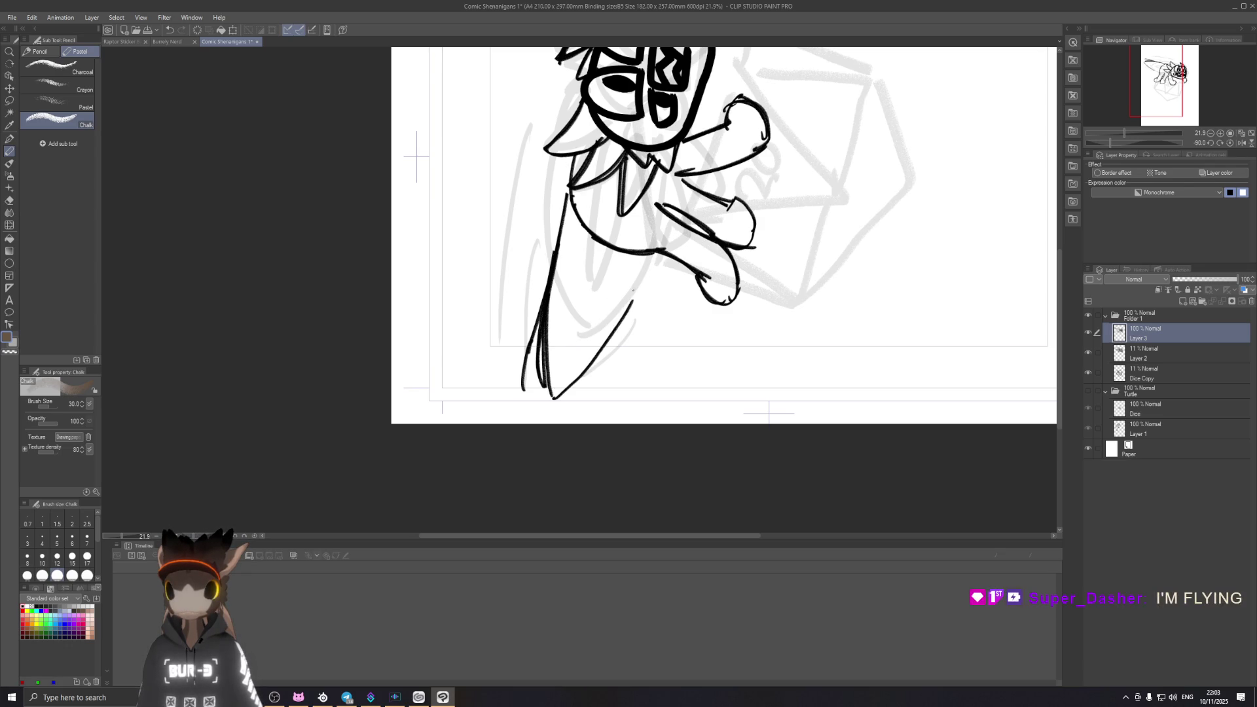
pyautogui.moveTo(596, 357); pyautogui.dragTo(643, 278)
pyautogui.moveTo(610, 334); pyautogui.dragTo(645, 254)
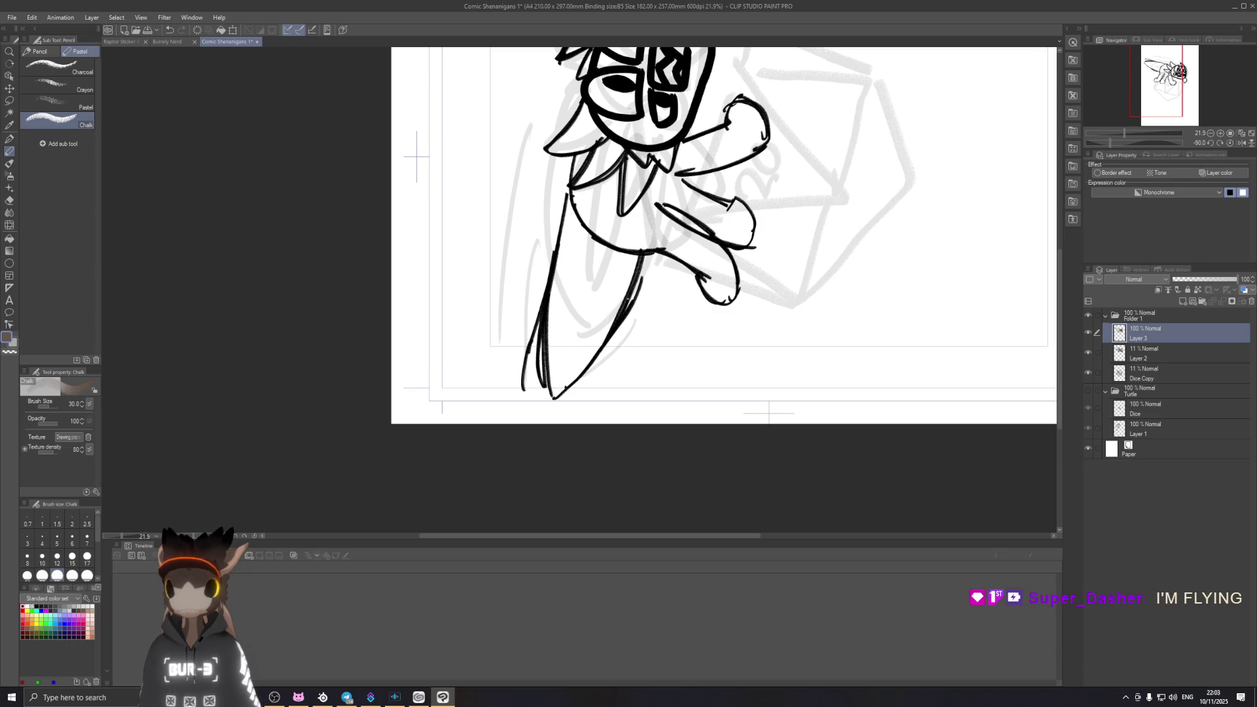
pyautogui.moveTo(764, 211)
pyautogui.mouseDown()
pyautogui.moveTo(898, 176)
pyautogui.moveTo(875, 310)
pyautogui.mouseUp()
pyautogui.press('p')
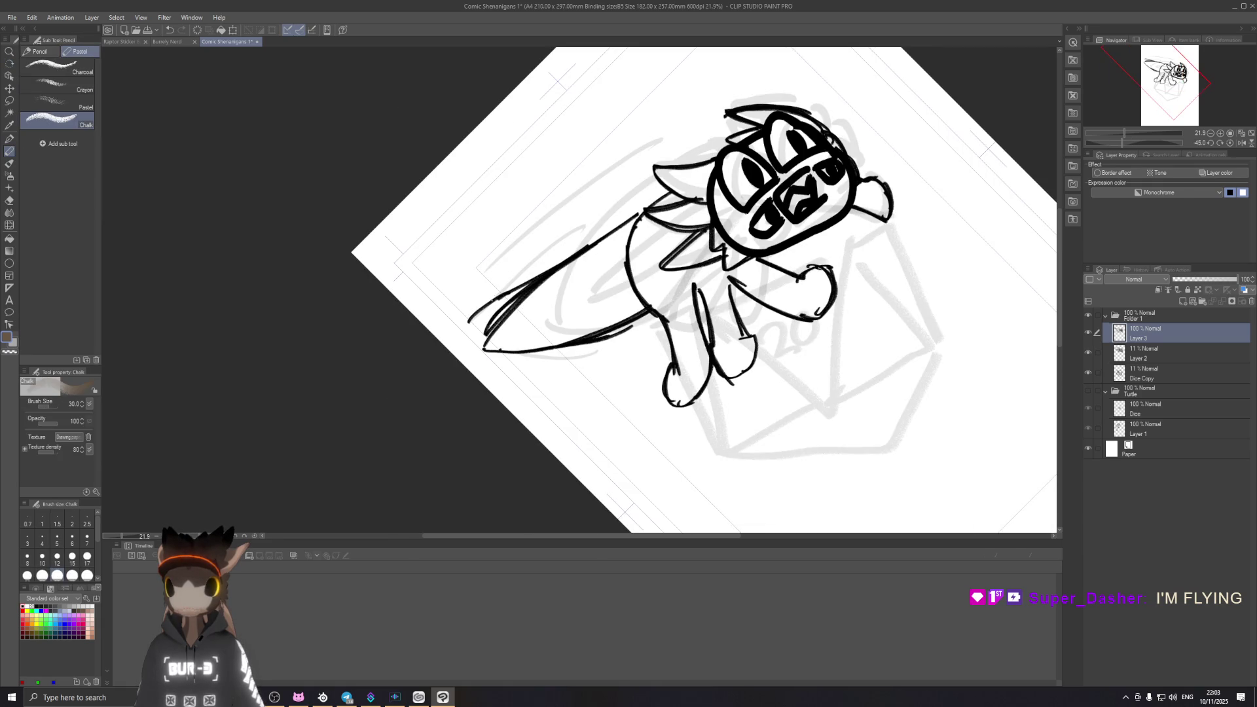
# Step: Erase the doubled upper tail line and re-angle the view about 45 degrees centred on the raptor
pyautogui.press('e')
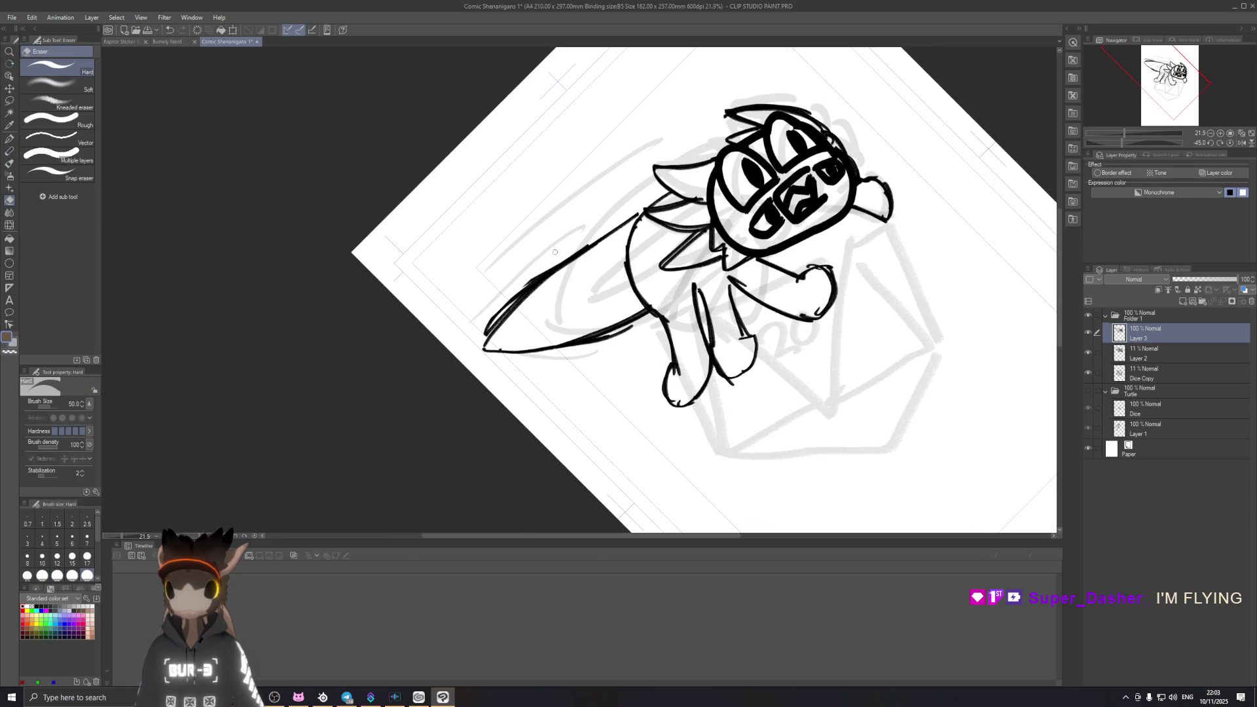
pyautogui.moveTo(495, 313); pyautogui.dragTo(517, 288)
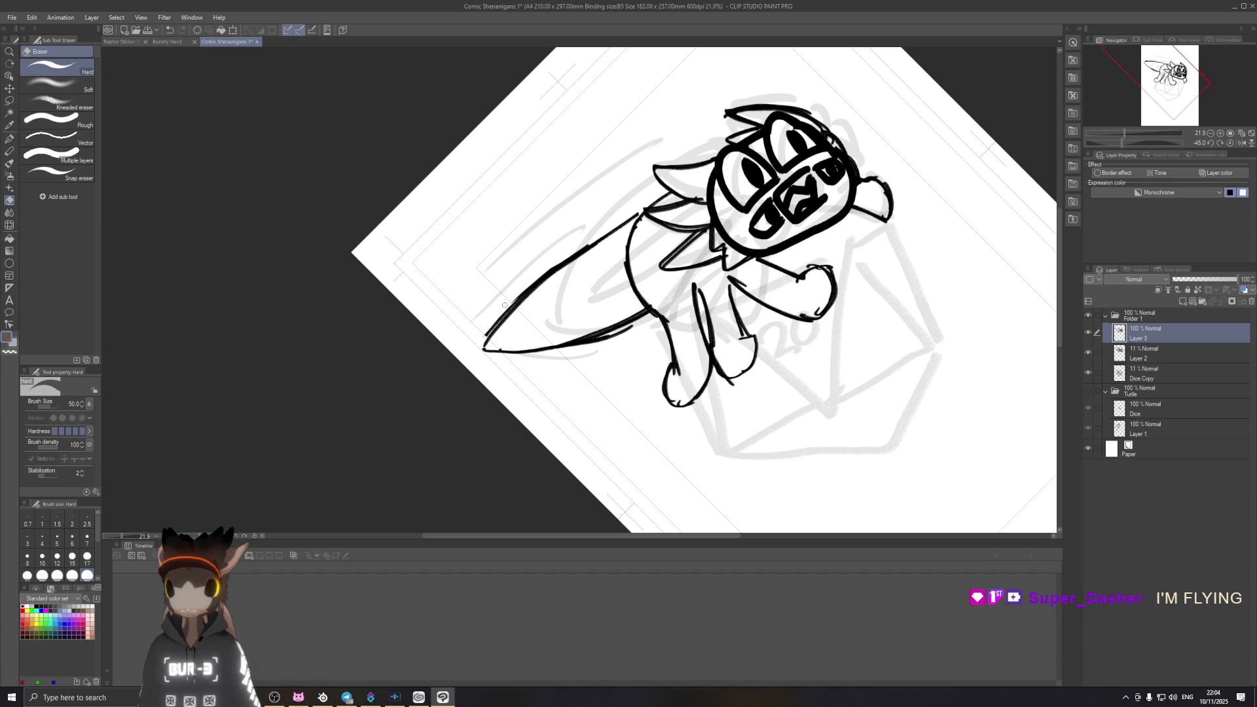
pyautogui.hotkey('ctrl', '0')
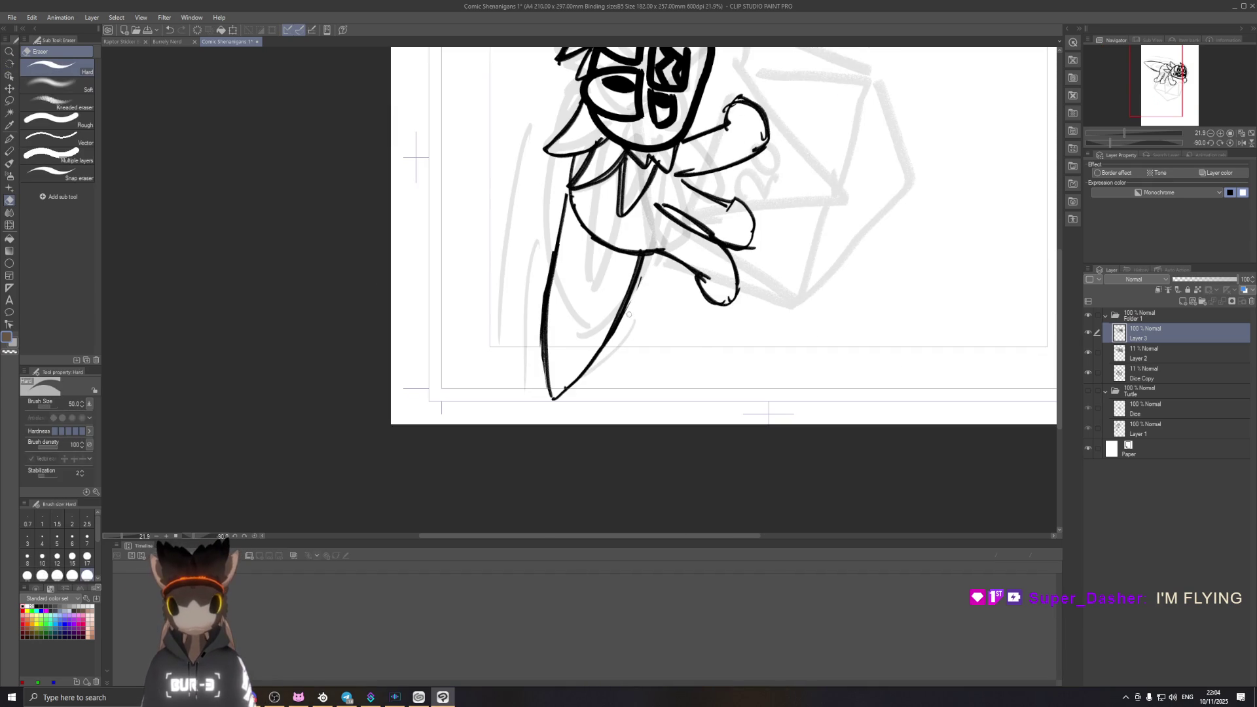
pyautogui.press('r')
pyautogui.moveTo(620, 347); pyautogui.dragTo(784, 445)
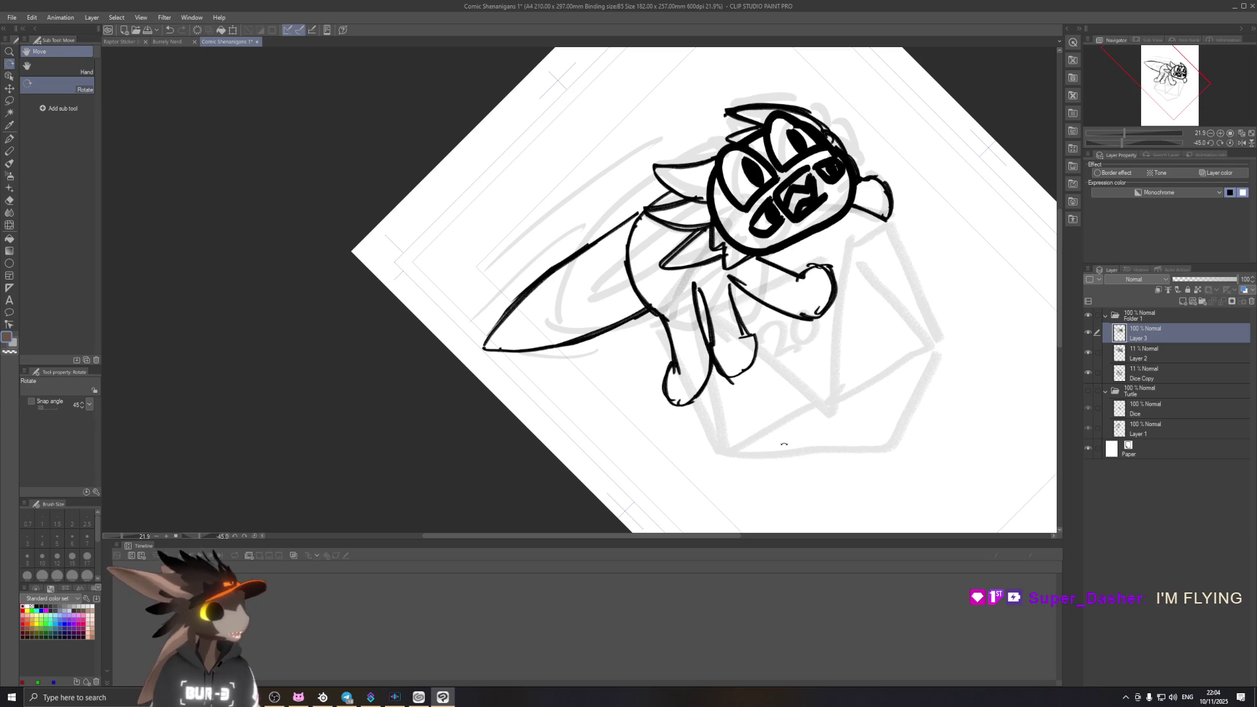
pyautogui.press('e')
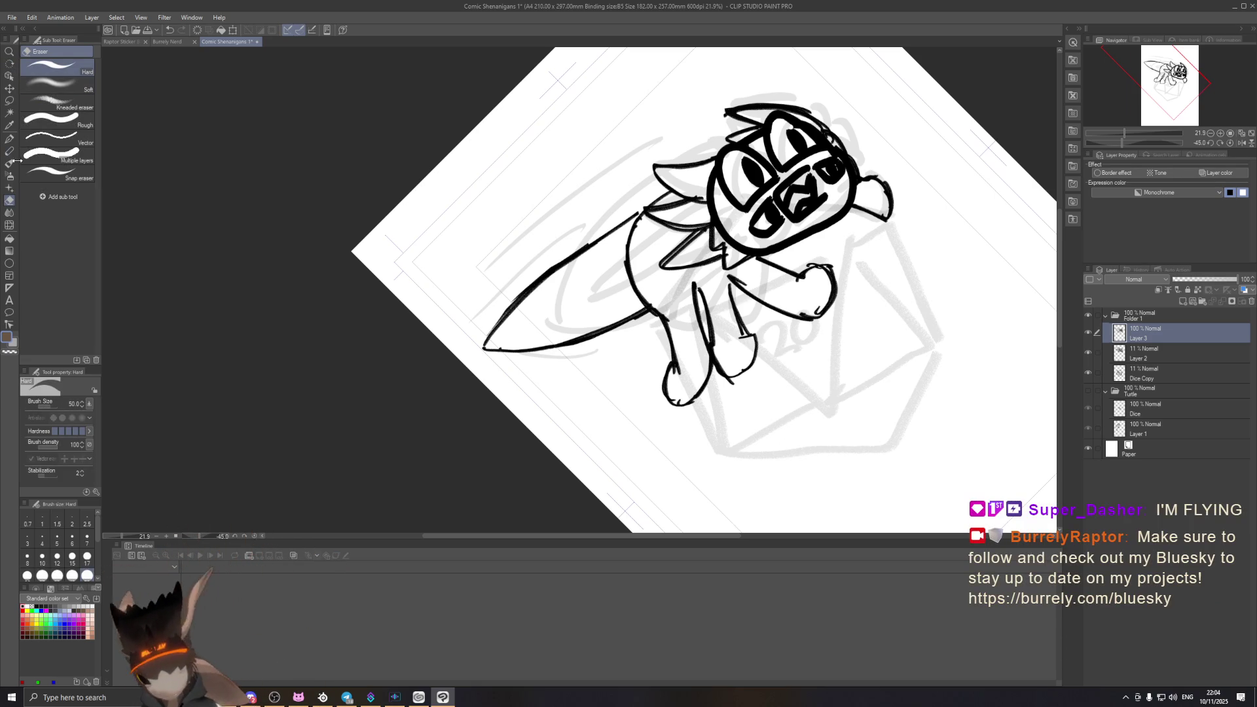
pyautogui.press('p')
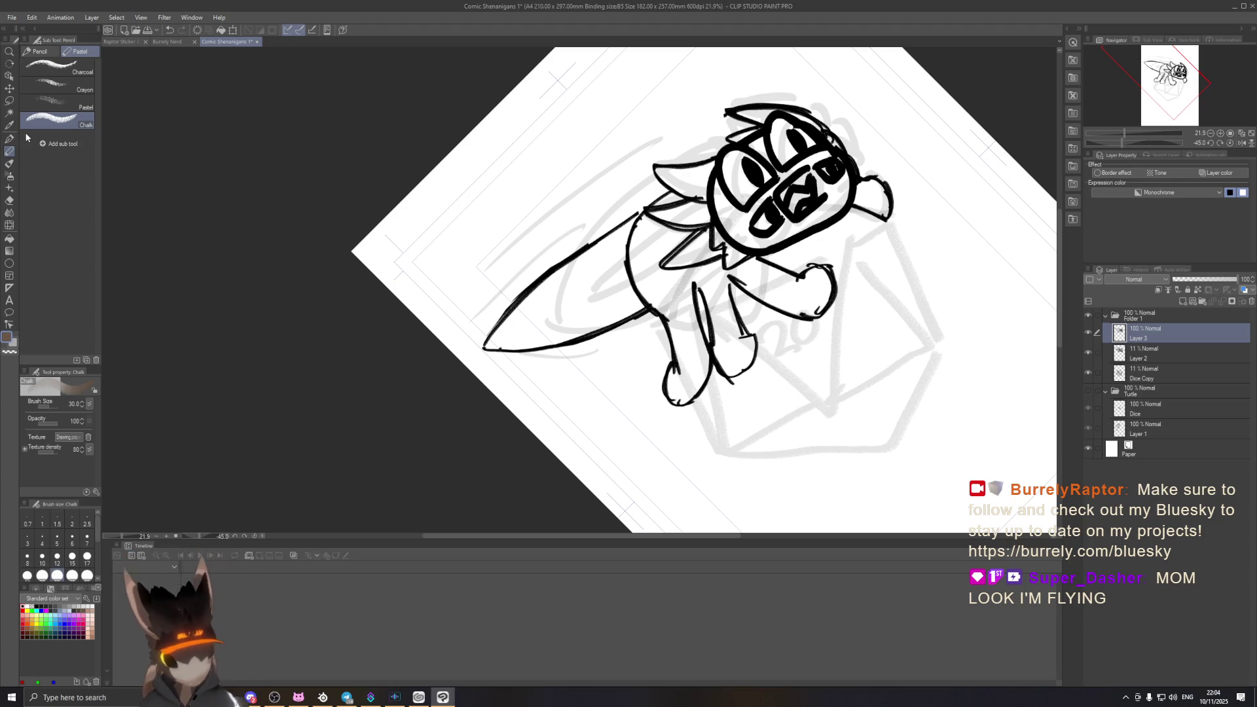
pyautogui.moveTo(903, 211); pyautogui.dragTo(858, 290)
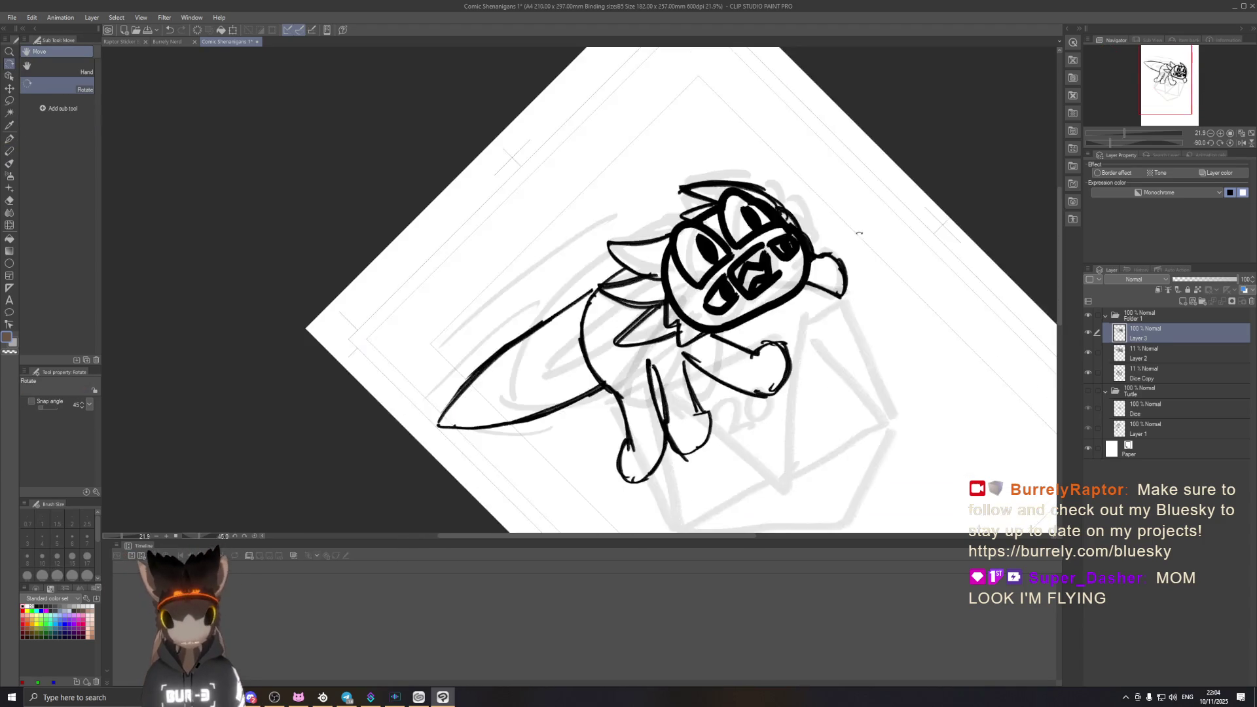
pyautogui.click(11, 150)
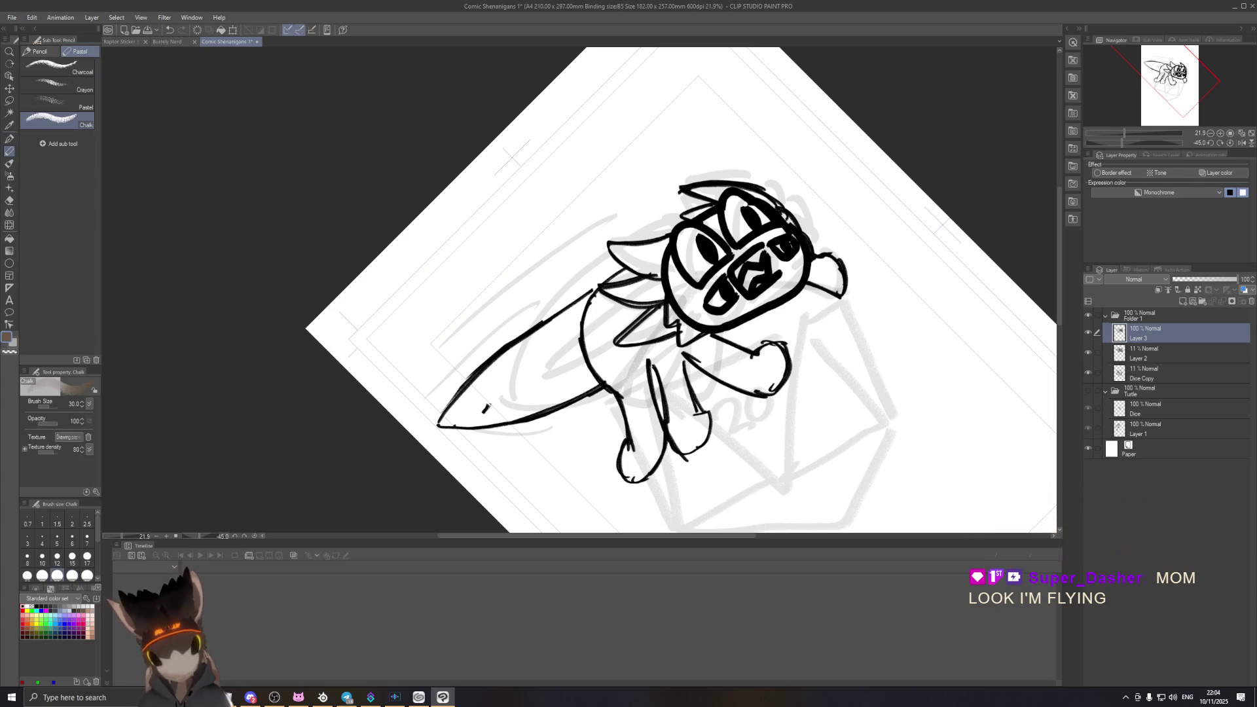
# Step: Draw a thin inner line along the tail and toggle it on and off to judge it
pyautogui.moveTo(486, 401); pyautogui.dragTo(575, 327)
pyautogui.hotkey('ctrl', 'z')
pyautogui.moveTo(478, 403); pyautogui.dragTo(587, 330)
pyautogui.hotkey('ctrl', 'z')
pyautogui.hotkey('ctrl', 'y')
pyautogui.hotkey('ctrl', 'z')
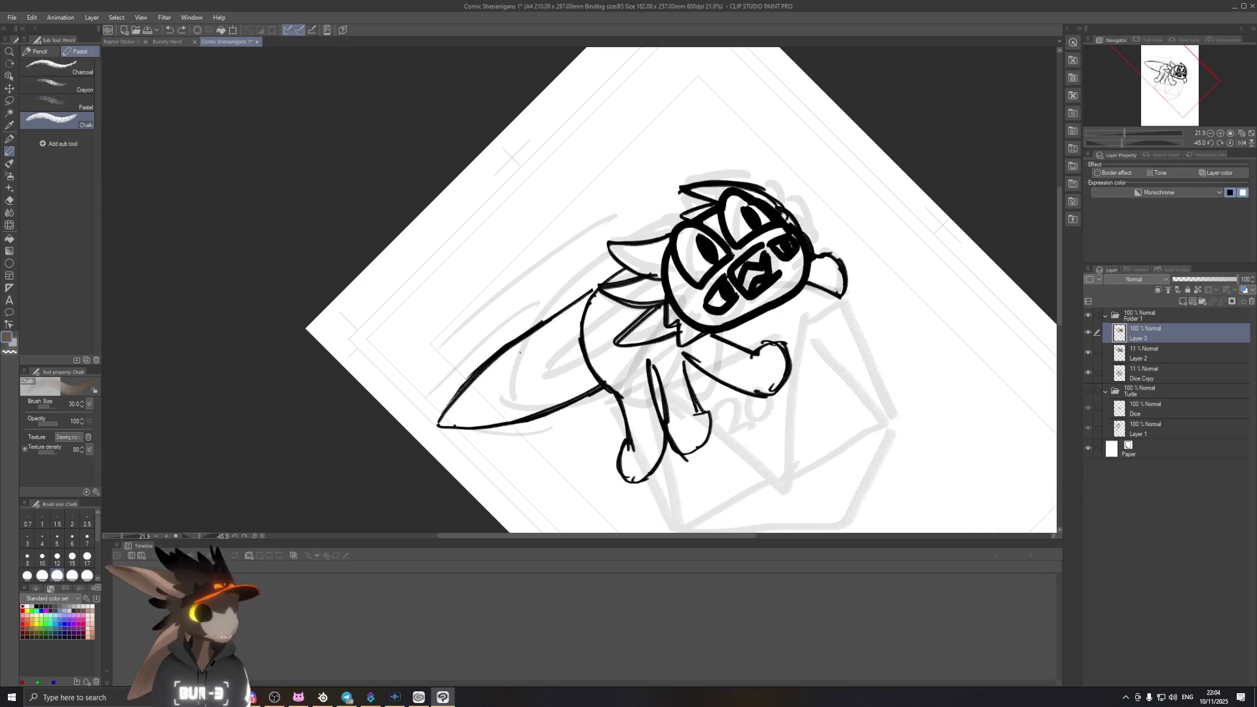
pyautogui.hotkey('ctrl', 'y')
pyautogui.hotkey('ctrl', 'z')
pyautogui.hotkey('ctrl', 'y')
pyautogui.hotkey('ctrl', 'z')
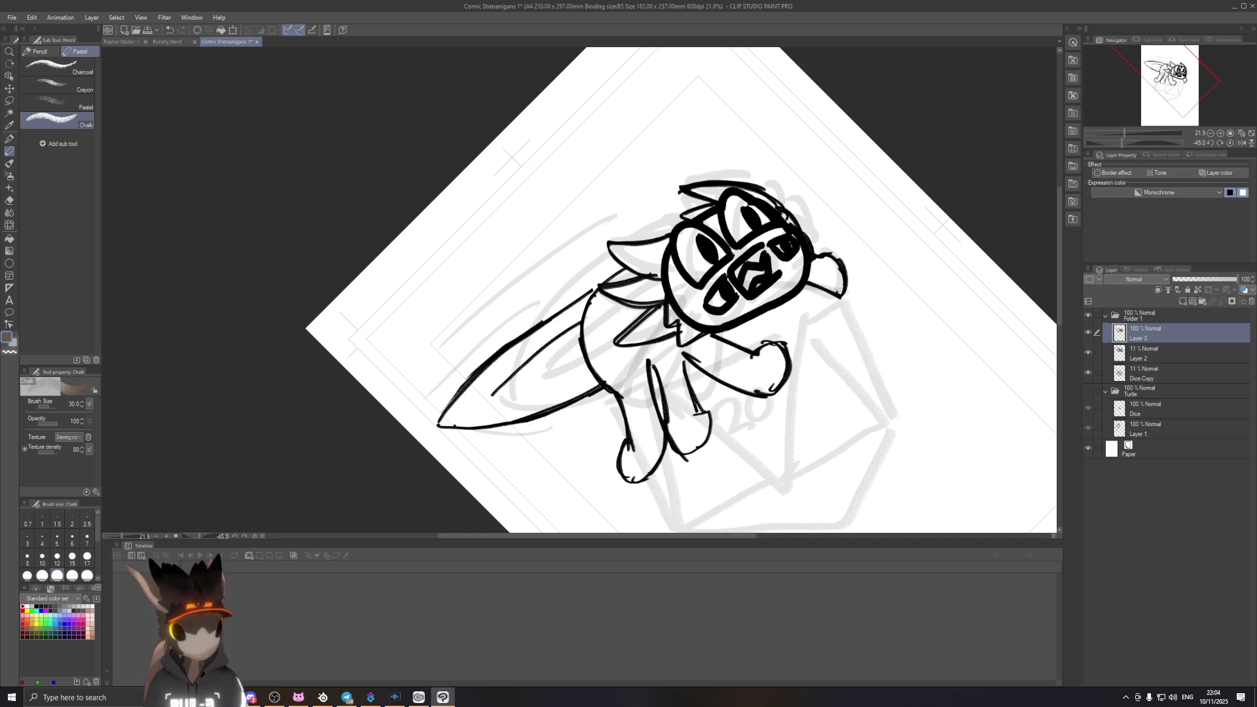
pyautogui.hotkey('ctrl', 'y')
pyautogui.hotkey('ctrl', 'z')
pyautogui.hotkey('ctrl', 'y')
pyautogui.hotkey('ctrl', 'z')
pyautogui.hotkey('ctrl', 'y')
pyautogui.hotkey('ctrl', 'z')
pyautogui.hotkey('ctrl', 'y')
pyautogui.hotkey('ctrl', 'z')
pyautogui.hotkey('ctrl', 'y')
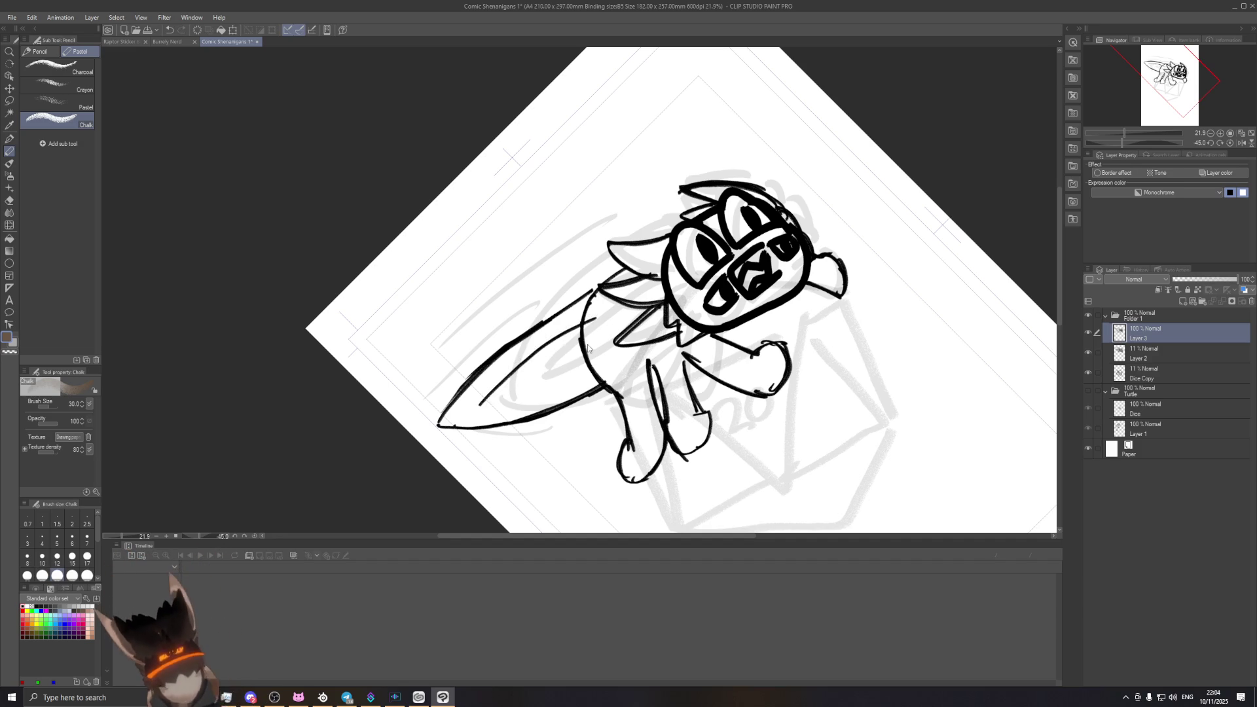
pyautogui.hotkey('ctrl', 'y')
pyautogui.hotkey('ctrl', 'z')
pyautogui.hotkey('ctrl', 'y')
pyautogui.hotkey('ctrl', 'z')
pyautogui.hotkey('ctrl', 'y')
pyautogui.hotkey('ctrl', 'z')
pyautogui.hotkey('ctrl', 'y')
pyautogui.hotkey('ctrl', 'z')
pyautogui.hotkey('ctrl', 'y')
pyautogui.hotkey('ctrl', 'z')
pyautogui.hotkey('ctrl', 'y')
# Step: Turn the tail upright and redraw its inner line until the stroke runs cleanly inside
pyautogui.press('r')
pyautogui.moveTo(589, 453); pyautogui.dragTo(721, 336)
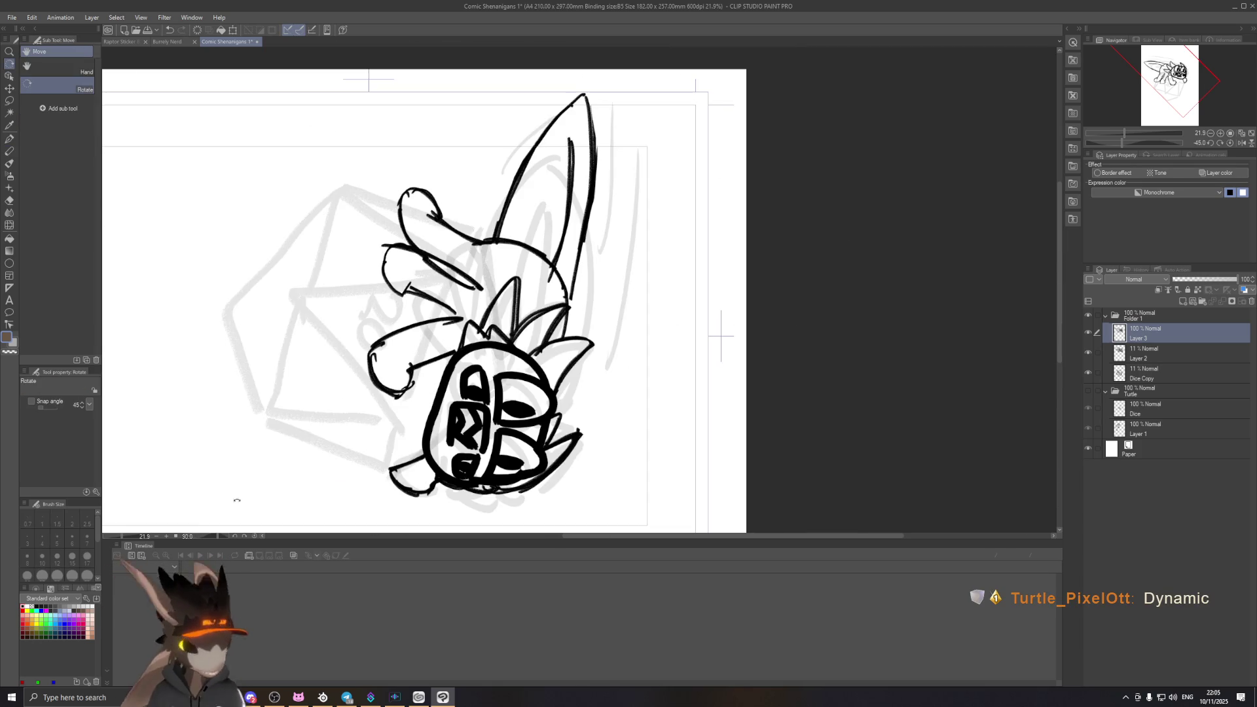
pyautogui.press('p')
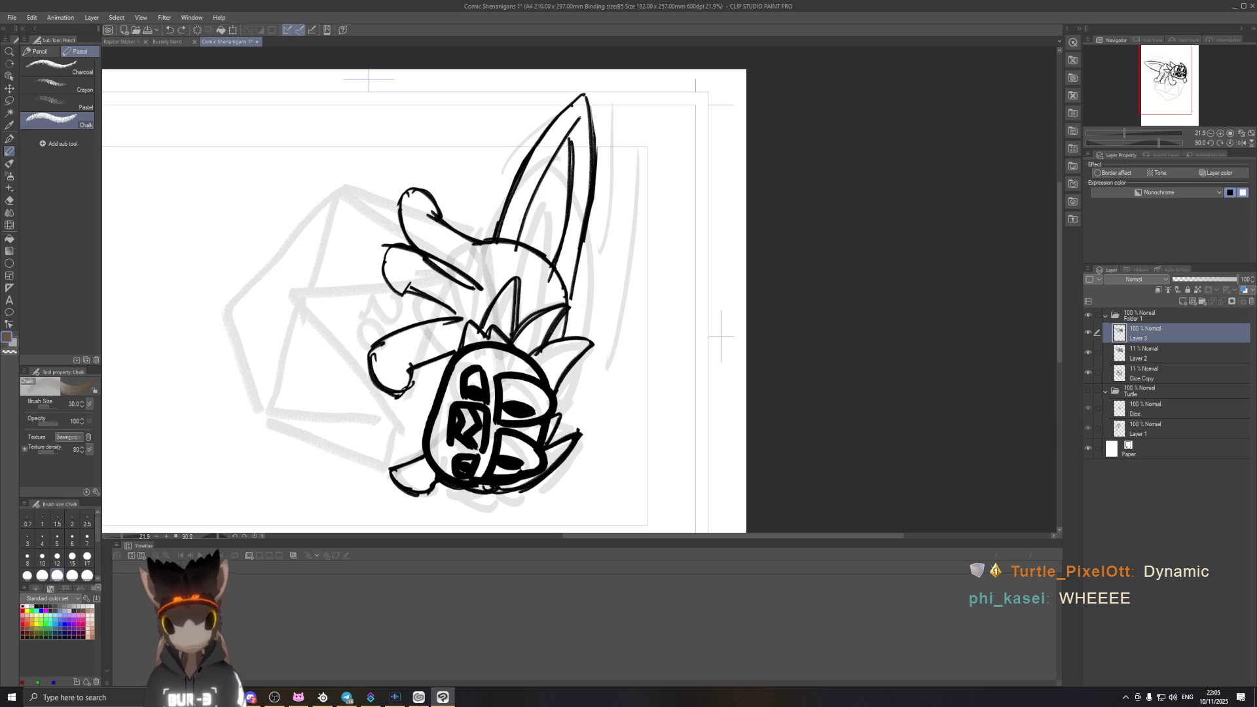
pyautogui.moveTo(521, 241); pyautogui.dragTo(576, 132)
pyautogui.hotkey('ctrl', 'z')
pyautogui.moveTo(525, 223)
pyautogui.mouseDown()
pyautogui.moveTo(584, 119)
pyautogui.moveTo(571, 132)
pyautogui.mouseUp()
pyautogui.hotkey('ctrl', 'z')
pyautogui.hotkey('ctrl', 'z')
pyautogui.moveTo(517, 245); pyautogui.dragTo(573, 134)
pyautogui.hotkey('ctrl', 'z')
pyautogui.moveTo(515, 241); pyautogui.dragTo(573, 132)
pyautogui.hotkey('ctrl', 'z')
pyautogui.hotkey('ctrl', 'z')
pyautogui.moveTo(514, 242); pyautogui.dragTo(566, 139)
pyautogui.hotkey('ctrl', 'z')
# Step: Add a diagonal inner stroke along the tail, compare it, and remove it
pyautogui.moveTo(575, 138); pyautogui.dragTo(514, 234)
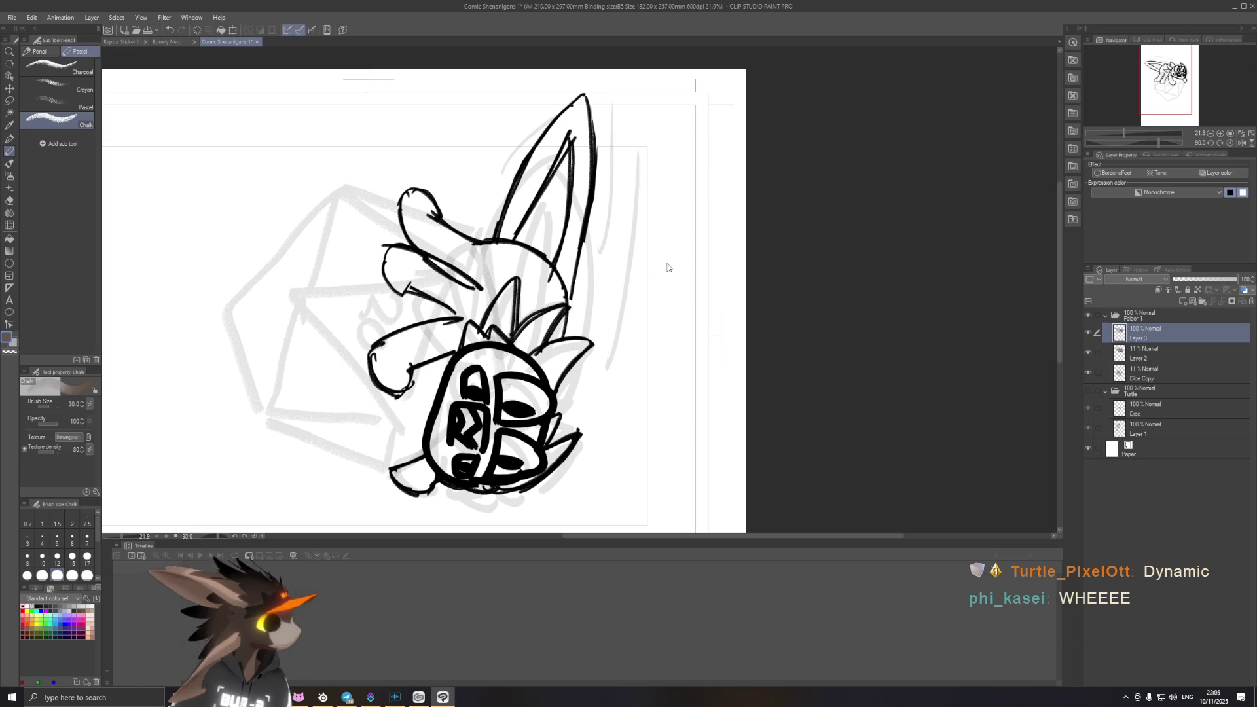
pyautogui.hotkey('ctrl', 'z')
pyautogui.hotkey('ctrl', 'z')
pyautogui.hotkey('ctrl', 'z')
pyautogui.hotkey('ctrl', 'y')
pyautogui.hotkey('ctrl', 'z')
pyautogui.hotkey('ctrl', 'y')
pyautogui.hotkey('ctrl', 'z')
pyautogui.hotkey('ctrl', 'y')
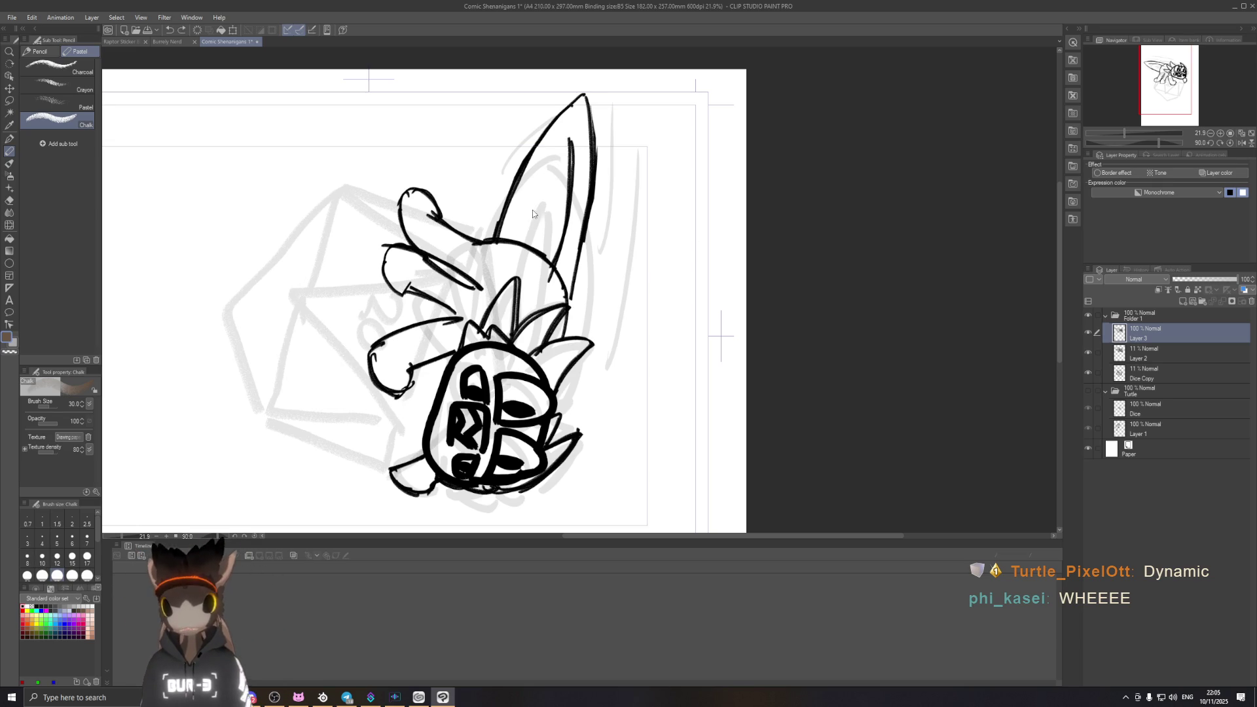
pyautogui.hotkey('ctrl', 'z')
pyautogui.hotkey('ctrl', 'z')
# Step: Redraw the diagonal inner tail stroke and tilt the canvas view back
pyautogui.moveTo(516, 241); pyautogui.dragTo(570, 138)
pyautogui.hotkey('ctrl', 'z')
pyautogui.hotkey('ctrl', 'y')
pyautogui.hotkey('ctrl', 'z')
pyautogui.moveTo(513, 241); pyautogui.dragTo(568, 140)
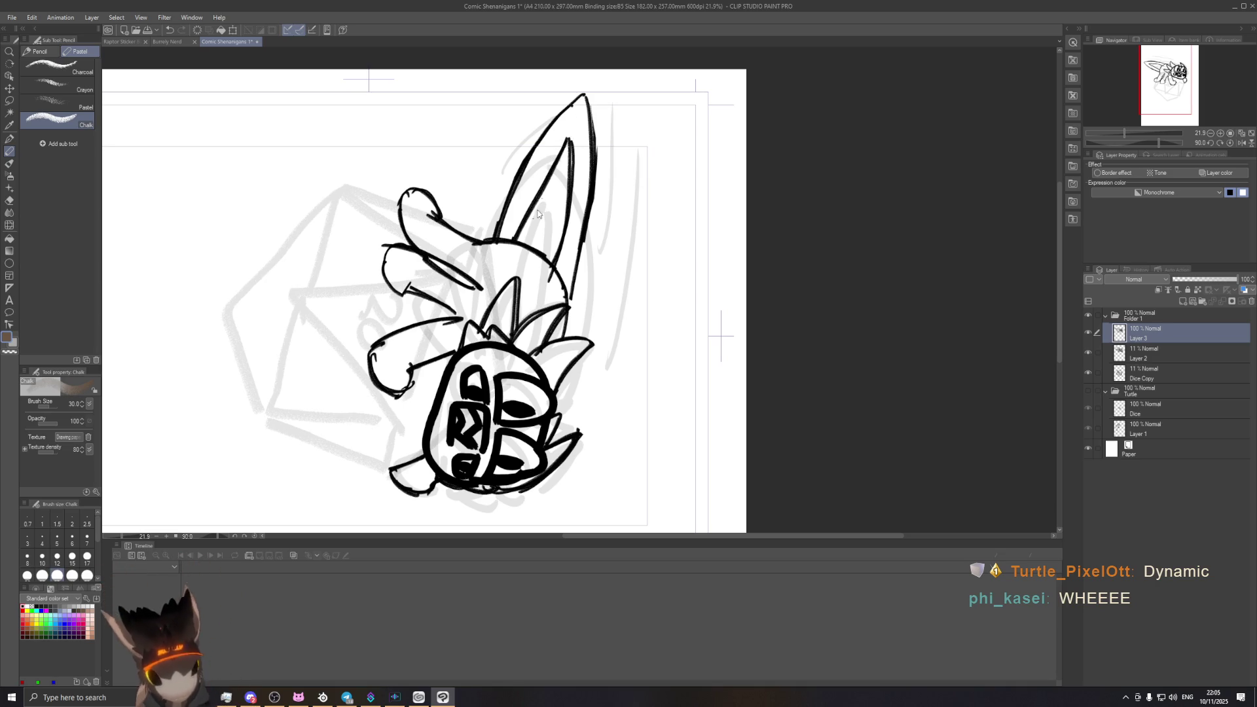
pyautogui.press('r')
pyautogui.moveTo(721, 334)
pyautogui.mouseDown()
pyautogui.moveTo(791, 165)
pyautogui.moveTo(792, 240)
pyautogui.mouseUp()
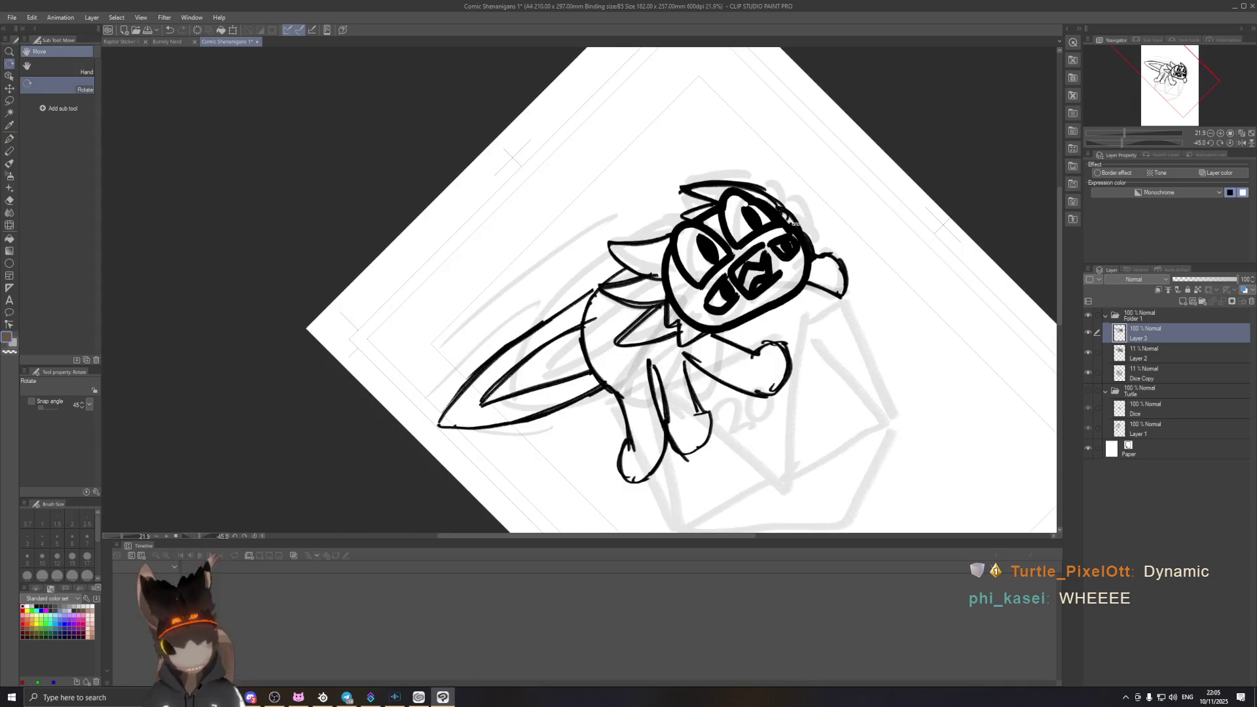
pyautogui.scroll(-3, 791, 241)
pyautogui.scroll(-2, 793, 240)
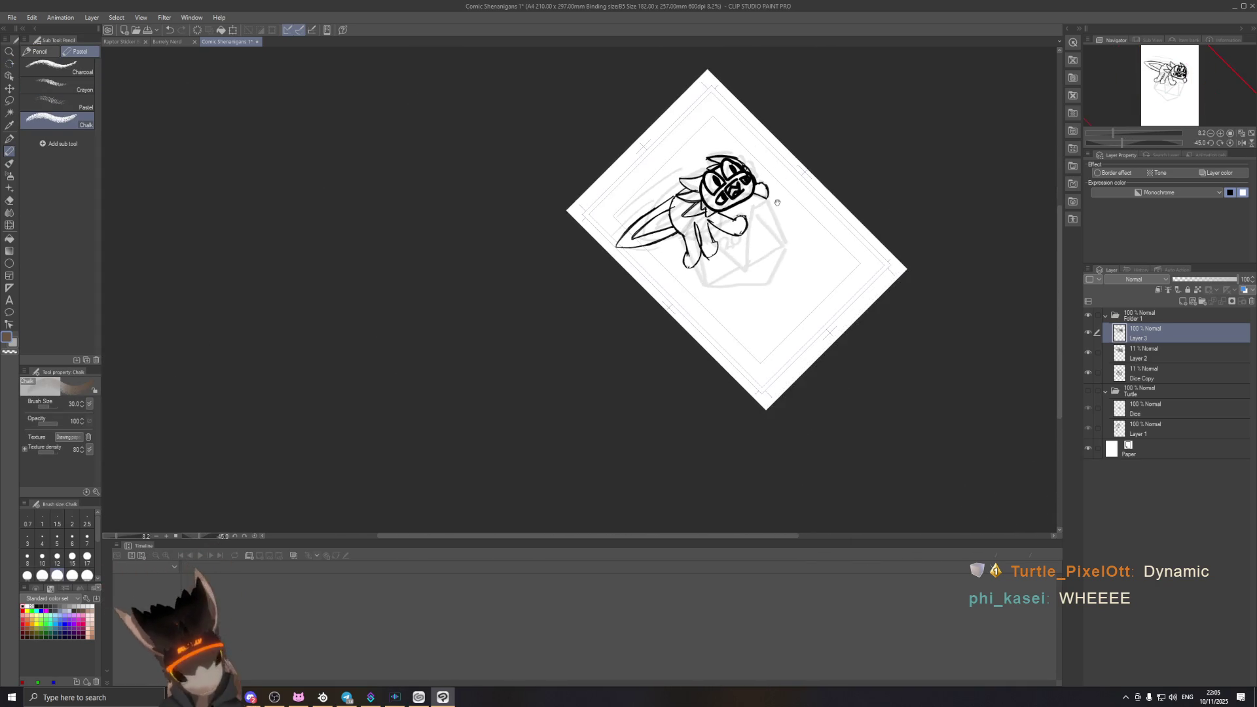
# Step: Straighten the canvas to upright and pan to frame the raptor sketch up close
pyautogui.moveTo(792, 241); pyautogui.dragTo(814, 224)
pyautogui.doubleClick(813, 225)
pyautogui.scroll(3, 761, 298)
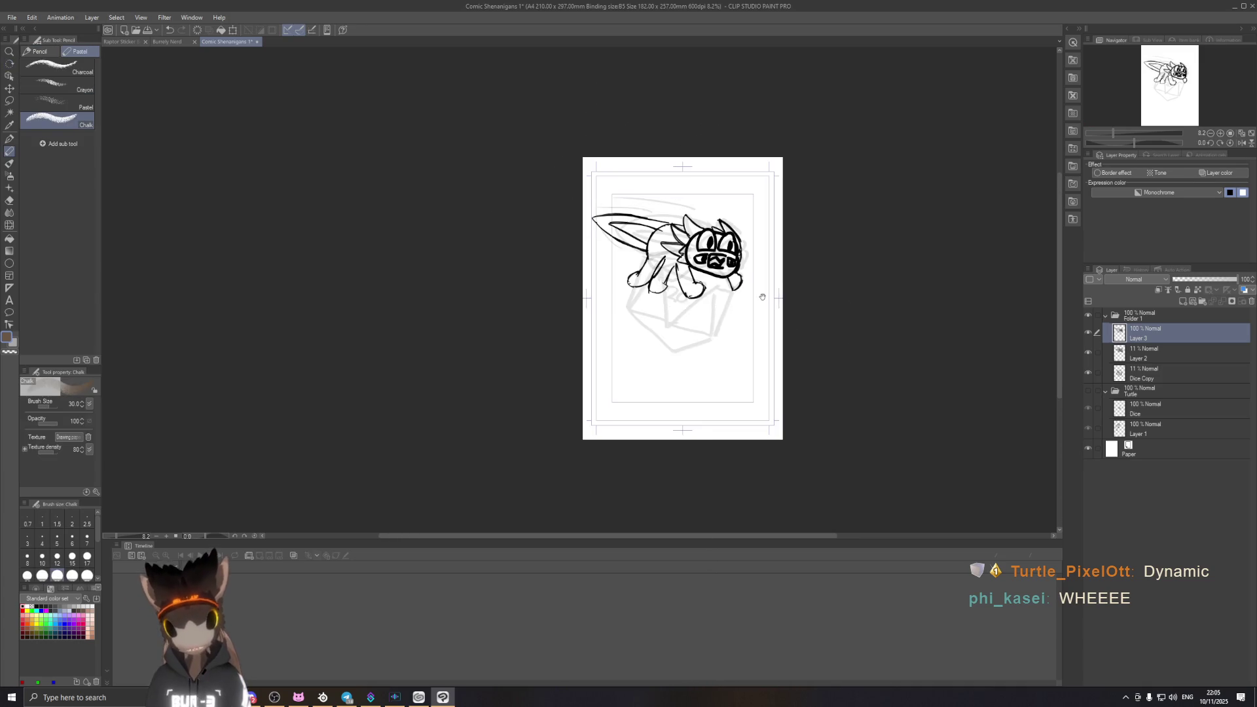
pyautogui.moveTo(761, 298); pyautogui.dragTo(789, 356)
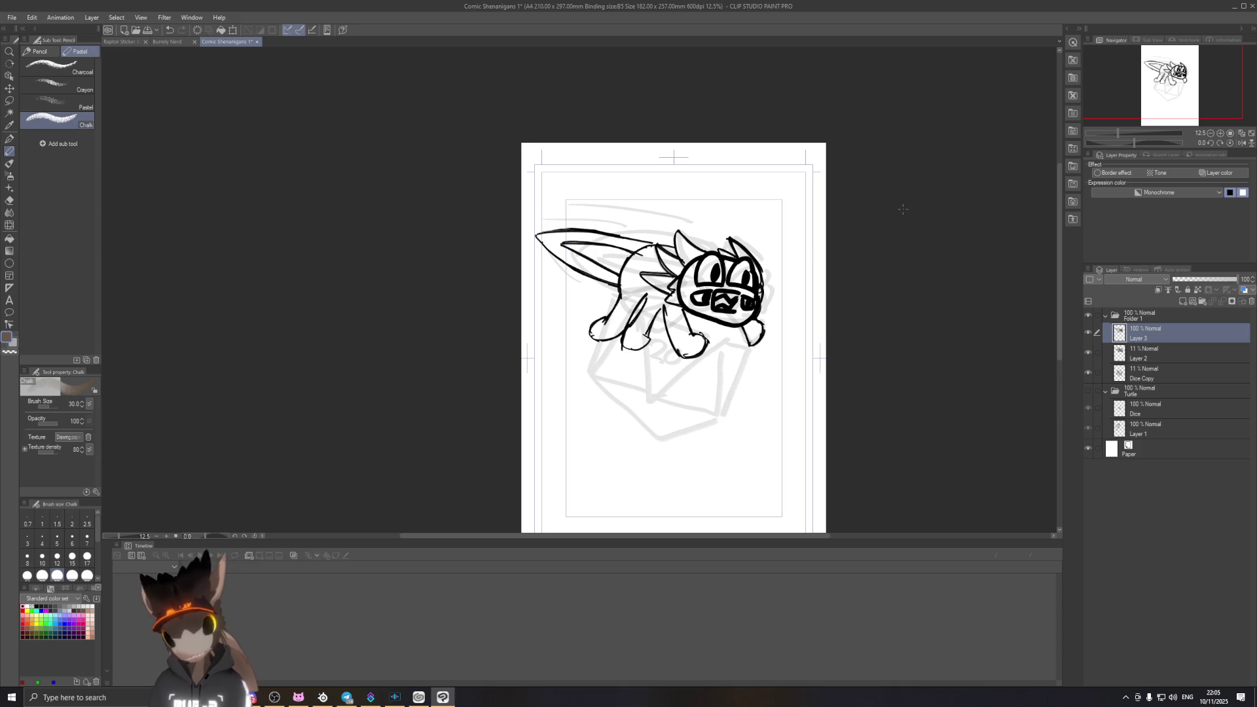
pyautogui.scroll(2, 678, 410)
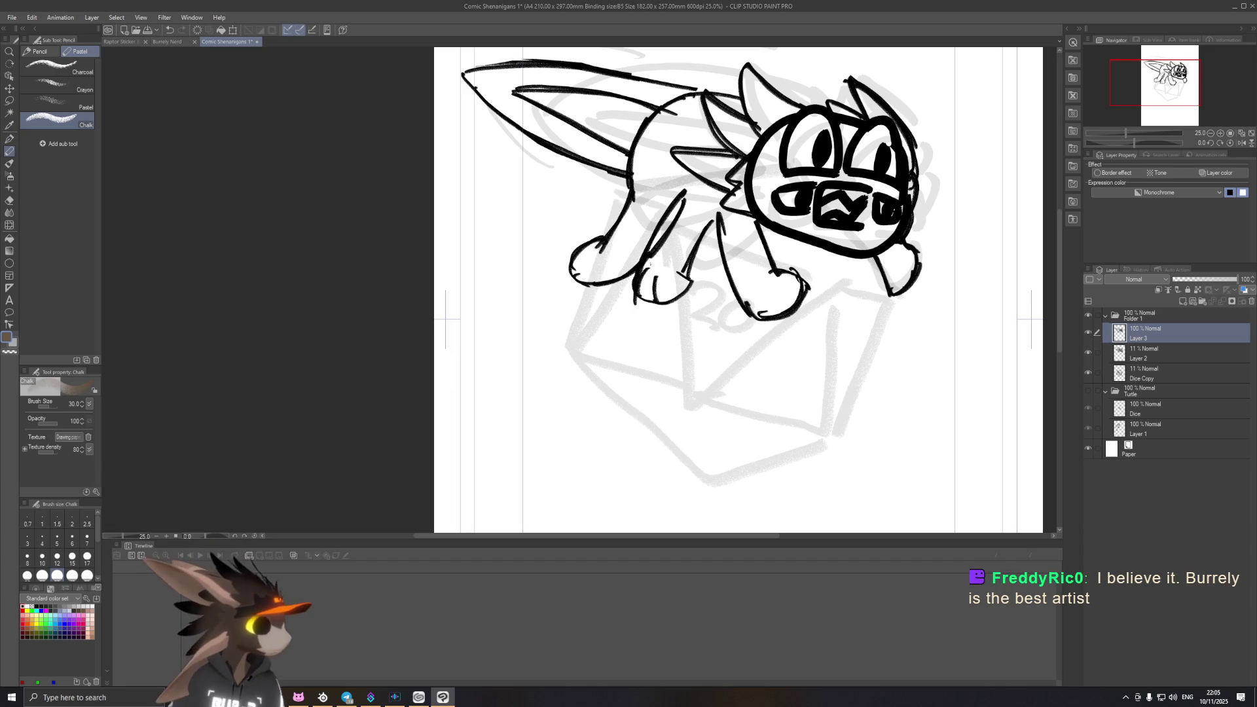
pyautogui.moveTo(706, 333); pyautogui.dragTo(621, 329)
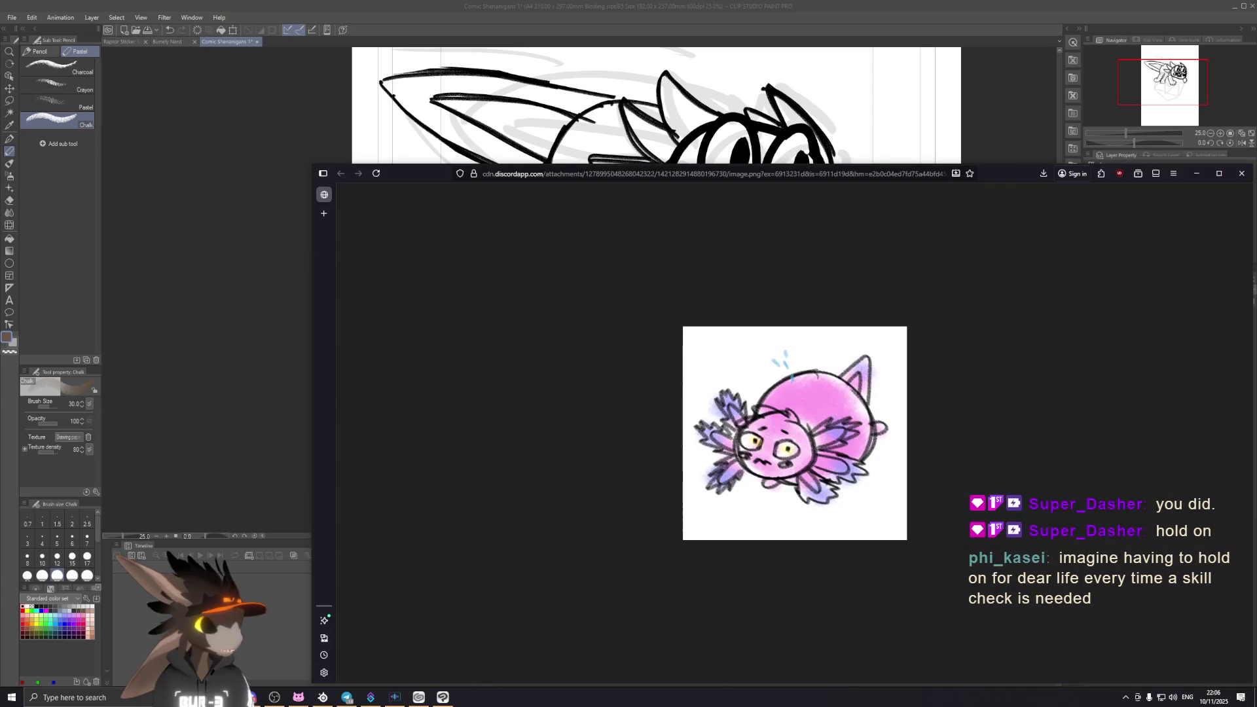
# Step: Reposition the pink critter reference window, then push it off screen to reveal the raptor canvas
pyautogui.moveTo(996, 175)
pyautogui.mouseDown()
pyautogui.moveTo(905, 156)
pyautogui.moveTo(896, 112)
pyautogui.mouseUp()
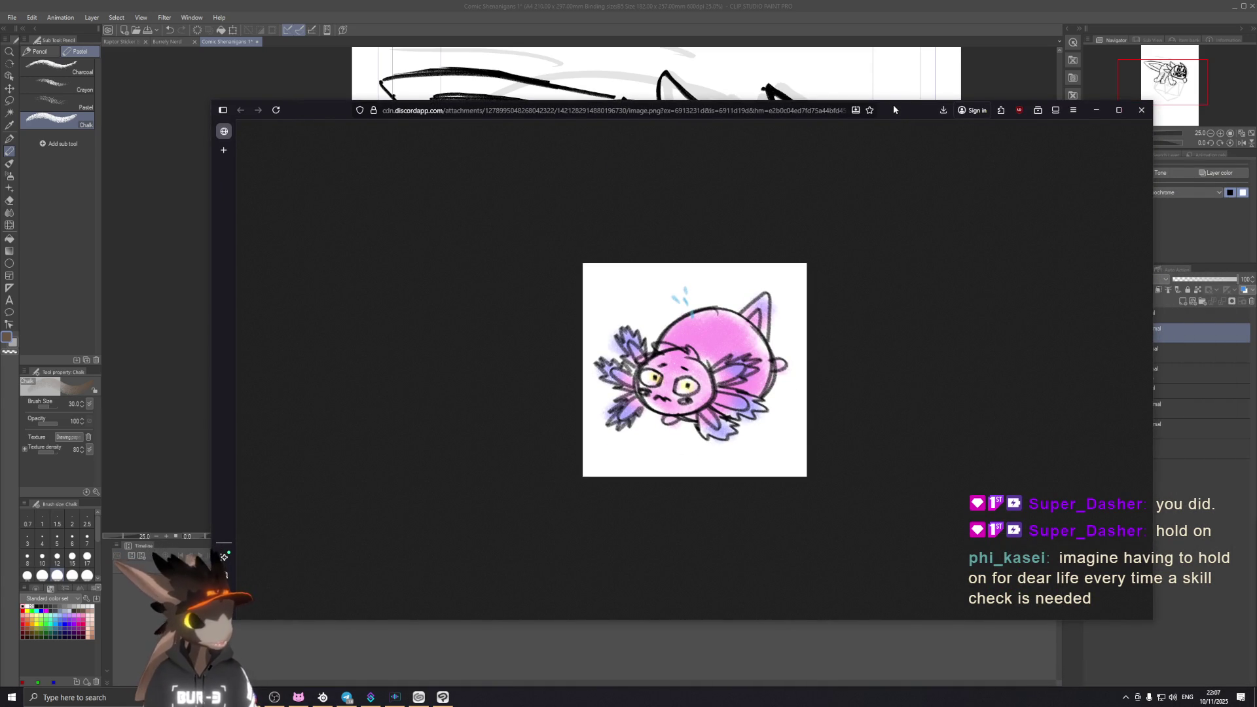
pyautogui.moveTo(894, 110); pyautogui.dragTo(899, 209)
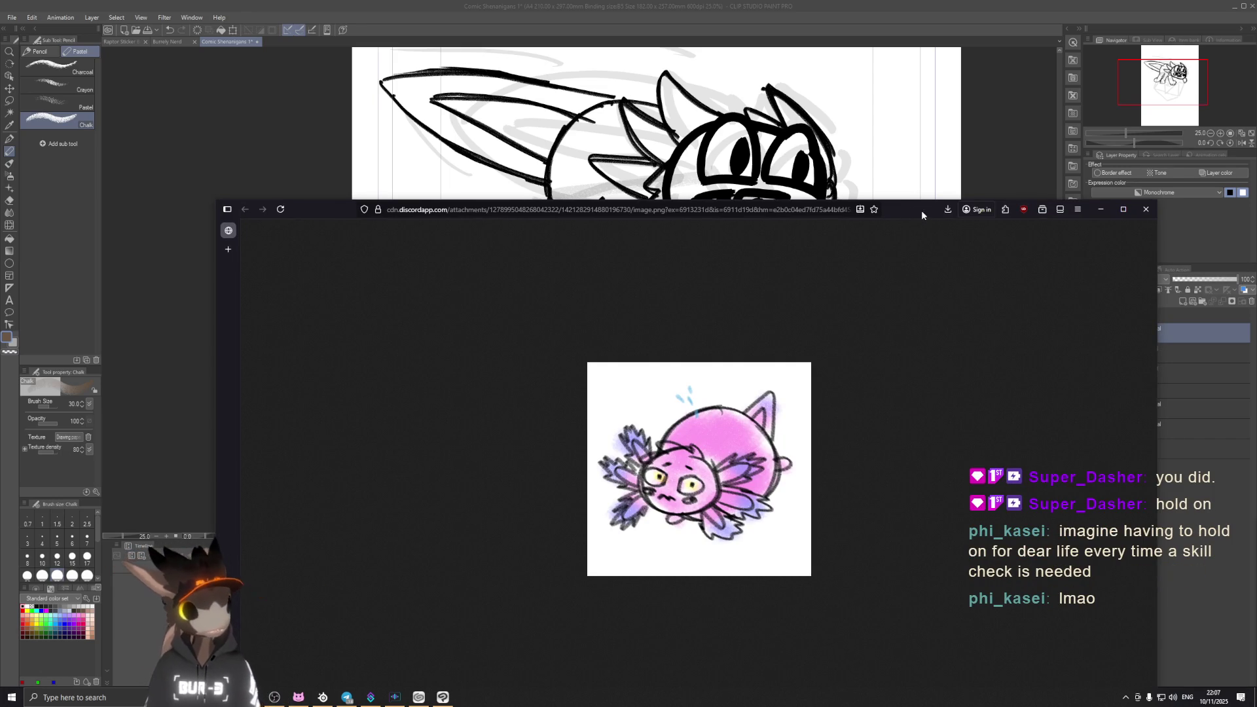
pyautogui.moveTo(921, 211); pyautogui.dragTo(958, 276)
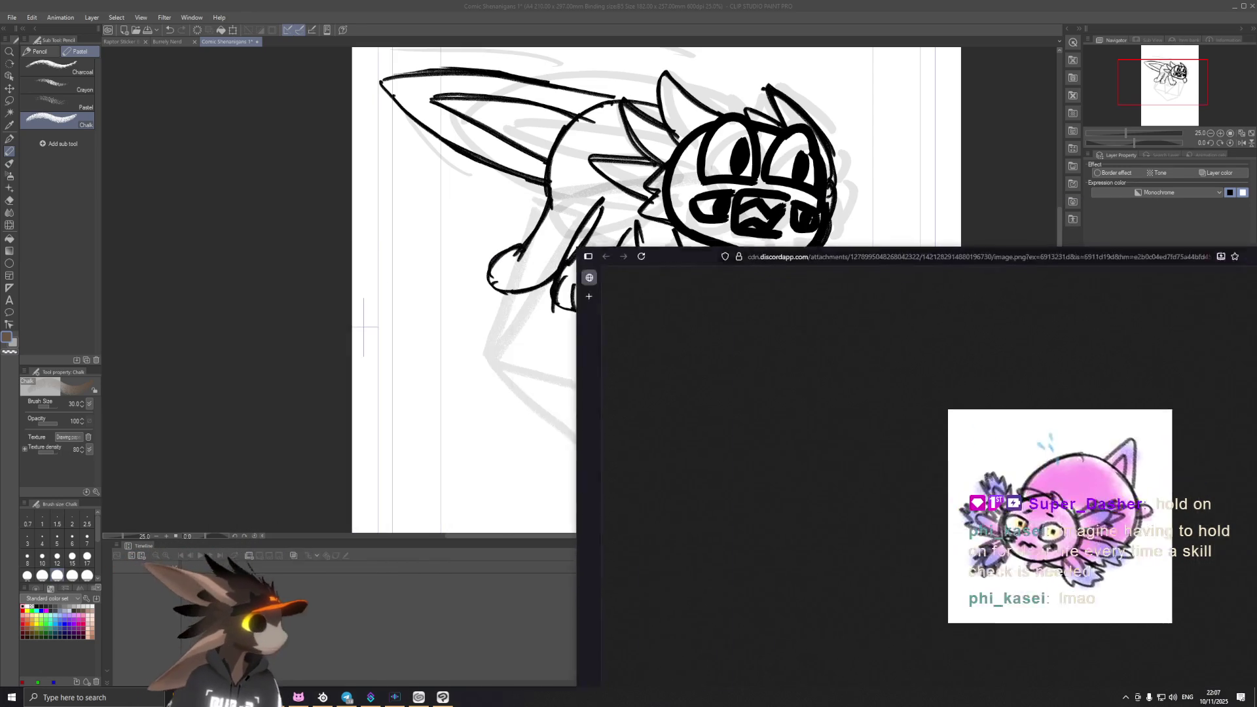
pyautogui.moveTo(957, 275); pyautogui.dragTo(1256, 276)
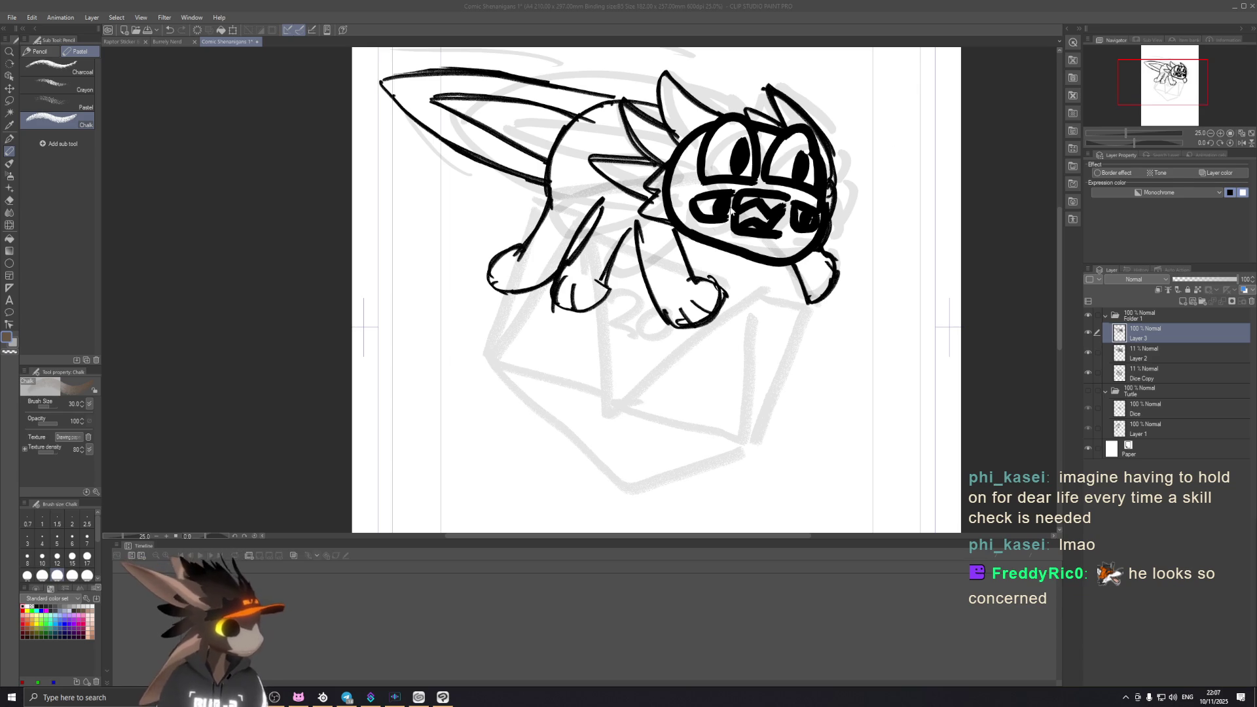
pyautogui.scroll(-2, 766, 341)
pyautogui.scroll(-2, 766, 341)
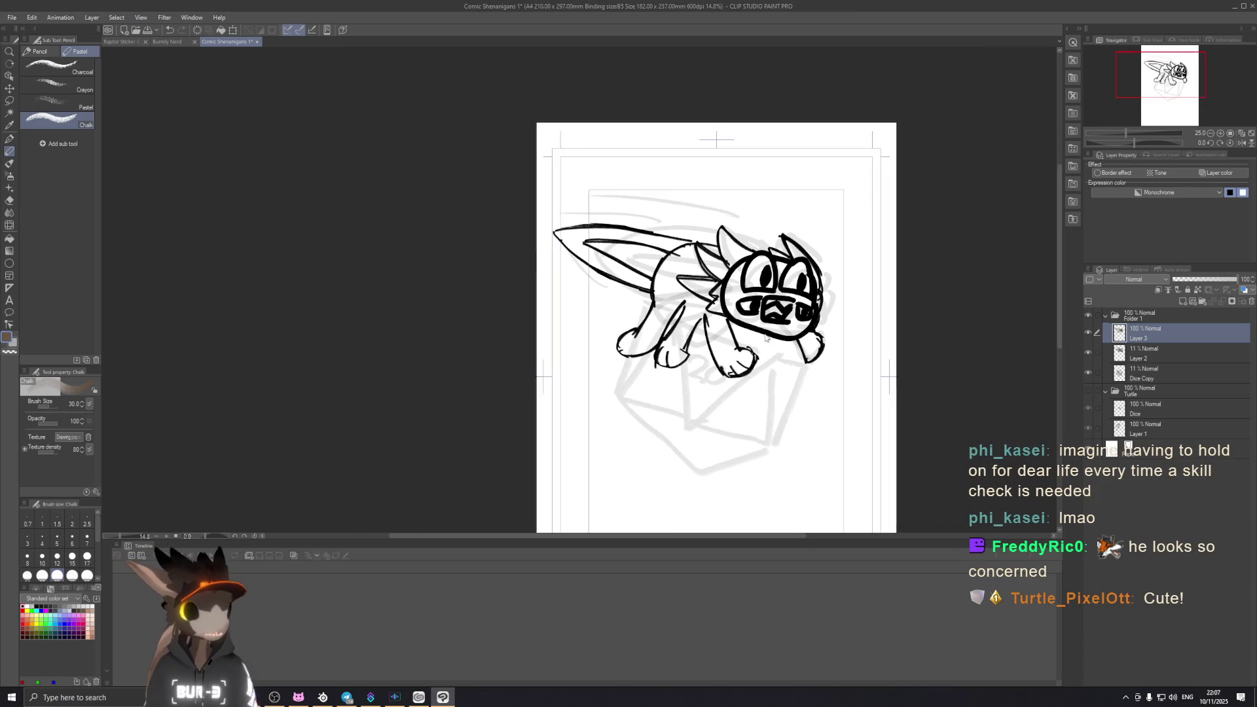
# Step: Center the page on the raptor and show the Turtle folder's sparkly character drawing
pyautogui.moveTo(766, 341); pyautogui.dragTo(772, 294)
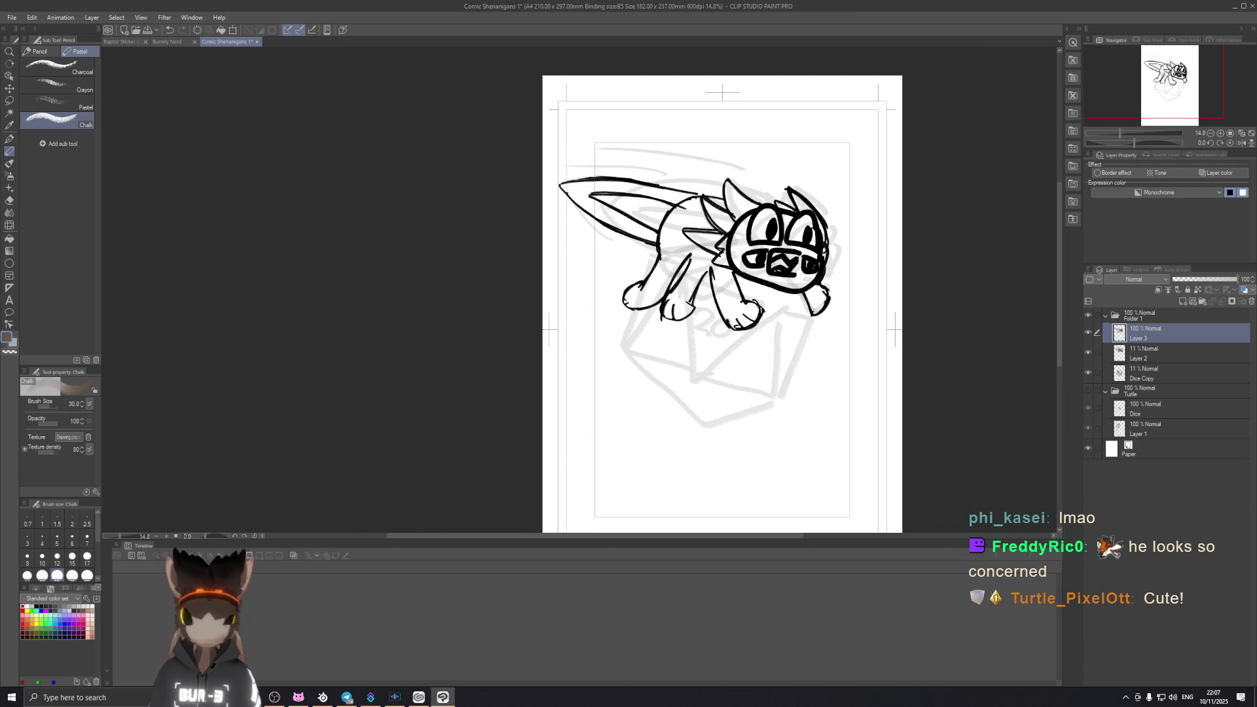
pyautogui.scroll(-1, 802, 292)
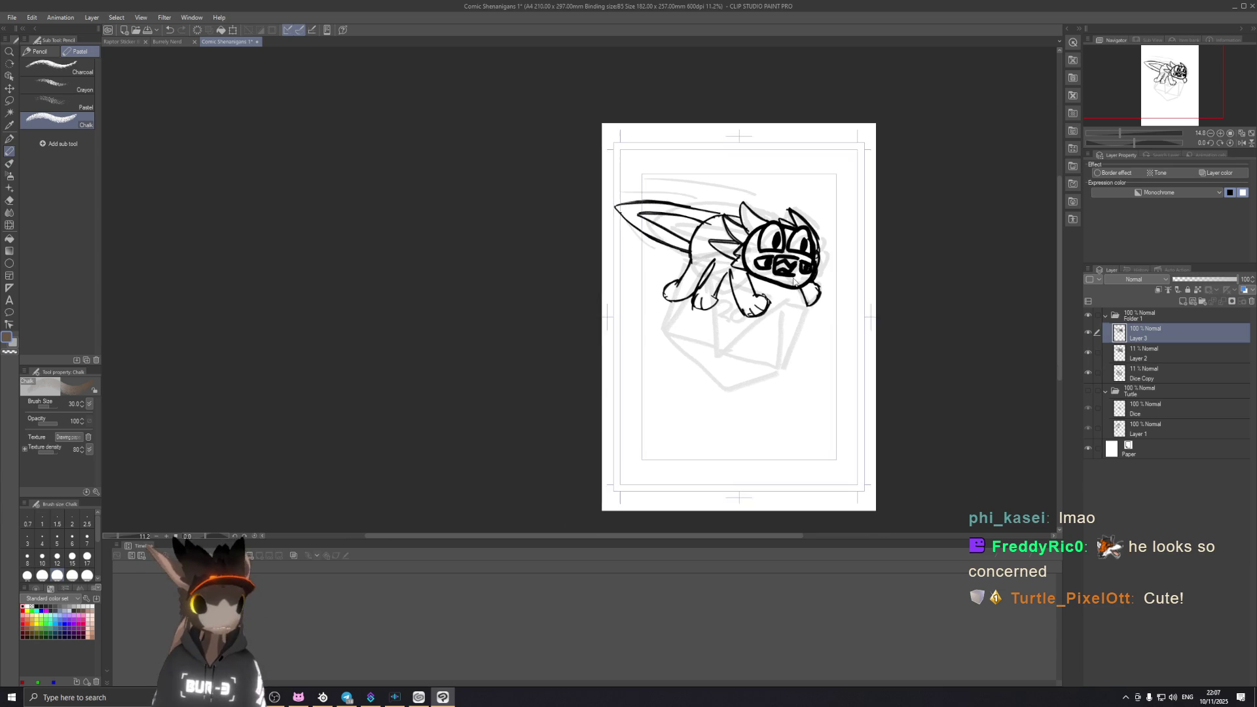
pyautogui.scroll(2, 802, 294)
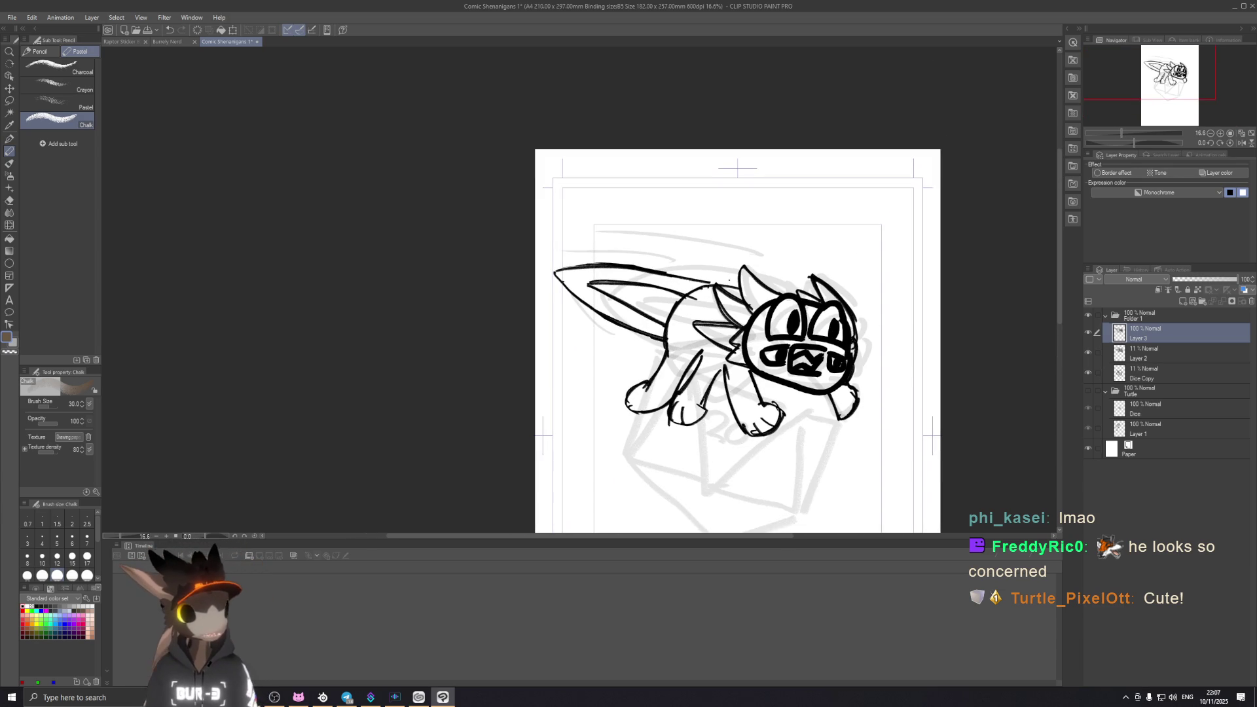
pyautogui.click(1086, 391)
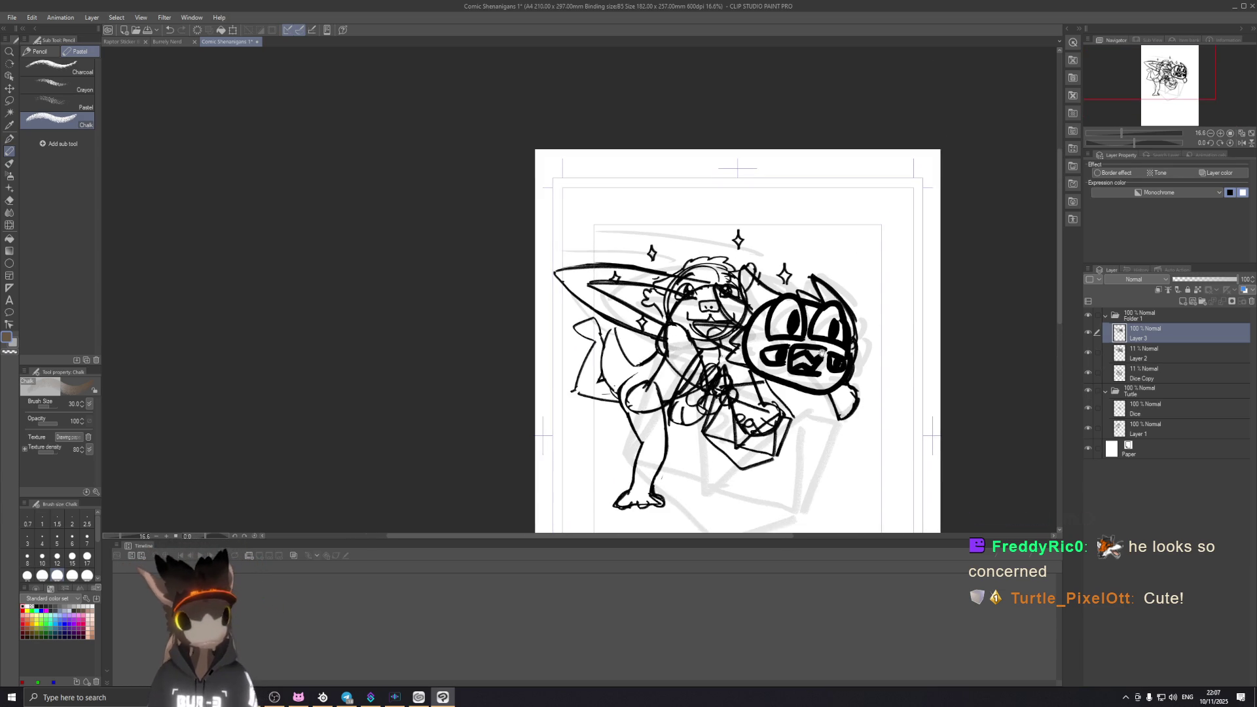
pyautogui.scroll(-1, 775, 295)
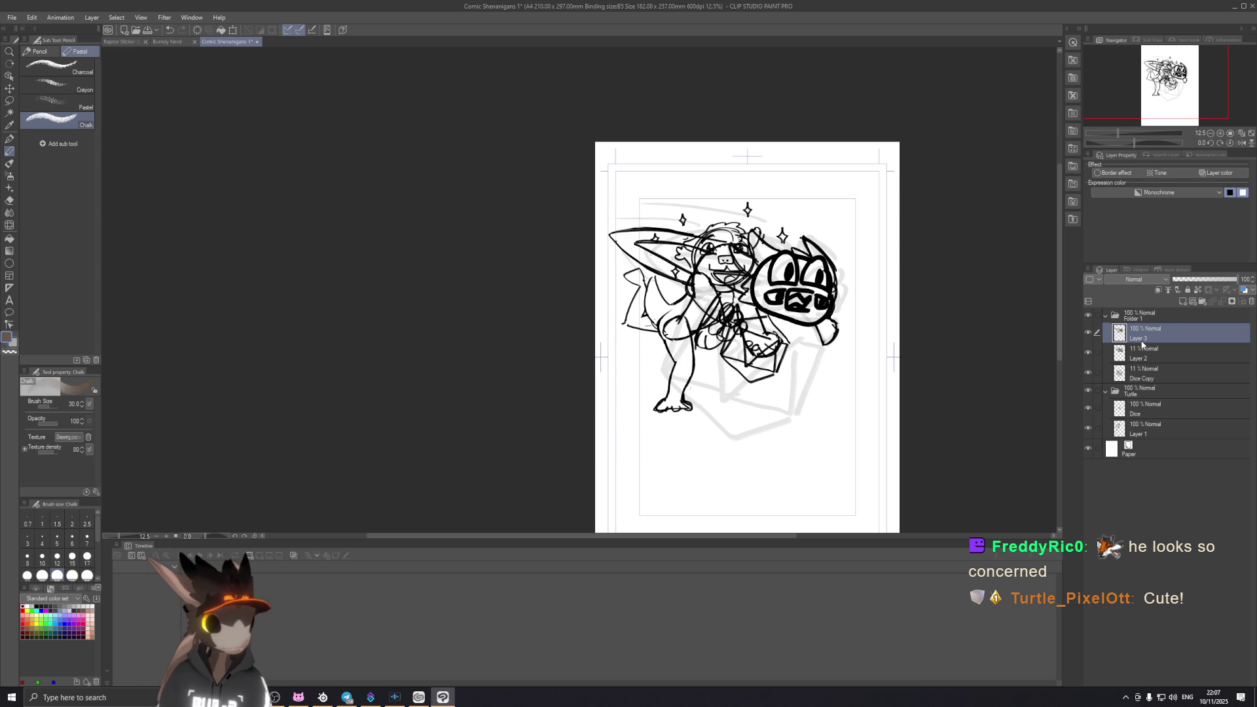
# Step: Hide the Layer 2 and Dice Copy sketches and scale the raptor down to sit inside the d20 bag
pyautogui.click(1087, 351)
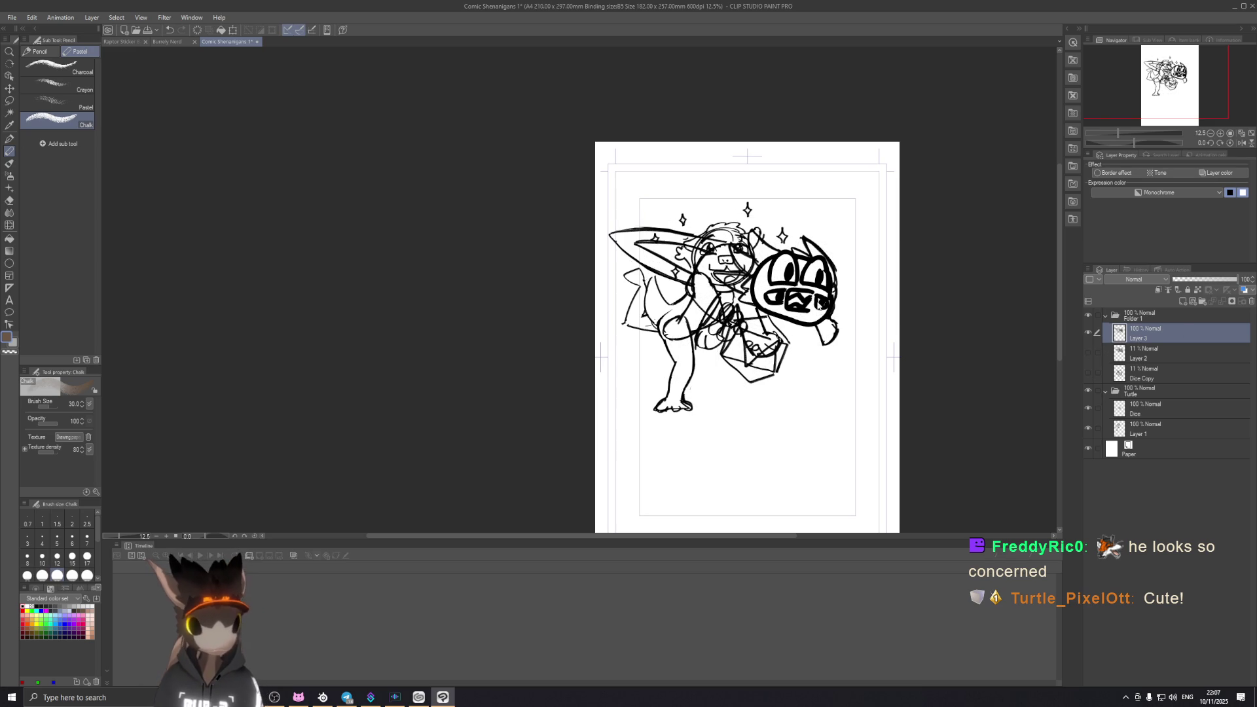
pyautogui.hotkey('ctrl', 't')
pyautogui.moveTo(838, 360); pyautogui.dragTo(663, 288)
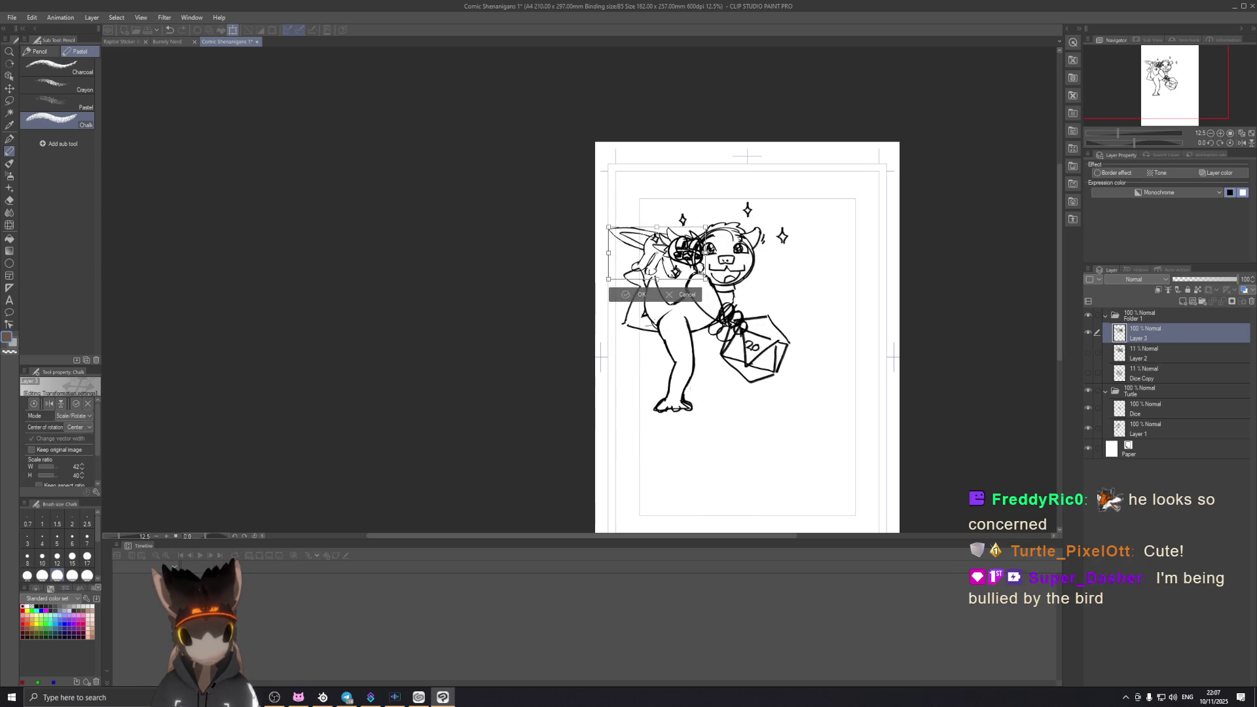
pyautogui.hotkey('ctrl', 'z')
pyautogui.moveTo(843, 358)
pyautogui.mouseDown()
pyautogui.moveTo(718, 290)
pyautogui.moveTo(794, 347)
pyautogui.mouseUp()
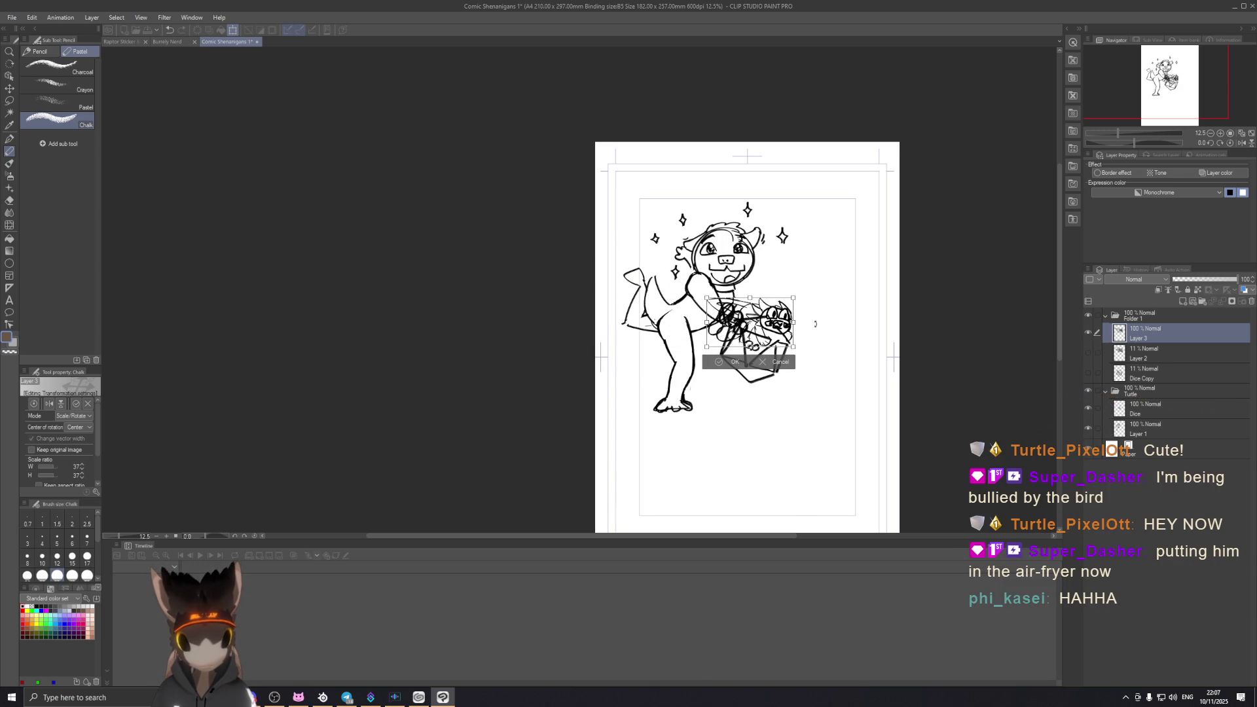
pyautogui.click(731, 364)
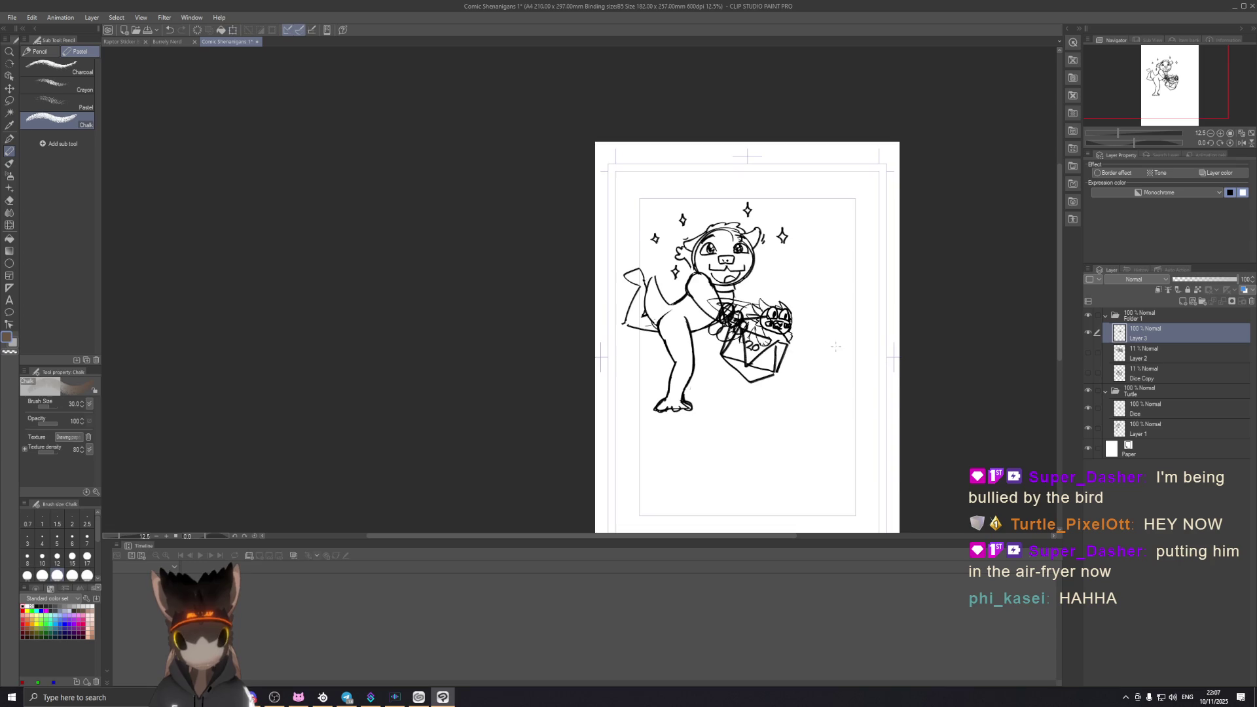
pyautogui.scroll(1, 786, 295)
pyautogui.scroll(2, 786, 295)
pyautogui.scroll(2, 786, 295)
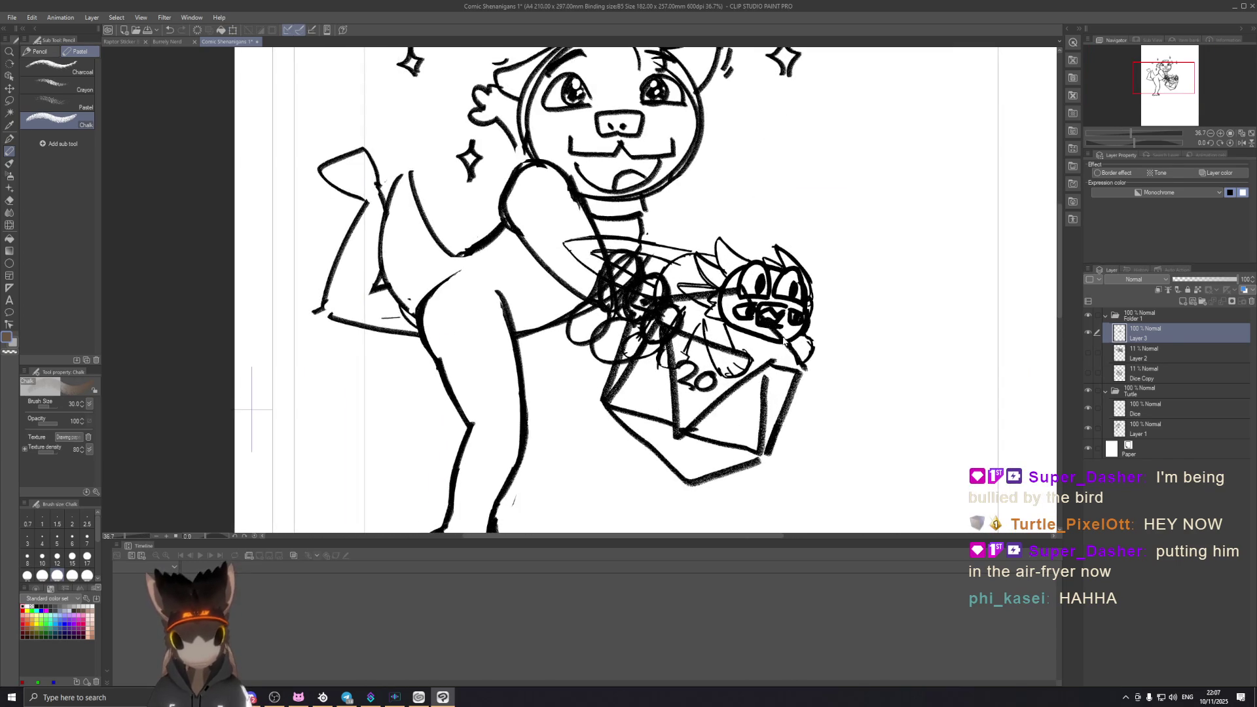
pyautogui.scroll(-5, 840, 344)
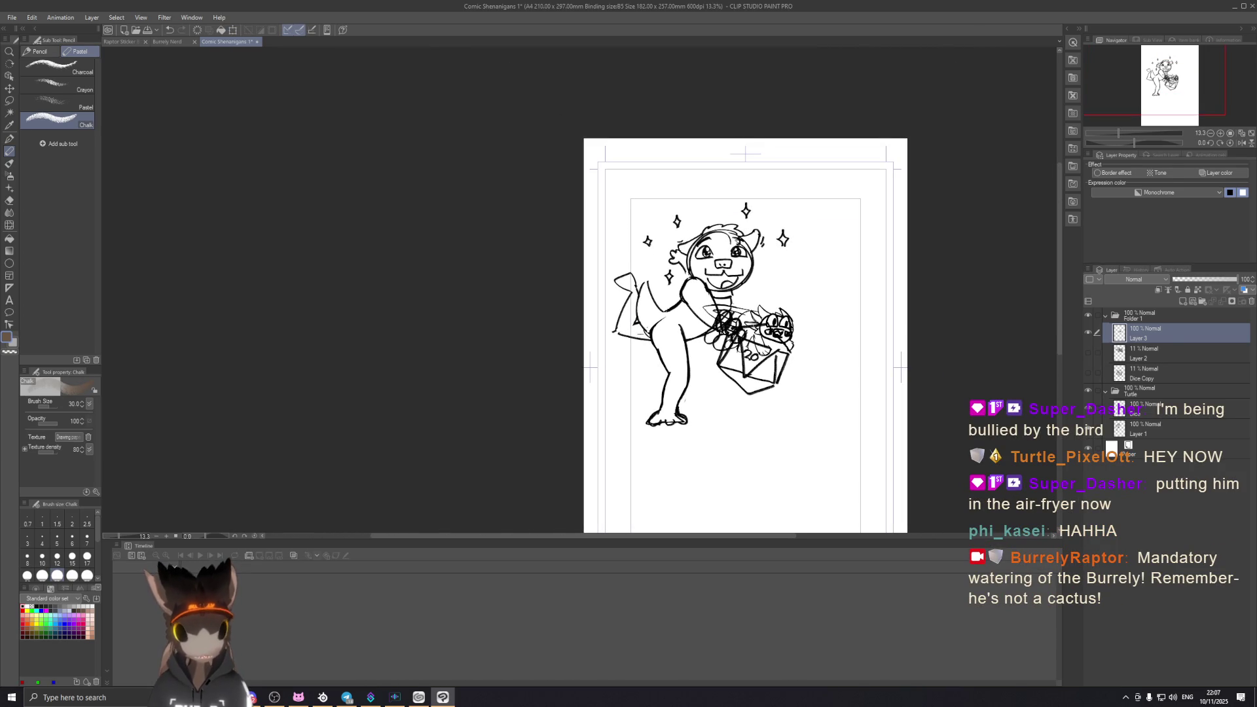
pyautogui.scroll(2, 749, 323)
pyautogui.scroll(2, 748, 322)
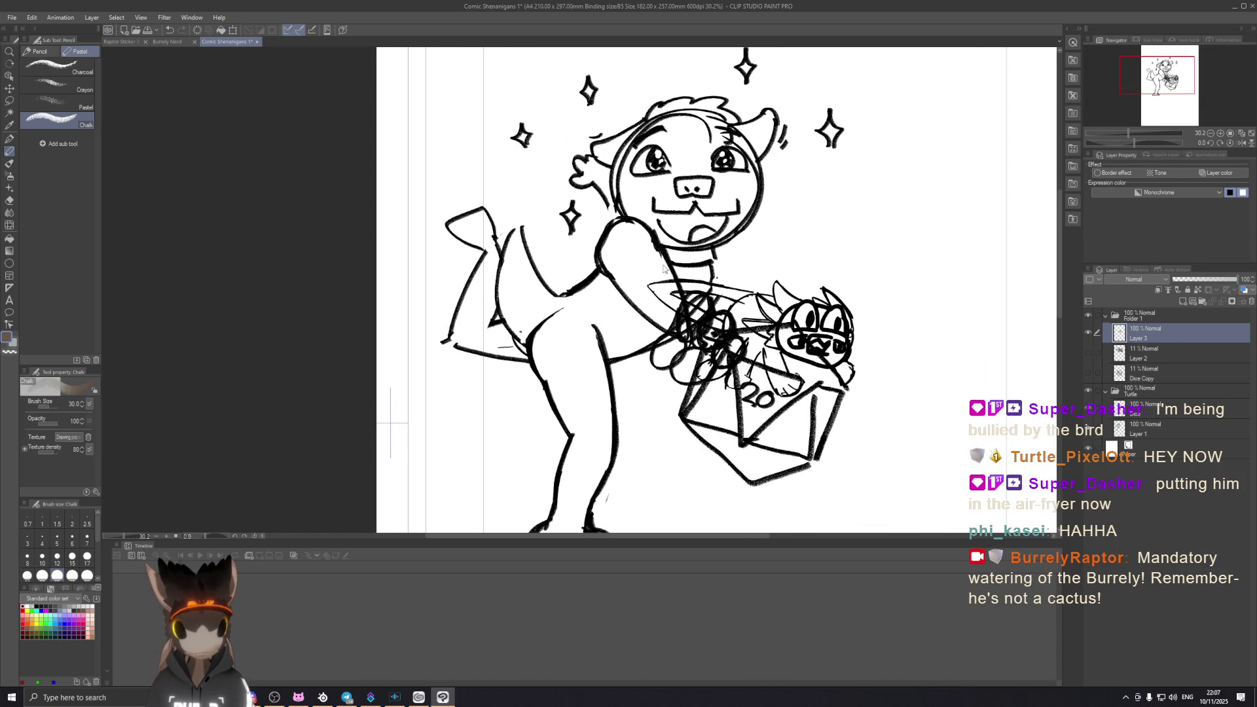
pyautogui.scroll(-2, 731, 321)
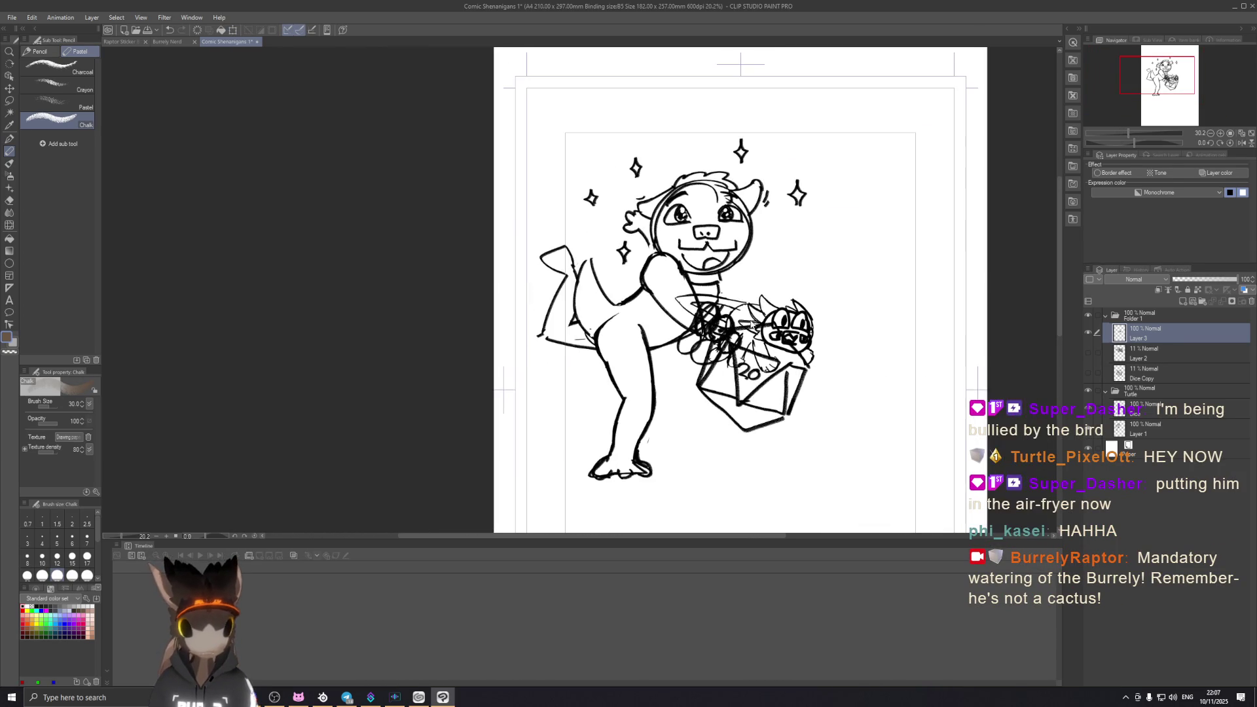
# Step: Add a new layer in the Turtle folder and name it 'Dasher die mask'
pyautogui.click(1150, 366)
pyautogui.click(1148, 429)
pyautogui.click(1149, 407)
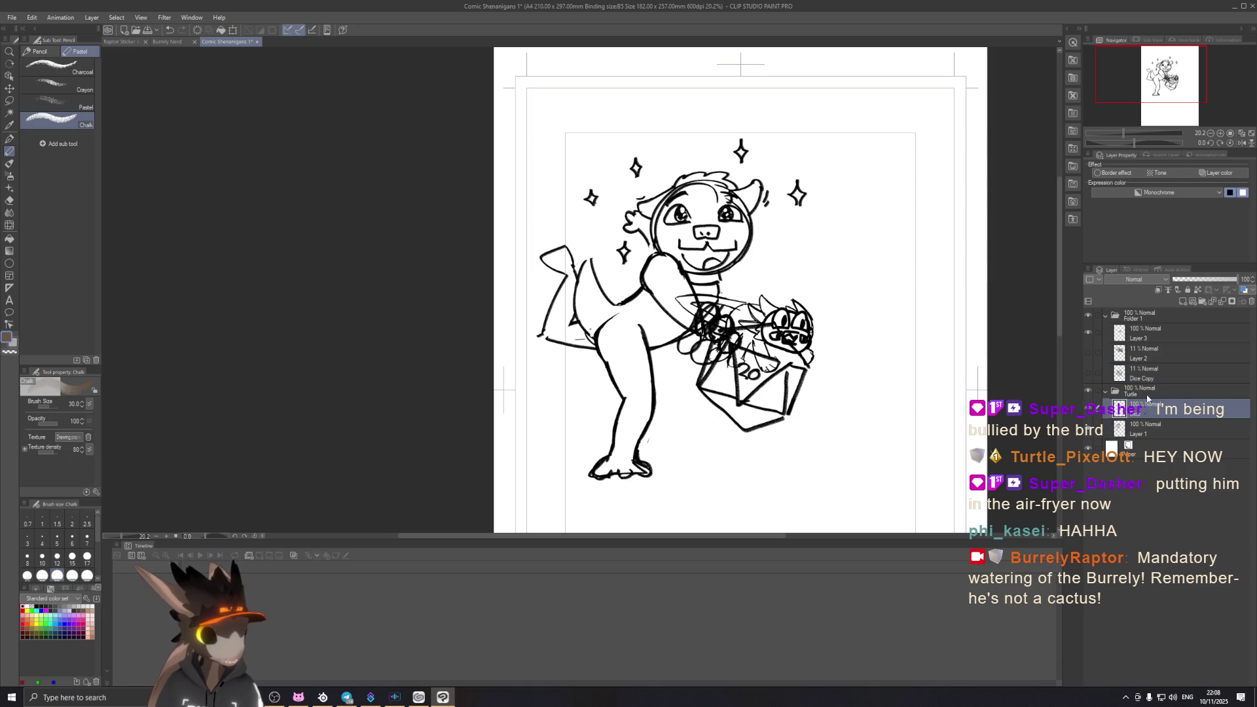
pyautogui.click(1187, 303)
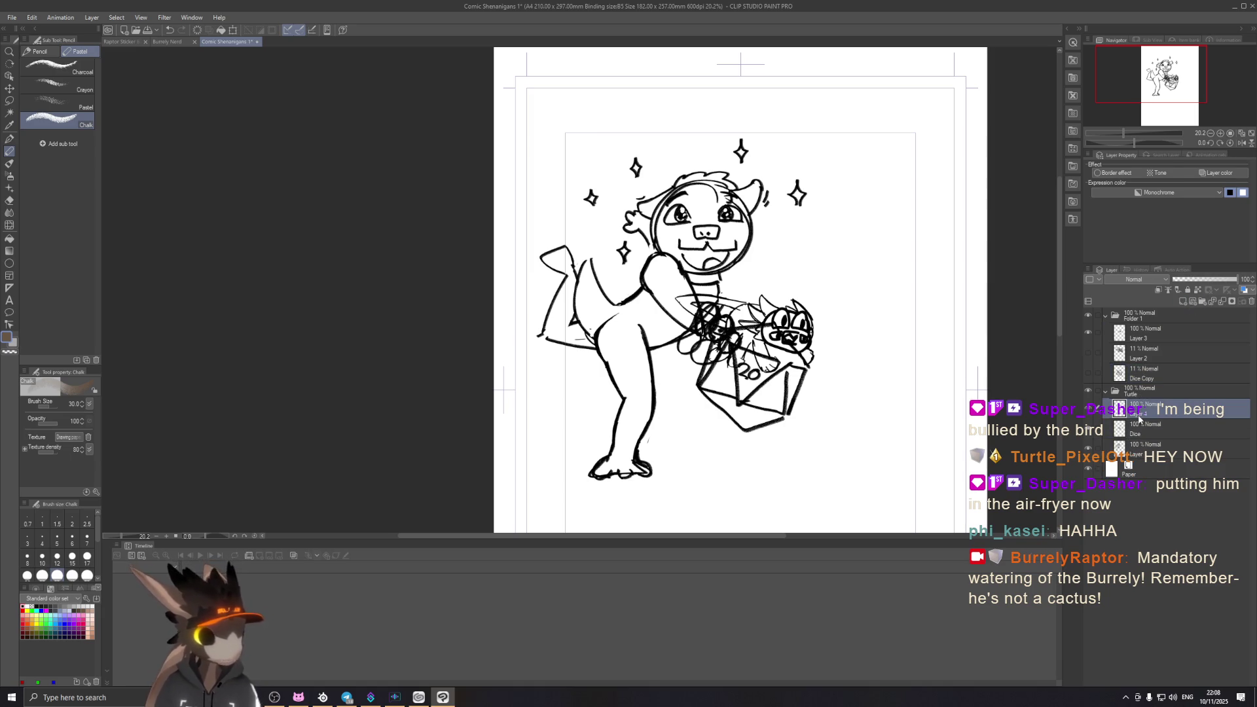
pyautogui.doubleClick(1139, 413)
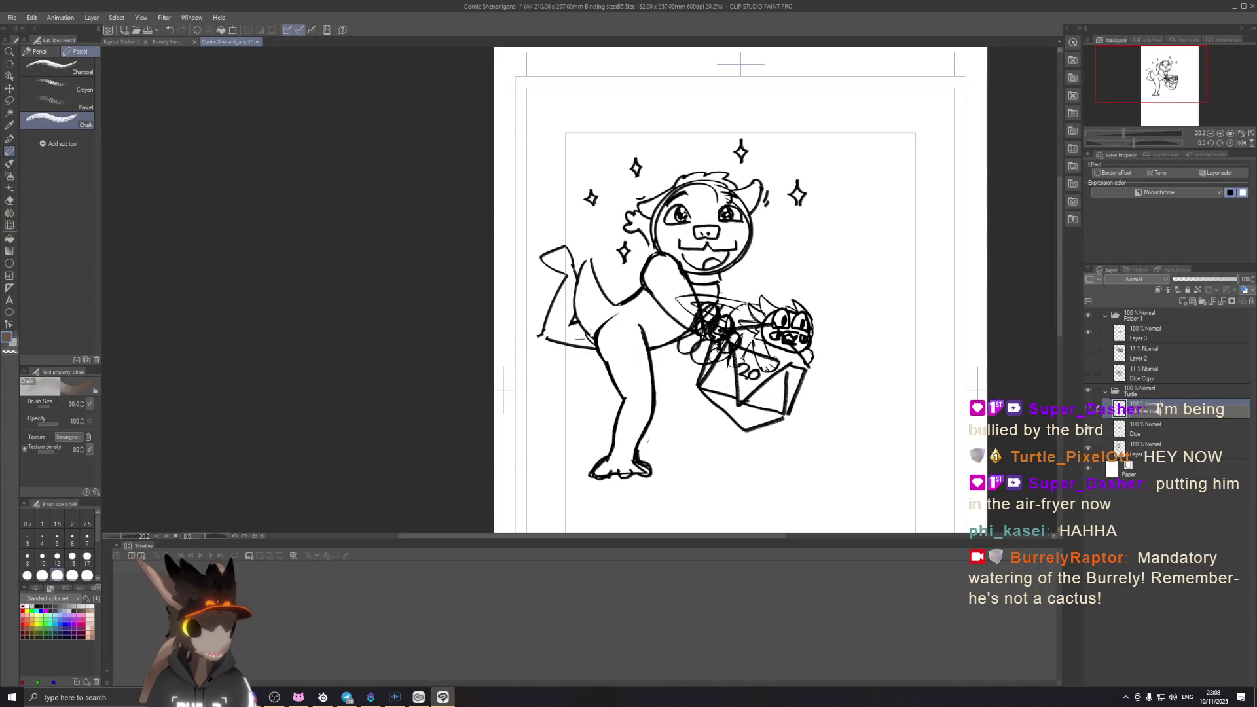
pyautogui.press('Return')
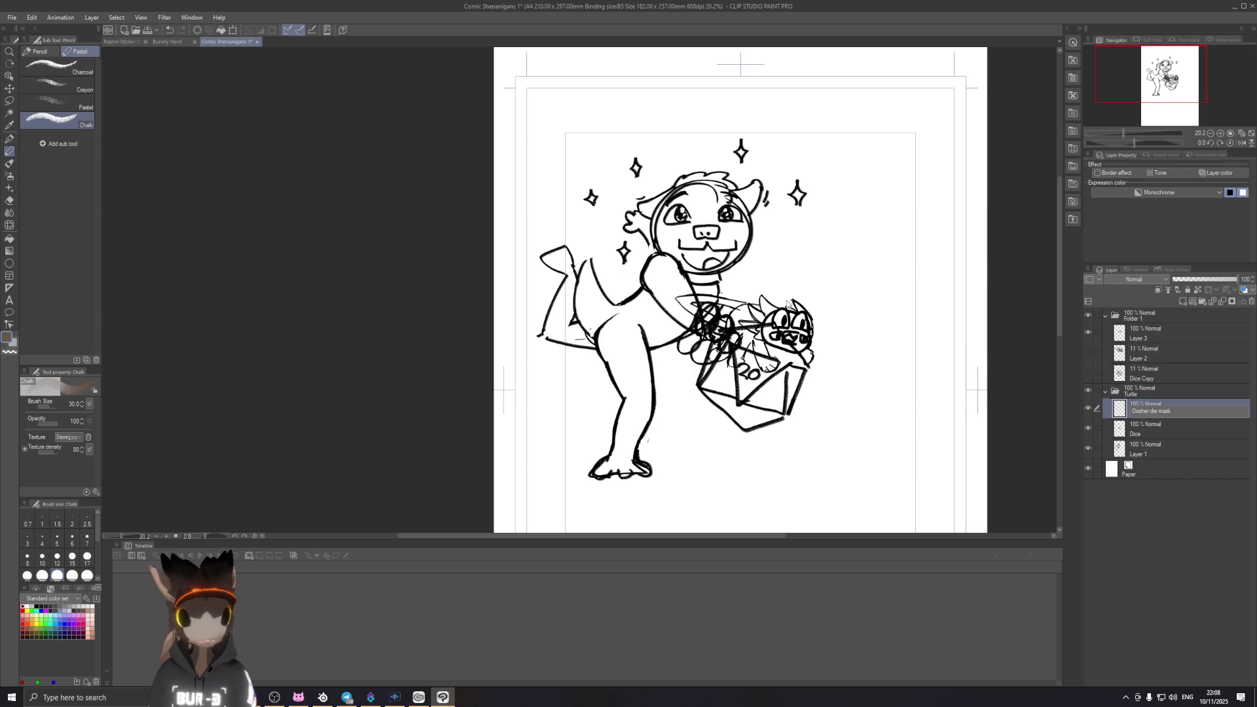
pyautogui.scroll(2, 839, 270)
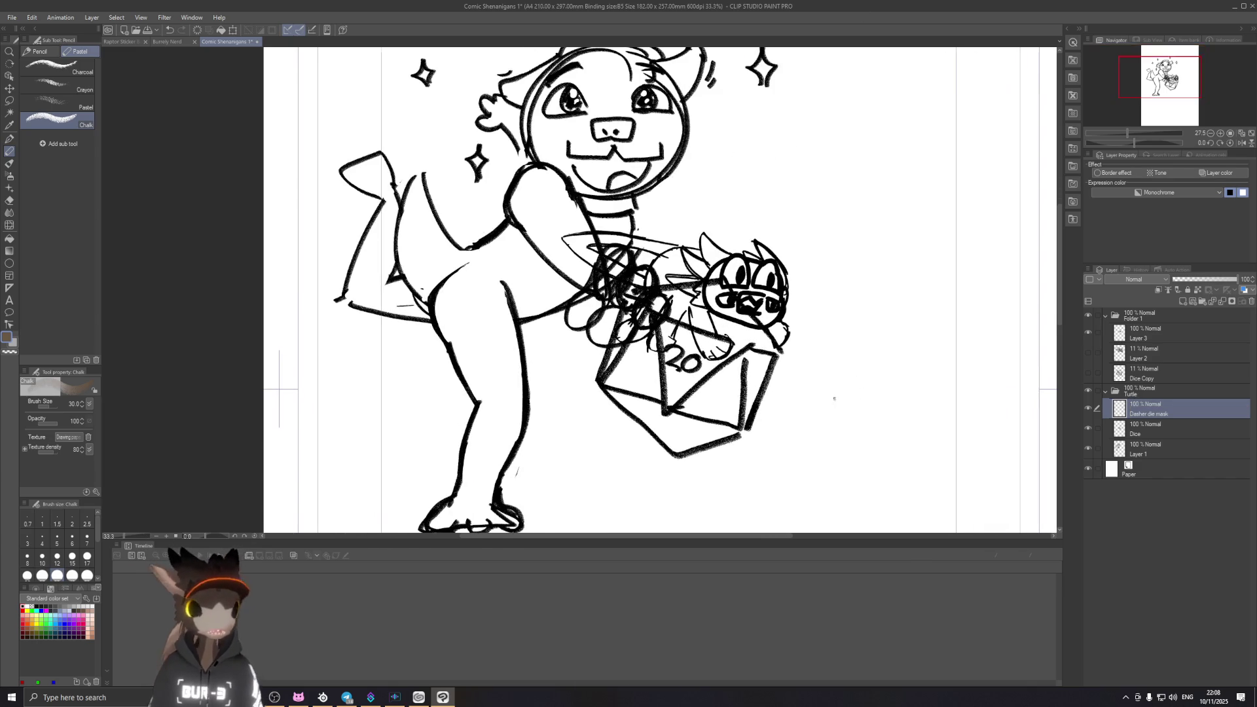
pyautogui.scroll(-1, 664, 290)
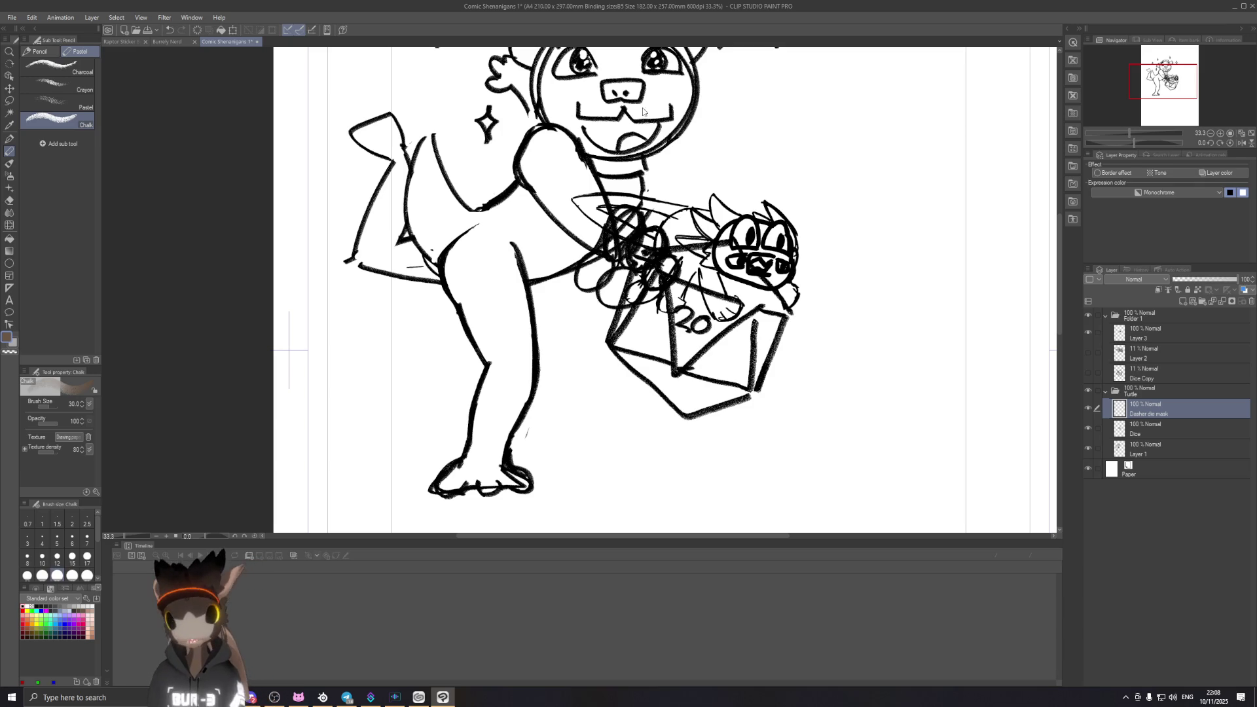
pyautogui.scroll(-4, 668, 295)
pyautogui.scroll(2, 697, 316)
pyautogui.scroll(1, 699, 317)
# Step: Check the Dasher die mask layer's visibility and move it into Folder 1 below Dice Copy
pyautogui.click(1088, 409)
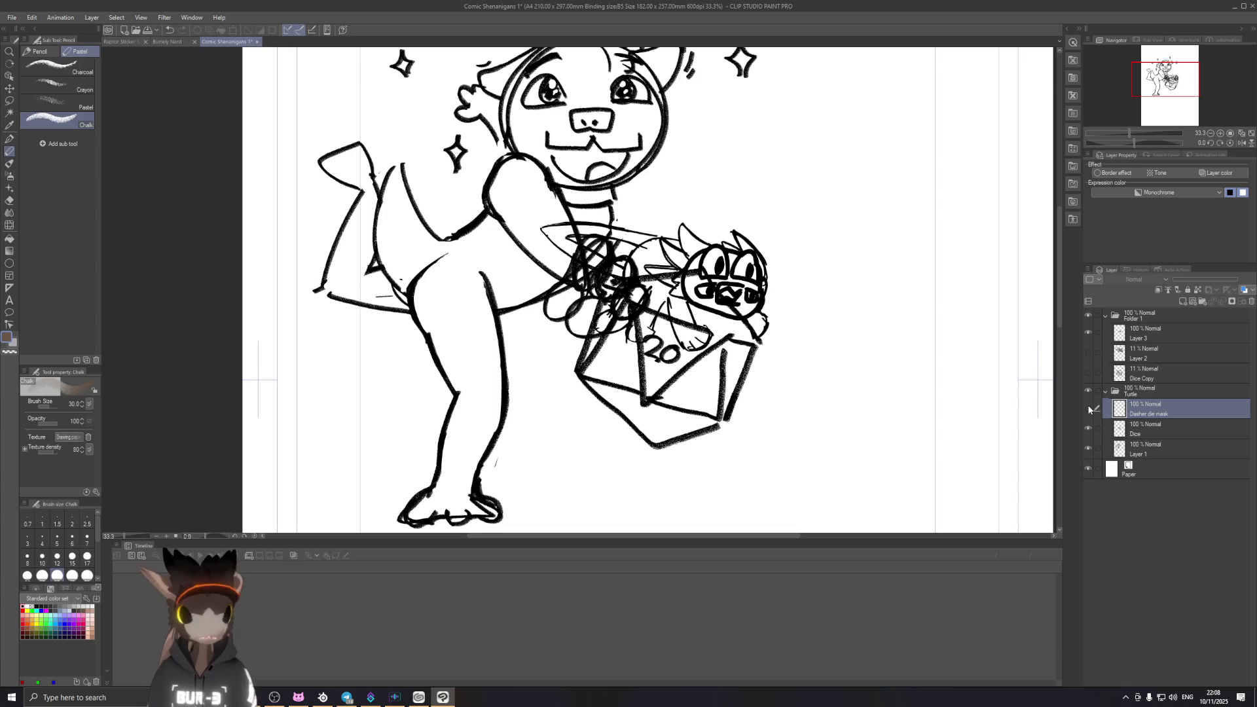
pyautogui.click(1088, 409)
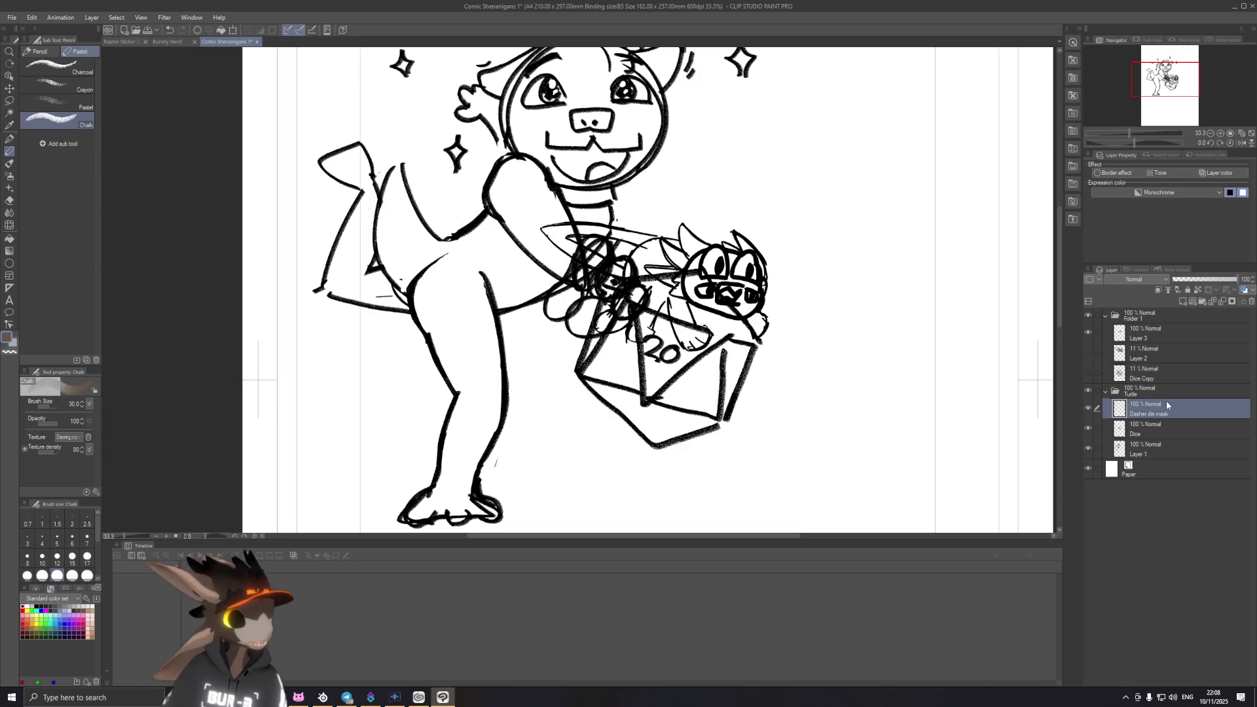
pyautogui.moveTo(1163, 408); pyautogui.dragTo(1170, 380)
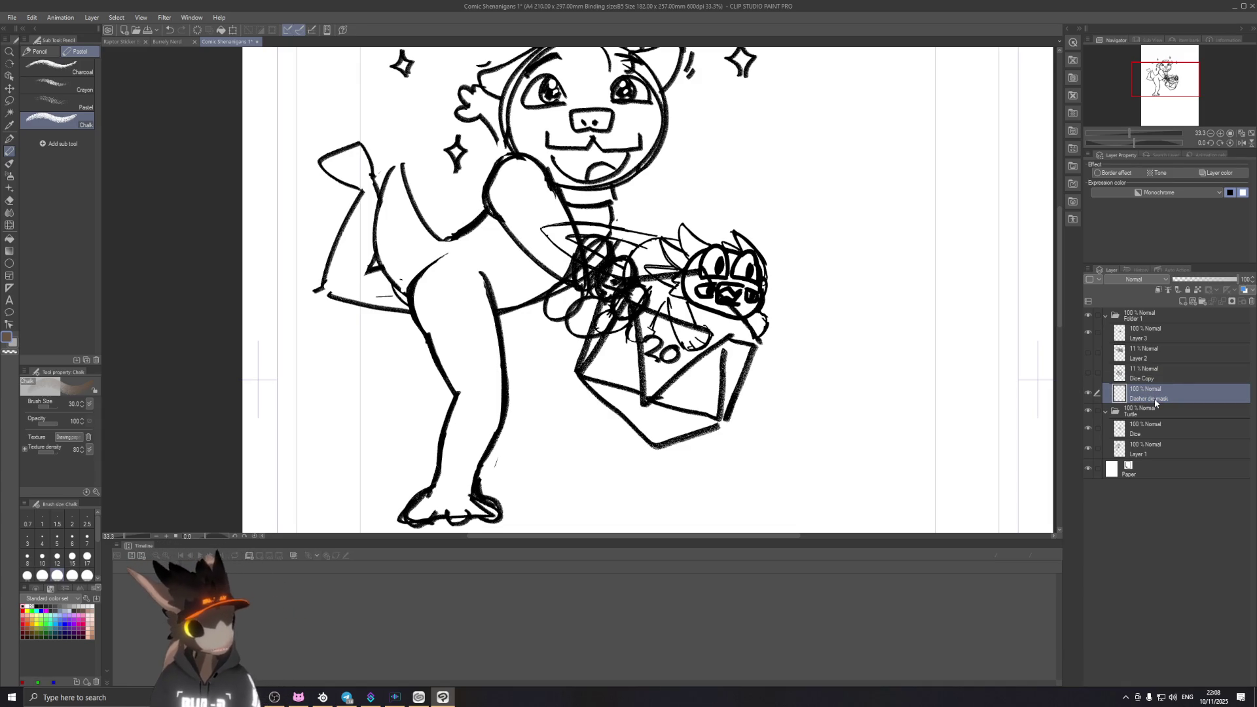
# Step: Select Layer 2 and Dice Copy together and request their deletion
pyautogui.click(1149, 376)
pyautogui.keyDown('ctrl'); pyautogui.click(1164, 354); pyautogui.keyUp('ctrl')
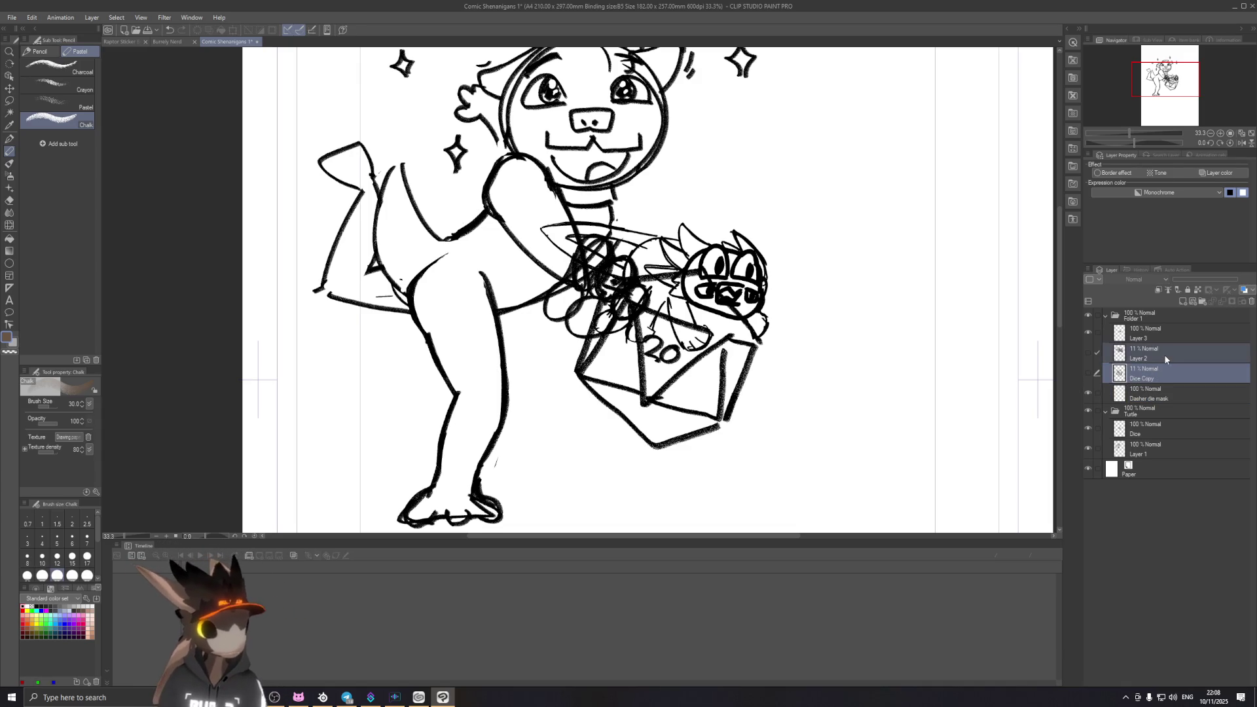
pyautogui.click(1166, 352)
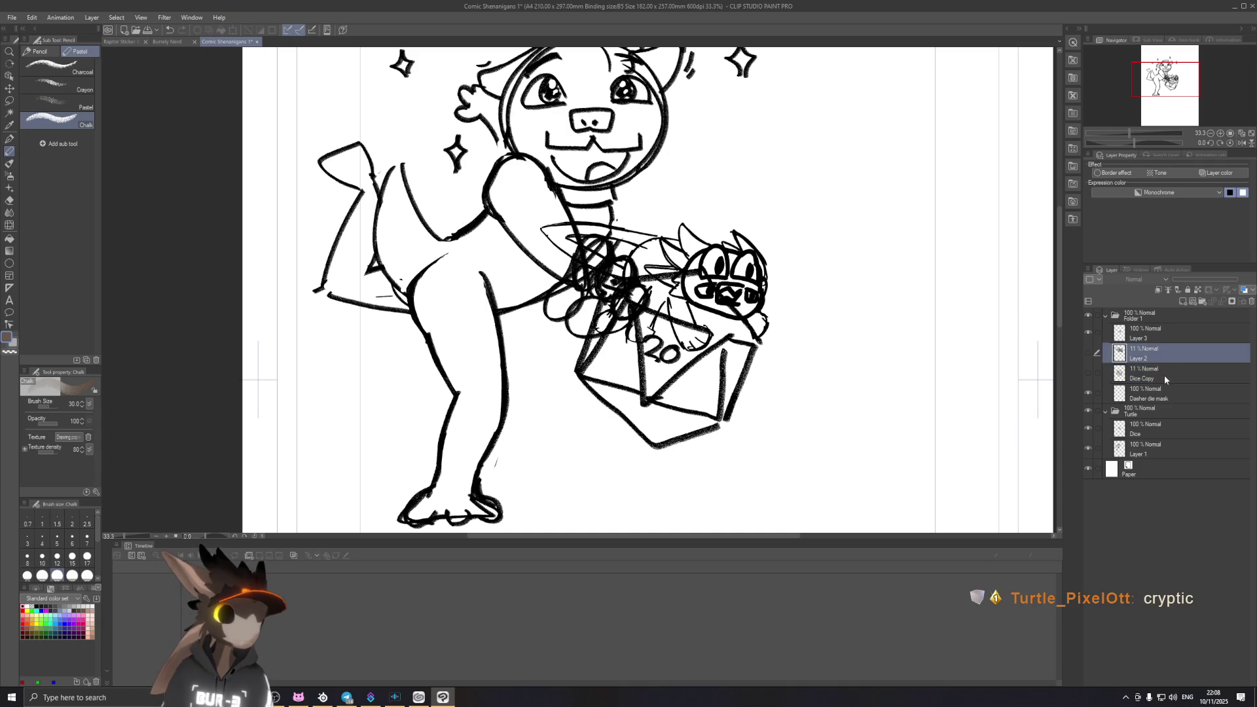
pyautogui.keyDown('ctrl'); pyautogui.click(1163, 370); pyautogui.keyUp('ctrl')
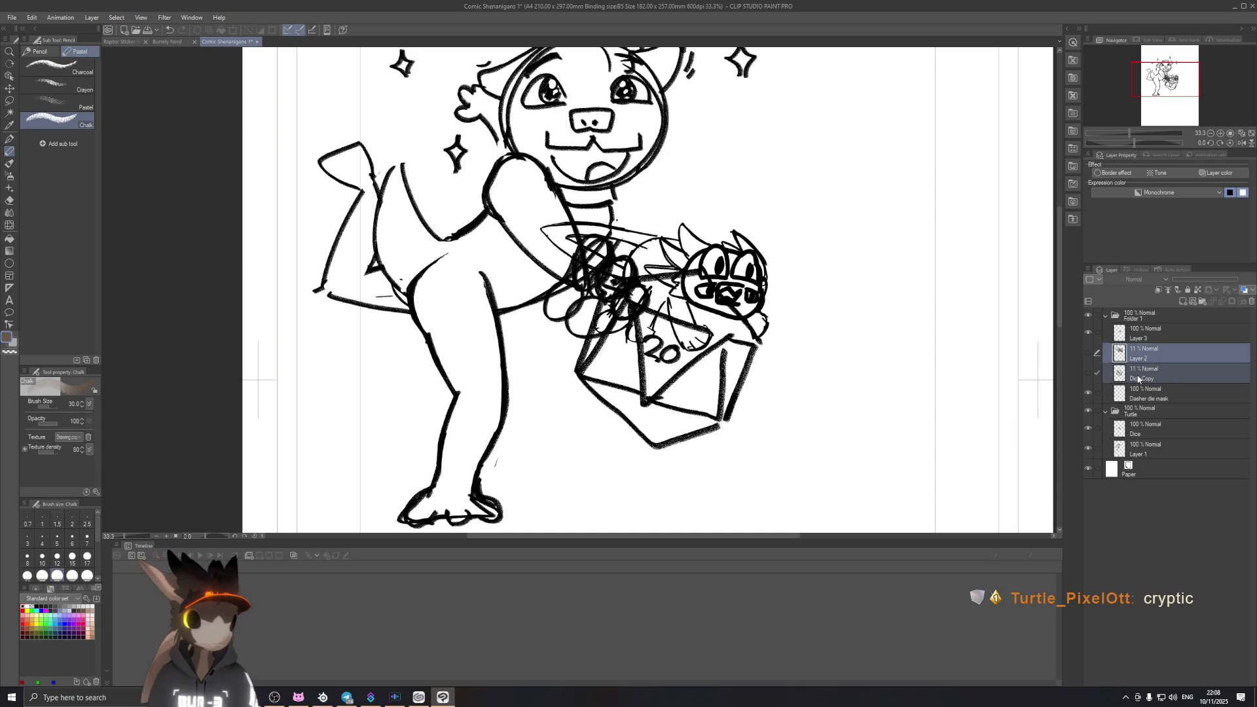
pyautogui.click(1251, 301)
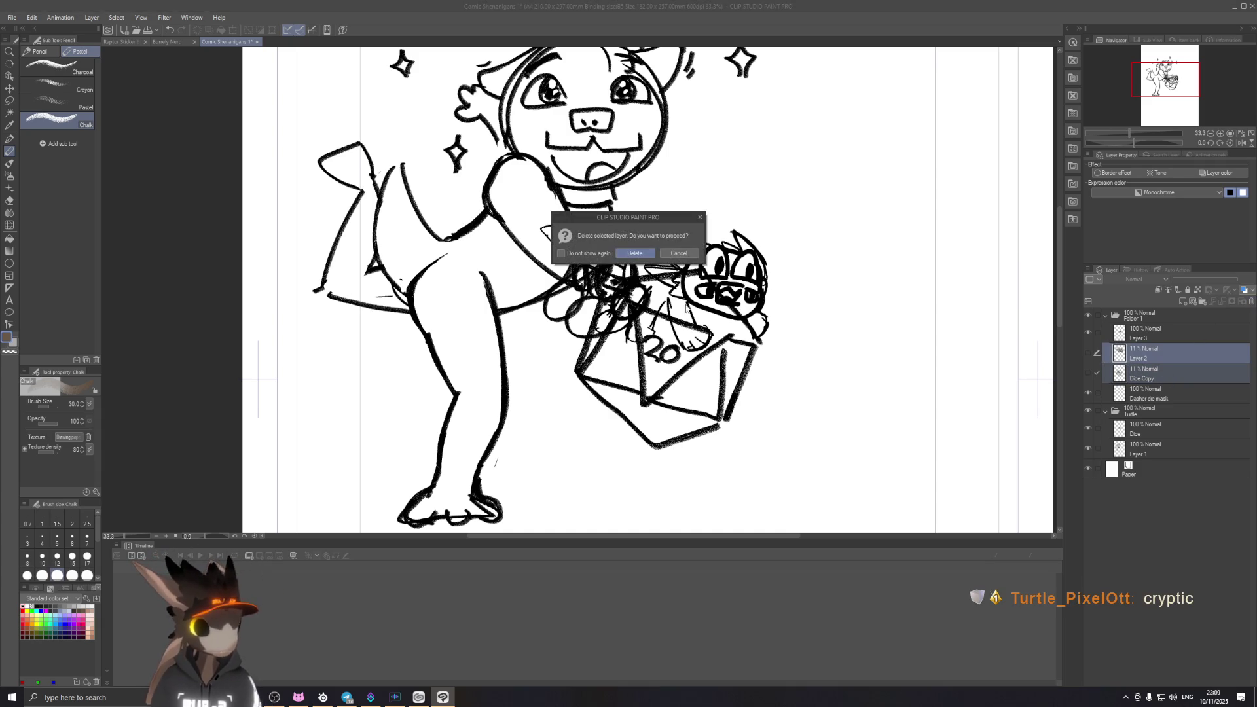
# Step: Confirm deleting Layer 2 and Dice Copy, leaving Layer 3 and Dasher die mask, and pick the eraser
pyautogui.click(642, 255)
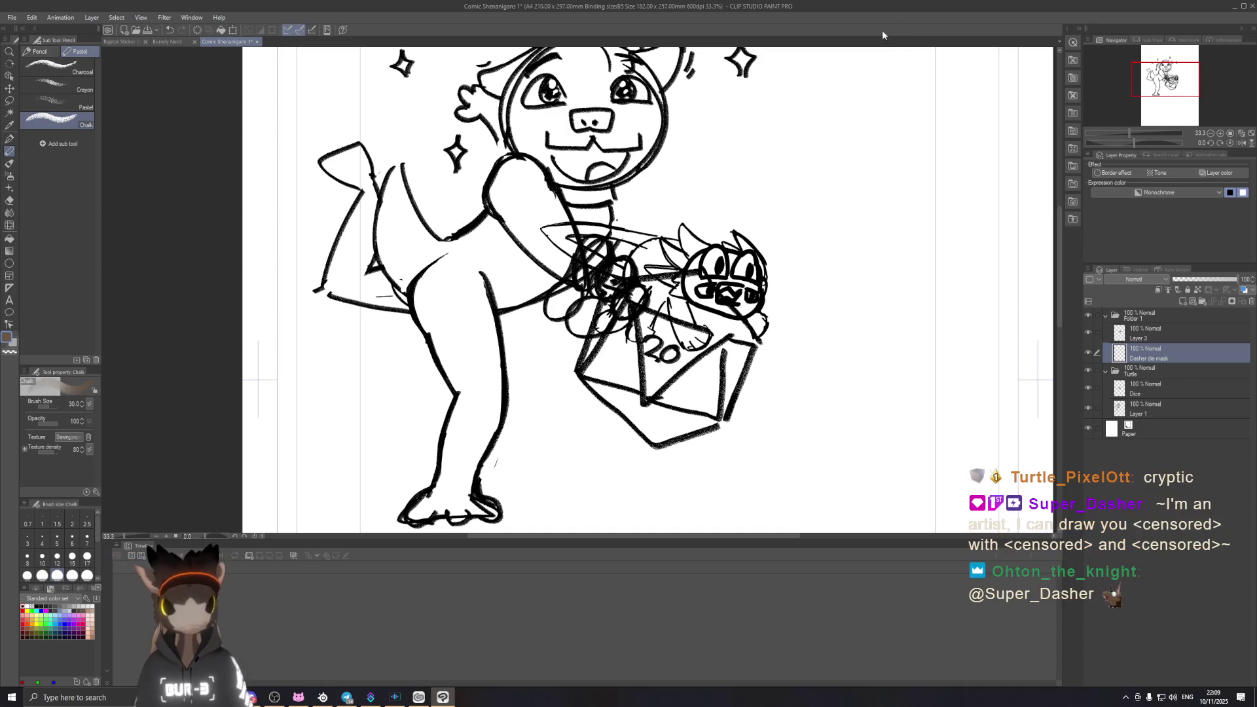
pyautogui.scroll(1, 609, 247)
pyautogui.scroll(1, 610, 246)
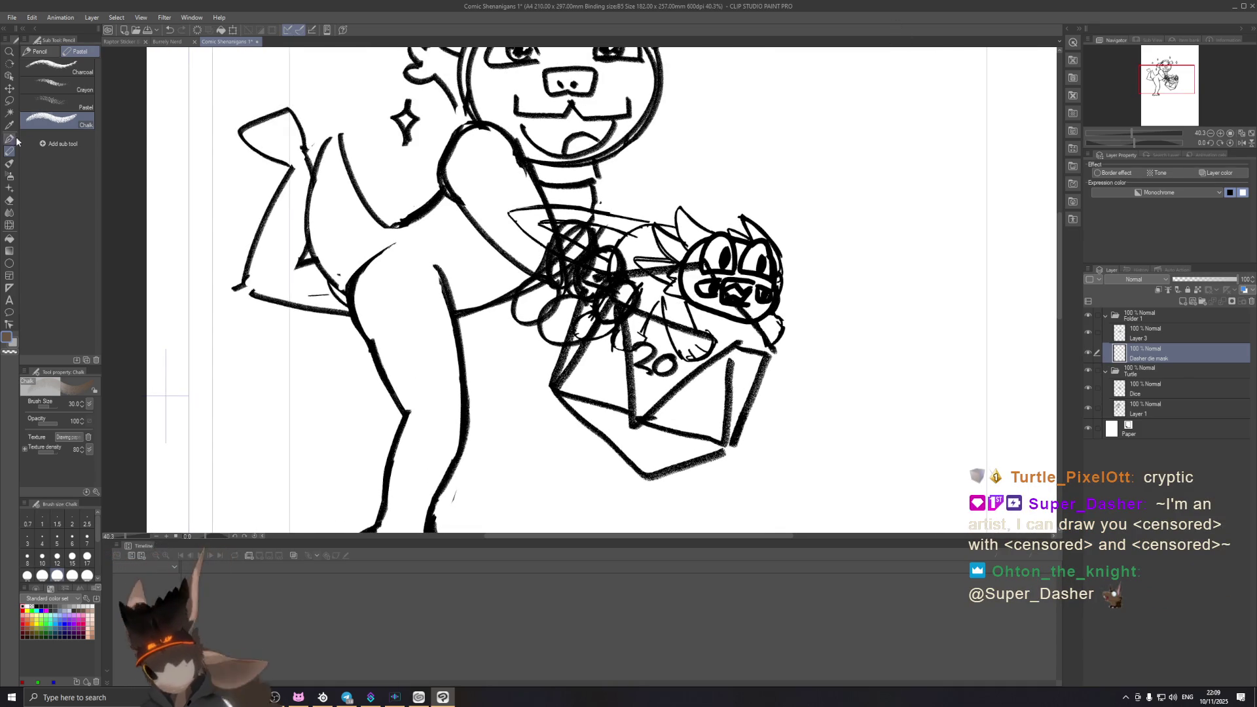
pyautogui.click(9, 201)
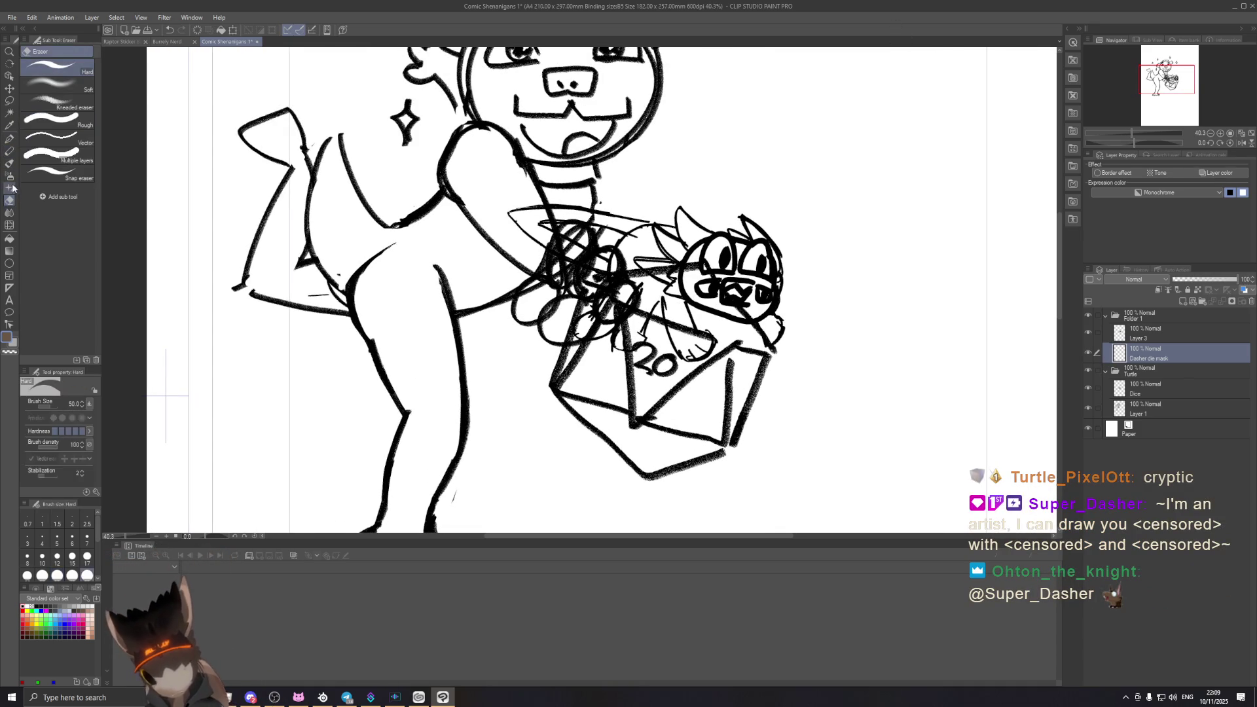
# Step: Add a layer mask to the Dice layer after undoing one mistakenly added to Dasher die mask
pyautogui.click(10, 138)
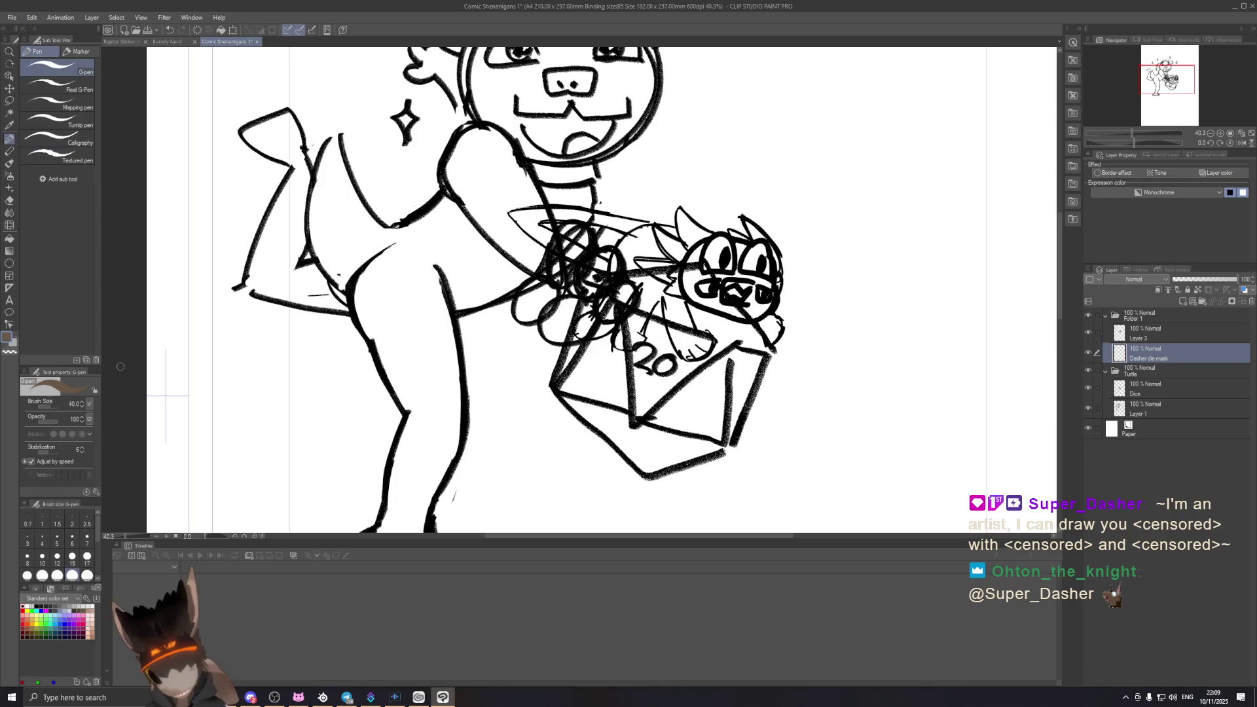
pyautogui.click(28, 605)
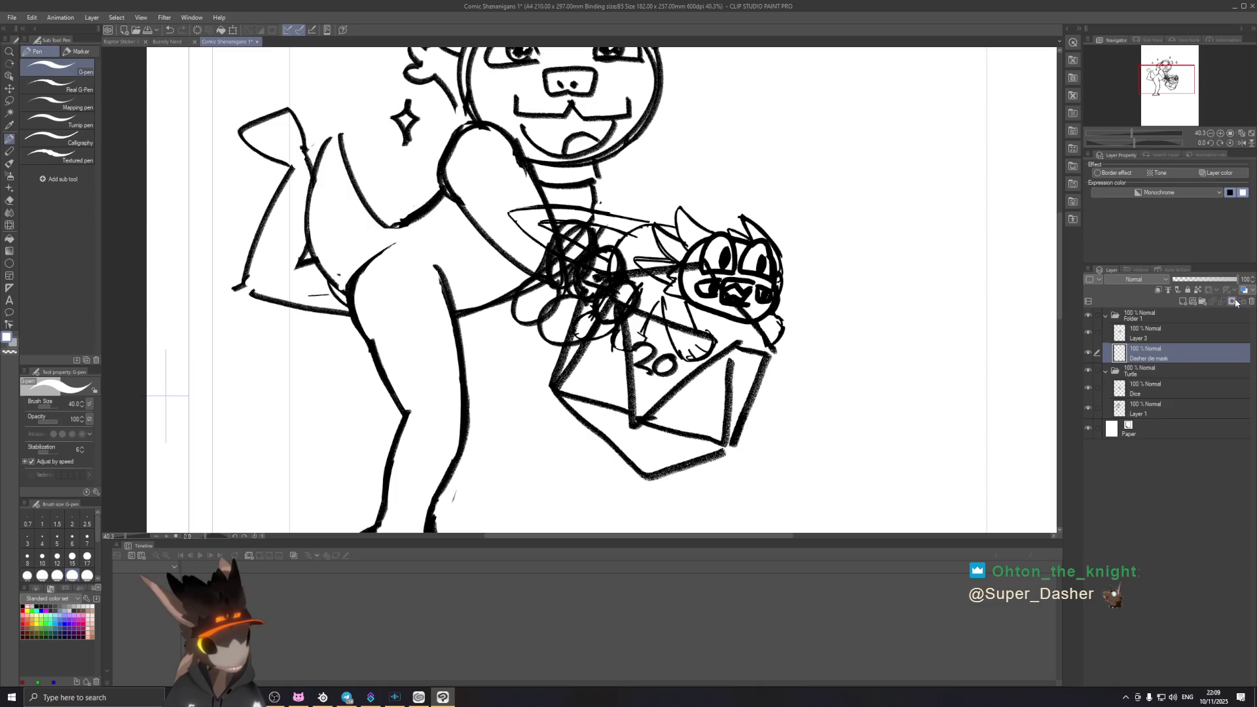
pyautogui.click(1234, 302)
pyautogui.hotkey('ctrl', 'z')
pyautogui.click(1151, 387)
pyautogui.click(1232, 301)
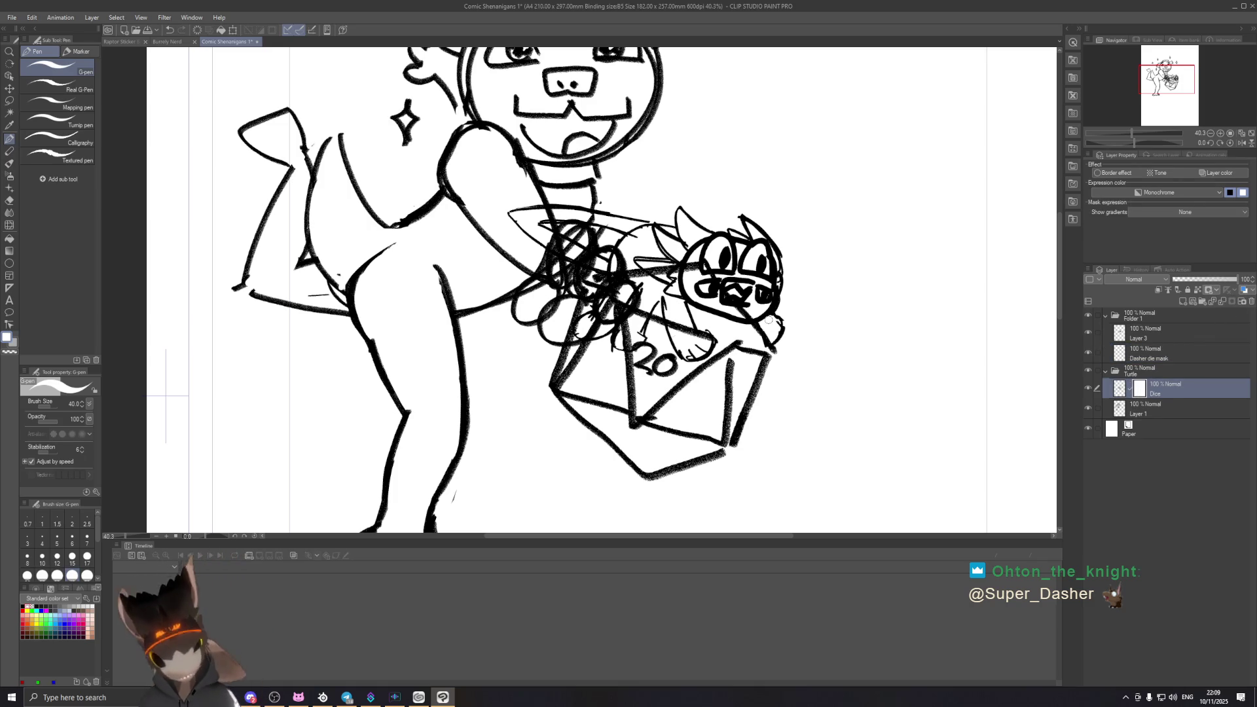
# Step: Set up a much larger black eraser brush for working on the mask
pyautogui.click(10, 148)
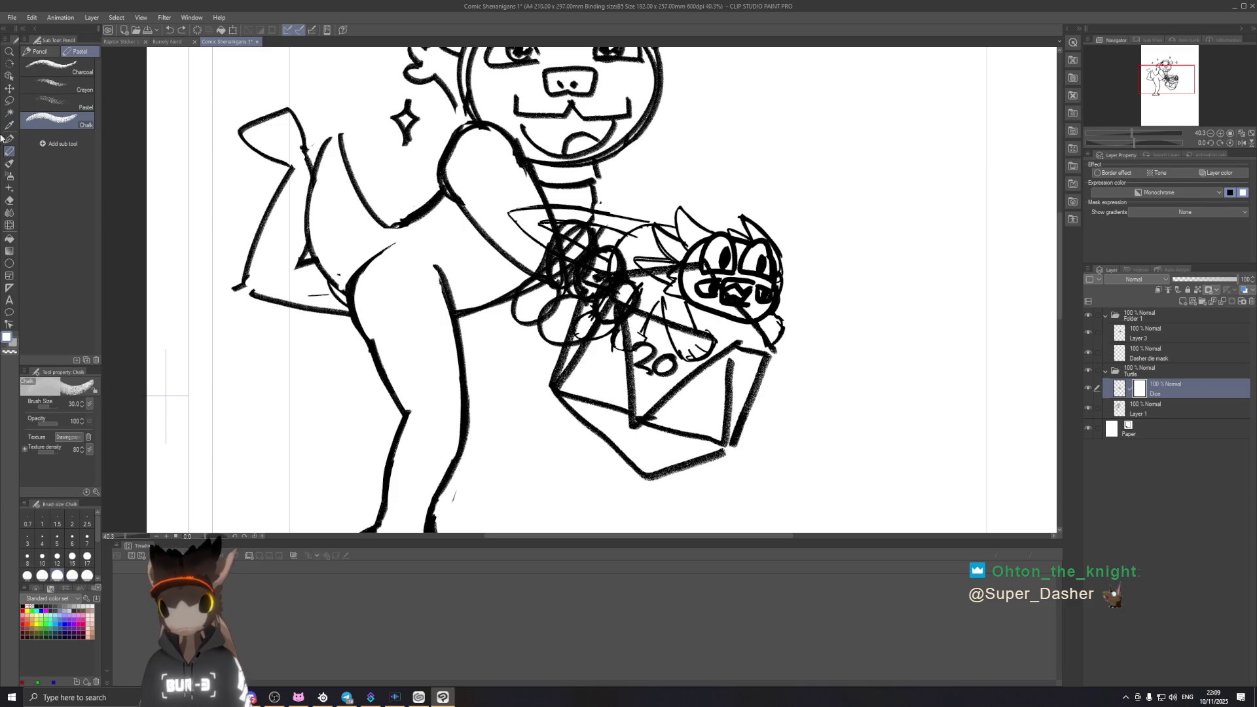
pyautogui.click(10, 139)
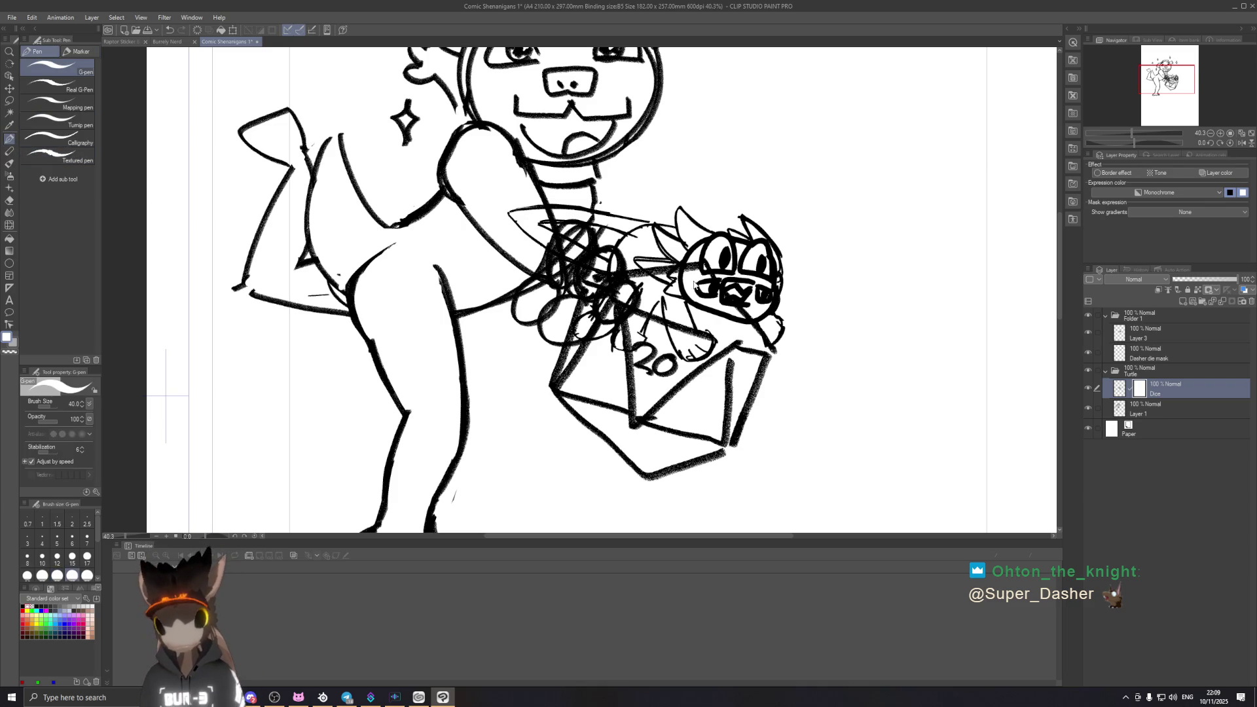
pyautogui.press('x')
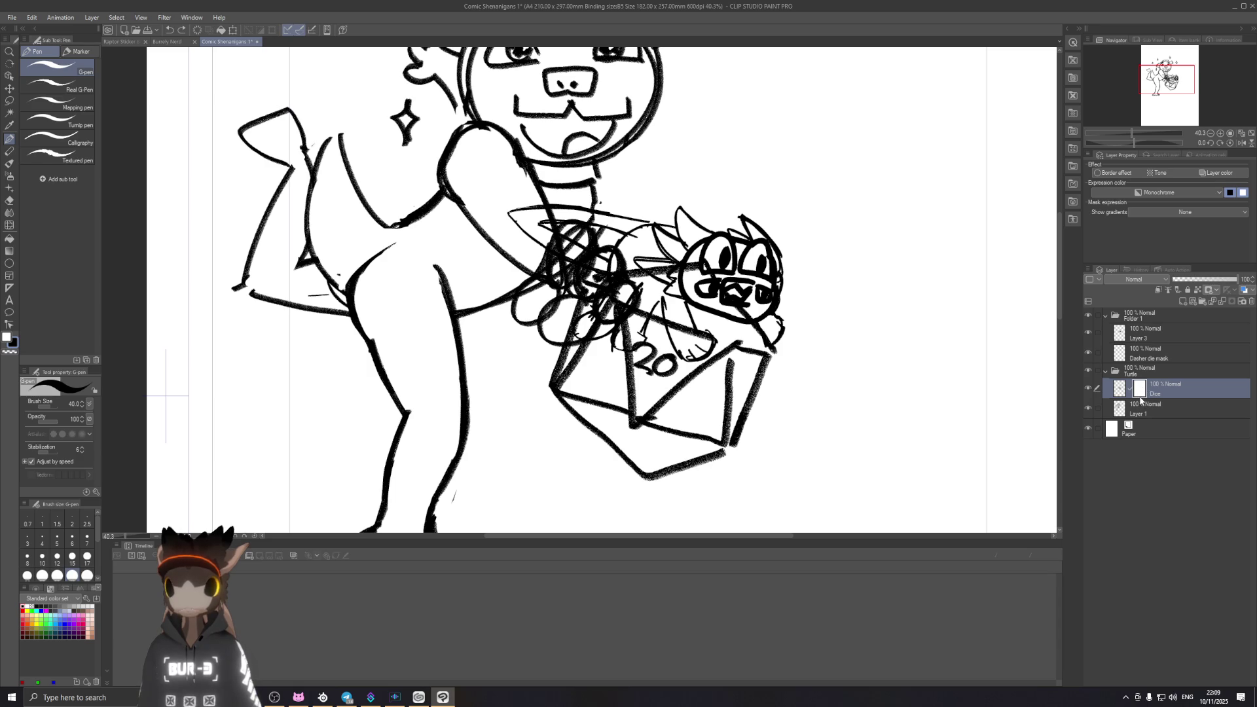
pyautogui.moveTo(877, 387); pyautogui.dragTo(868, 287)
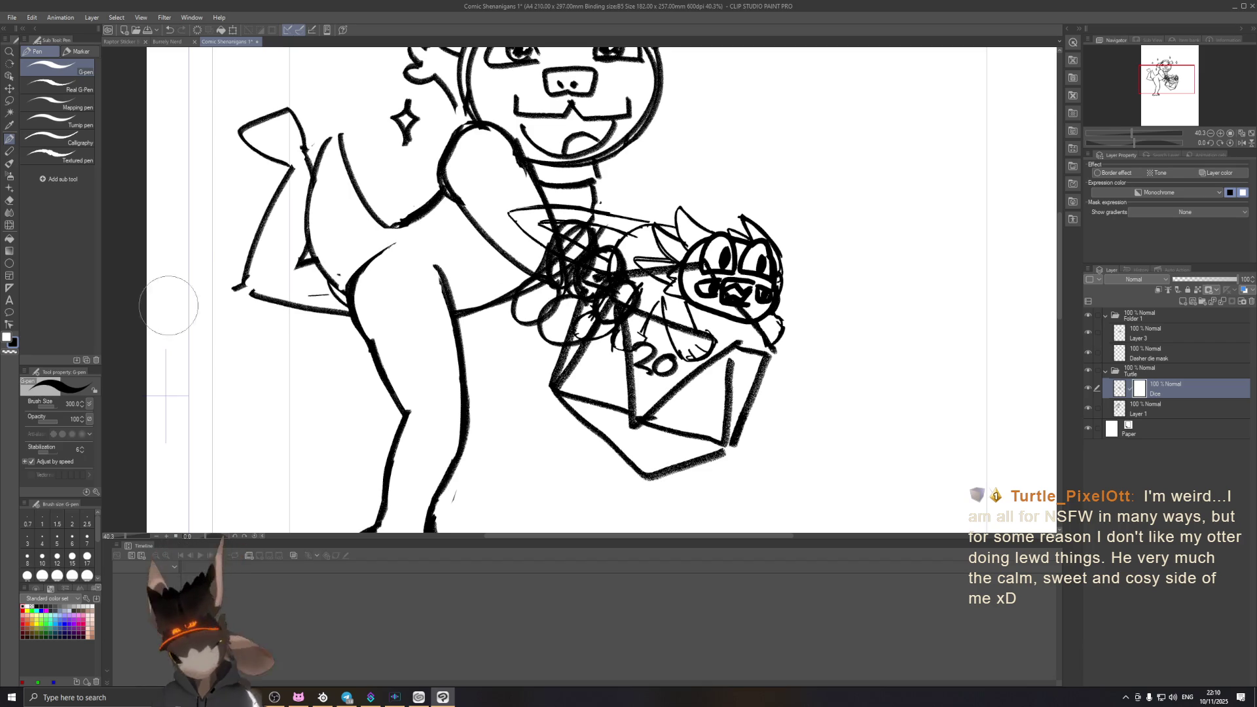
pyautogui.click(9, 201)
# Step: Mask out the stray scribbles around the 20 and the bag, restoring an over-erased bag top
pyautogui.moveTo(658, 318)
pyautogui.mouseDown()
pyautogui.moveTo(811, 317)
pyautogui.moveTo(575, 309)
pyautogui.mouseUp()
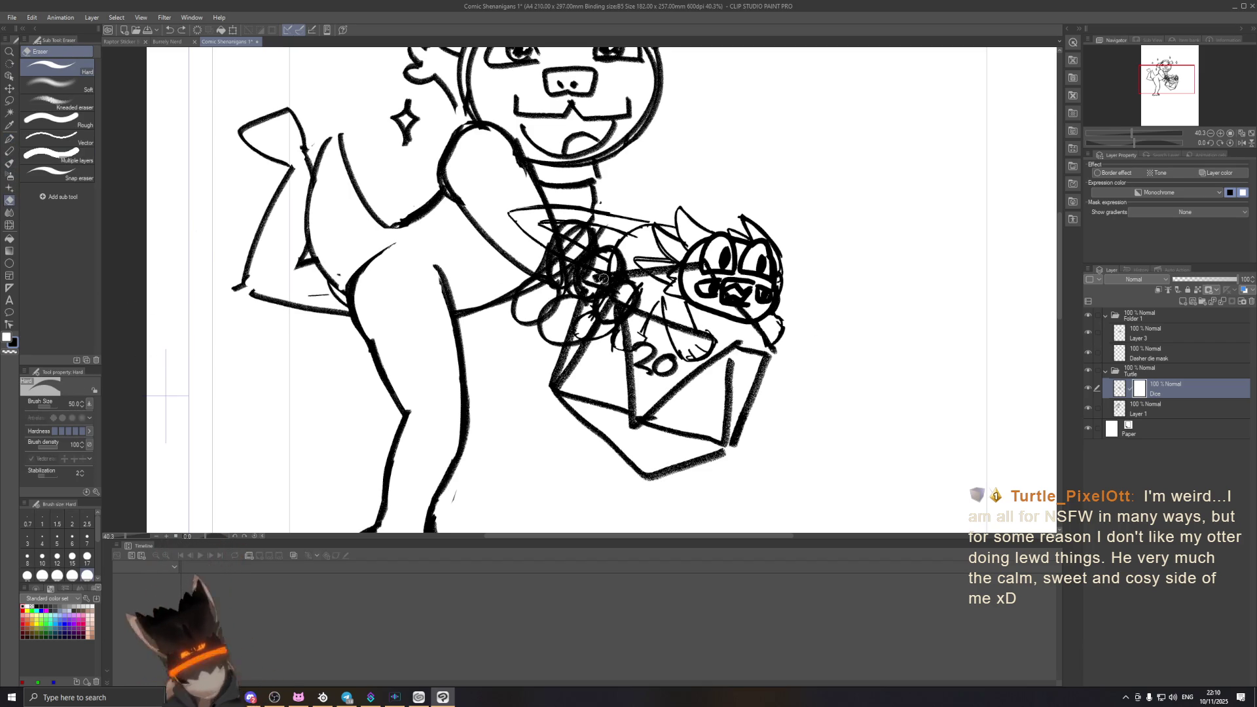
pyautogui.moveTo(629, 275); pyautogui.dragTo(725, 264)
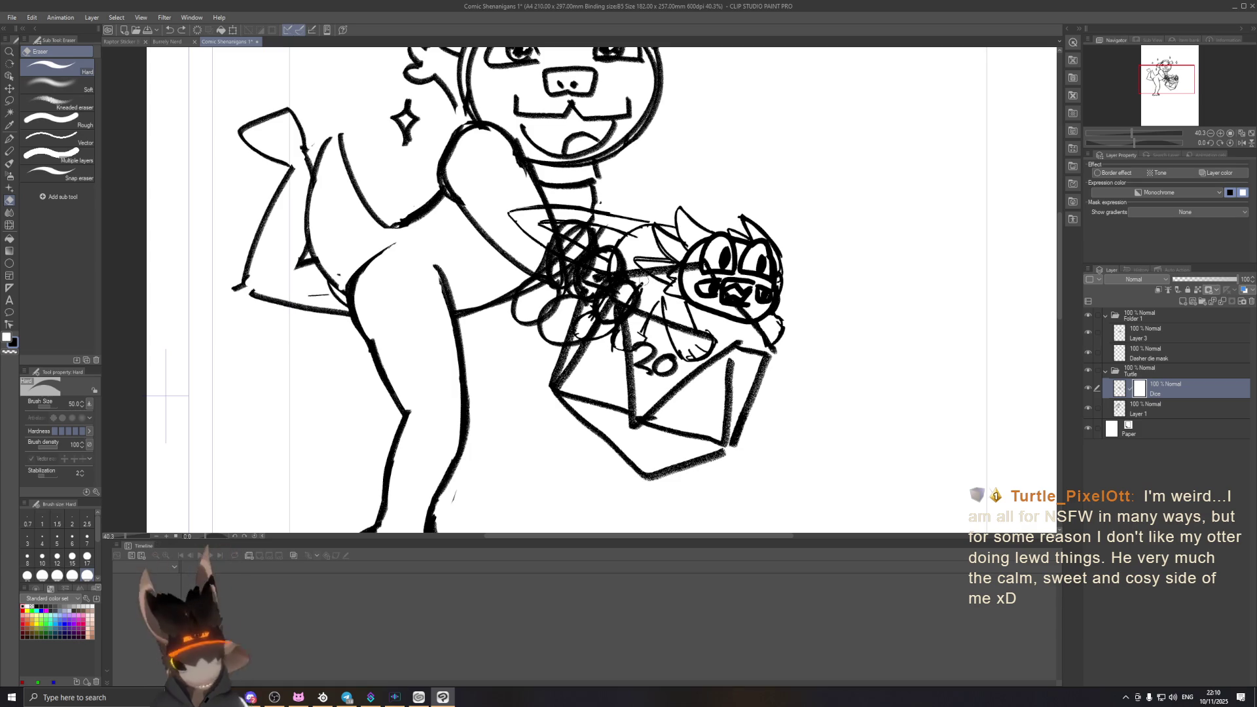
pyautogui.press(']')
pyautogui.moveTo(594, 270); pyautogui.dragTo(728, 344)
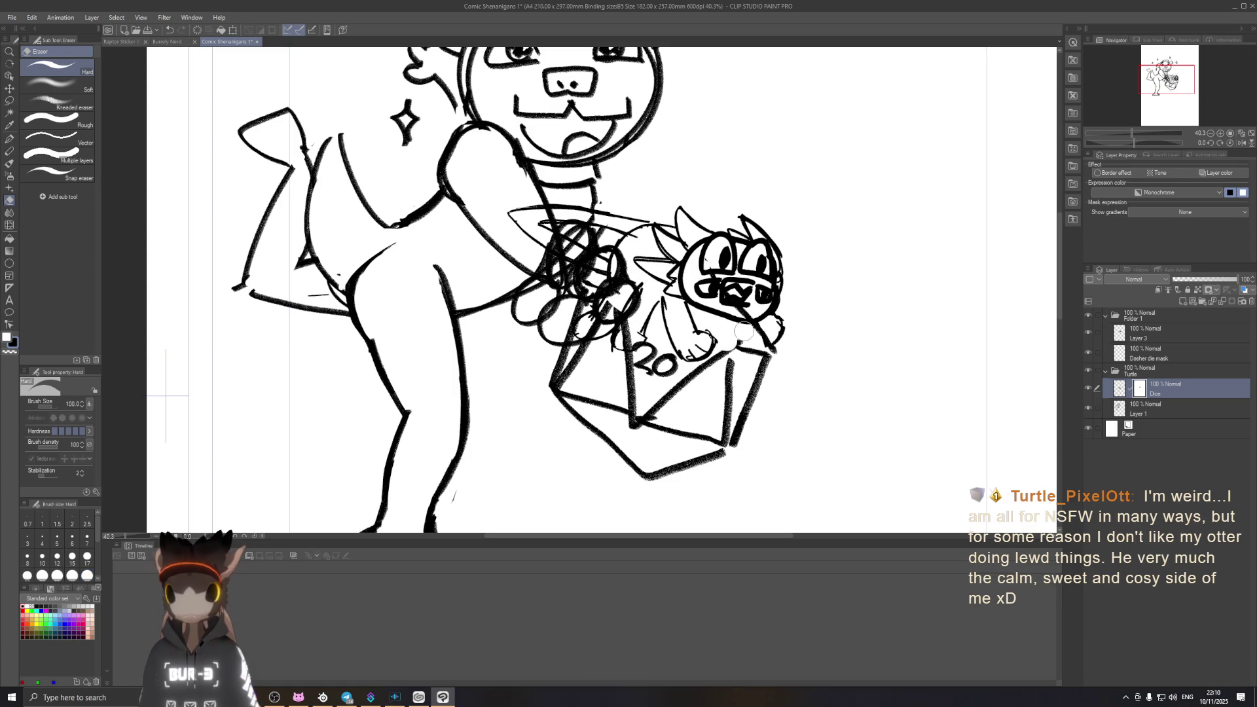
pyautogui.hotkey('ctrl', 'z')
pyautogui.hotkey('ctrl', 'z')
pyautogui.press('[')
pyautogui.press('[')
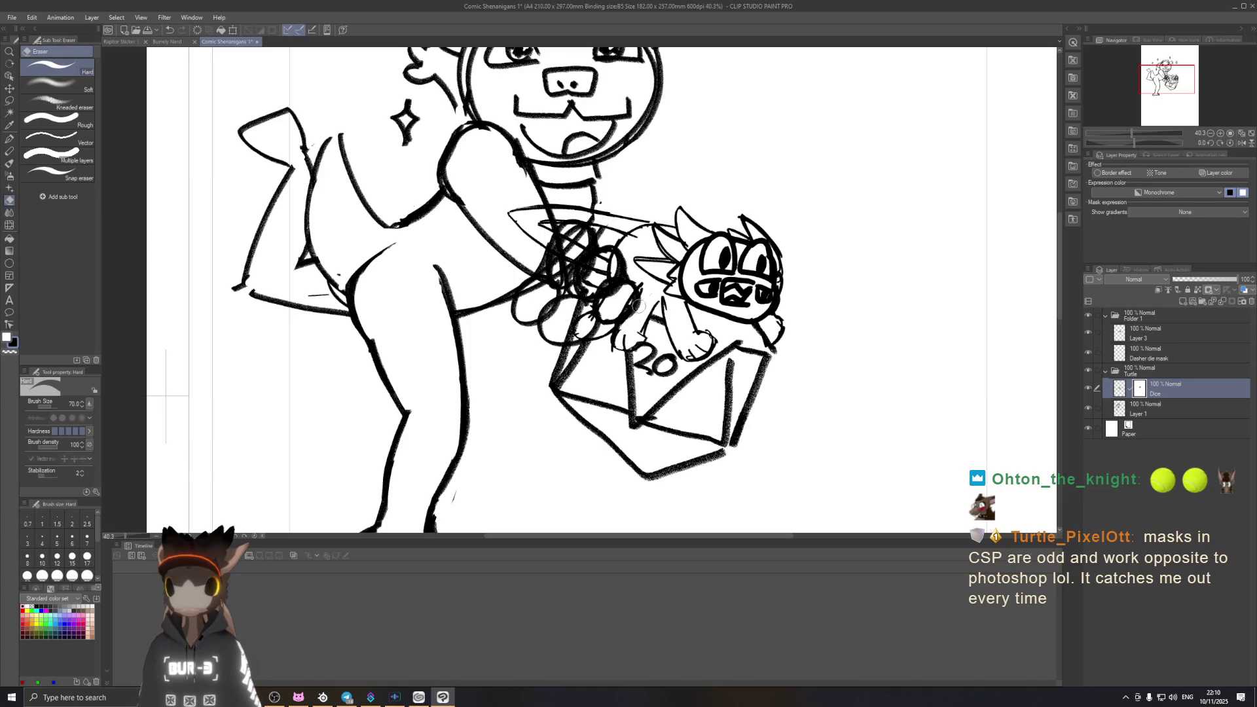
# Step: Add a layer mask to Layer 1 in the Turtle folder
pyautogui.click(1148, 411)
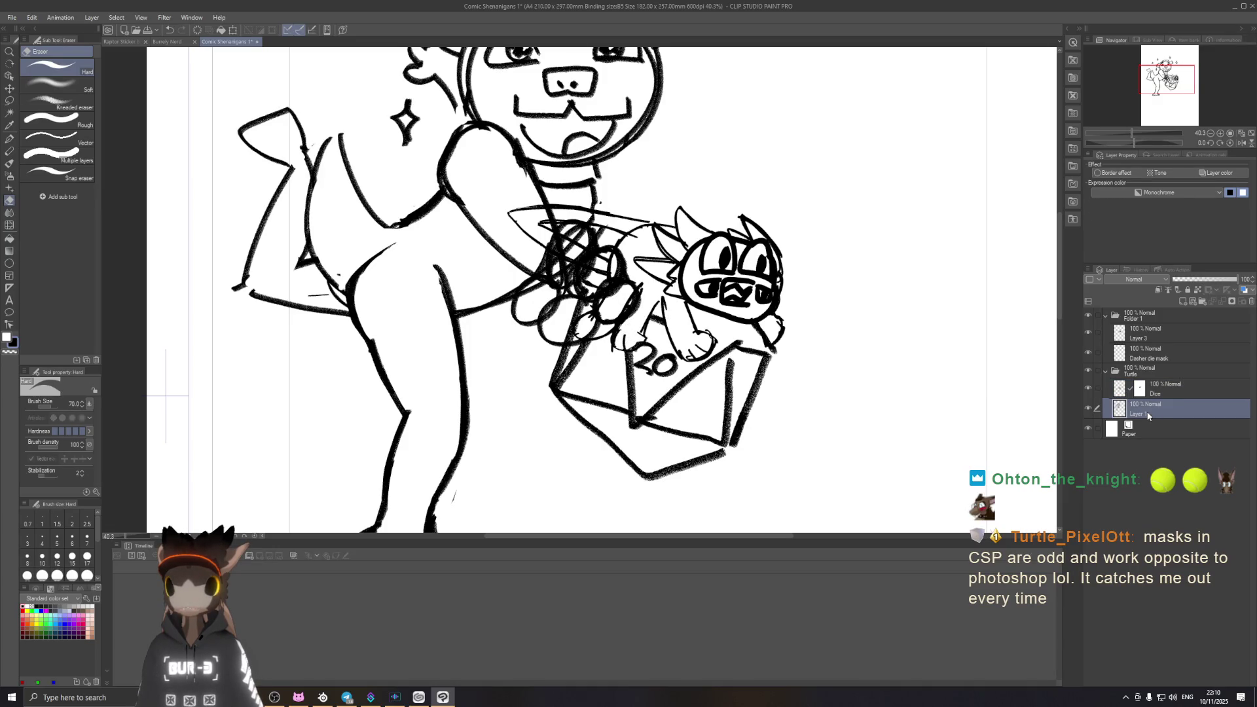
pyautogui.click(1205, 301)
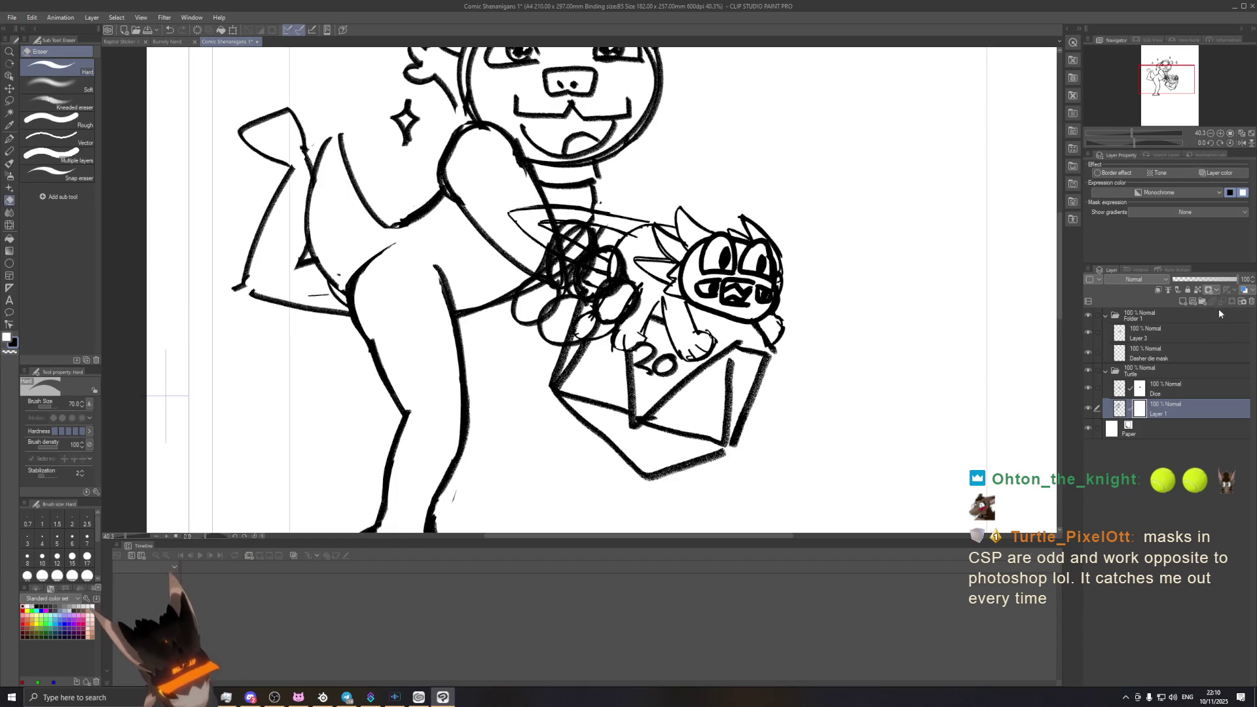
# Step: Erase the scribbled lines over the small raptor's hand and arm on the mask
pyautogui.moveTo(606, 295); pyautogui.dragTo(637, 274)
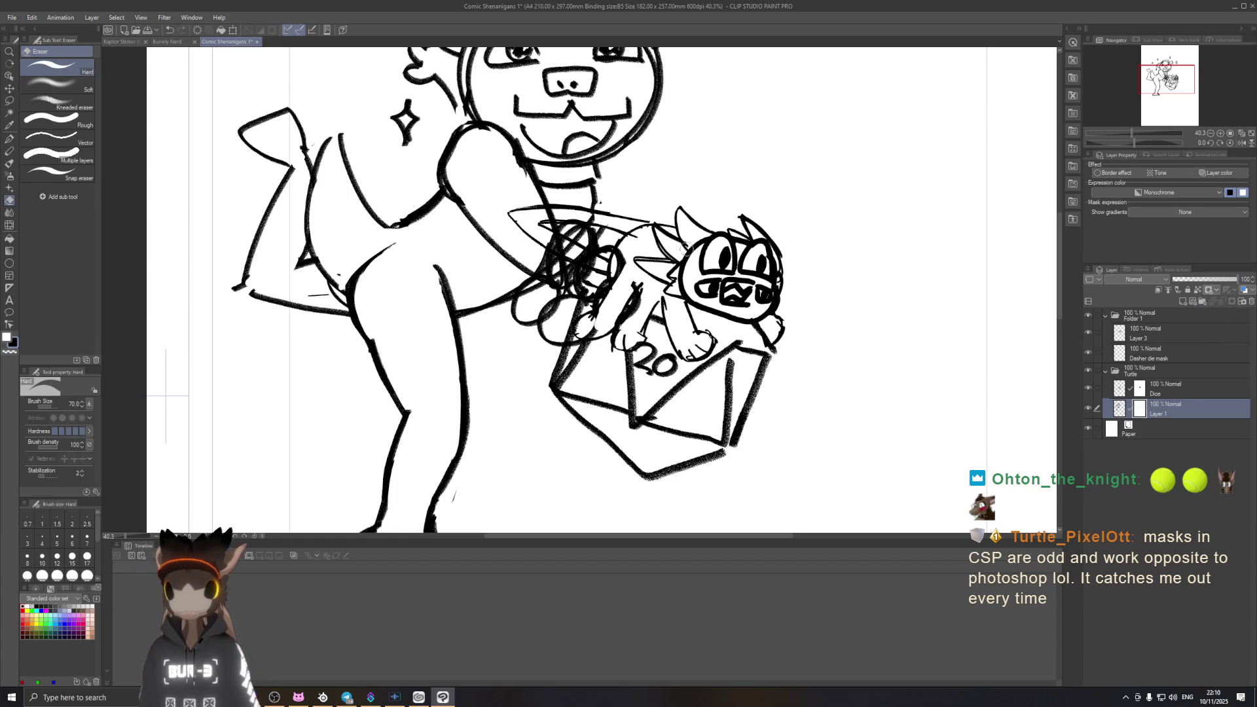
pyautogui.moveTo(638, 273)
pyautogui.mouseDown()
pyautogui.moveTo(631, 315)
pyautogui.moveTo(582, 346)
pyautogui.mouseUp()
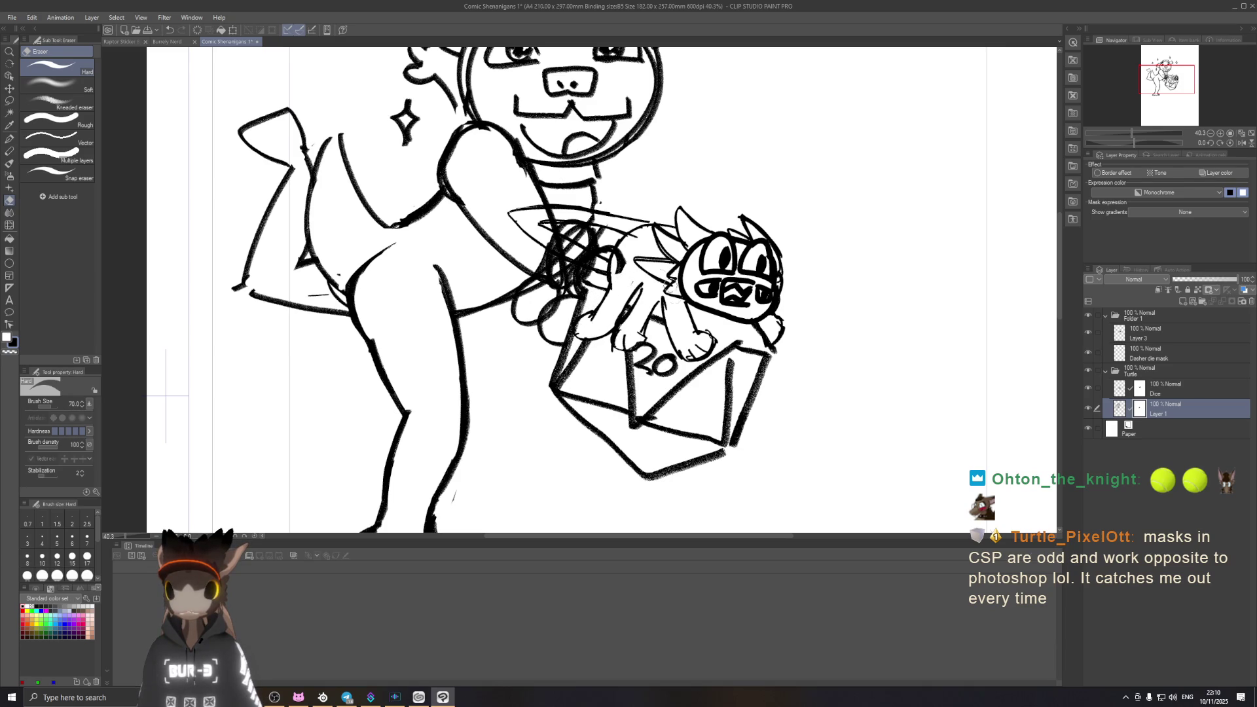
pyautogui.moveTo(658, 241)
pyautogui.mouseDown()
pyautogui.moveTo(577, 297)
pyautogui.moveTo(579, 225)
pyautogui.moveTo(550, 237)
pyautogui.mouseUp()
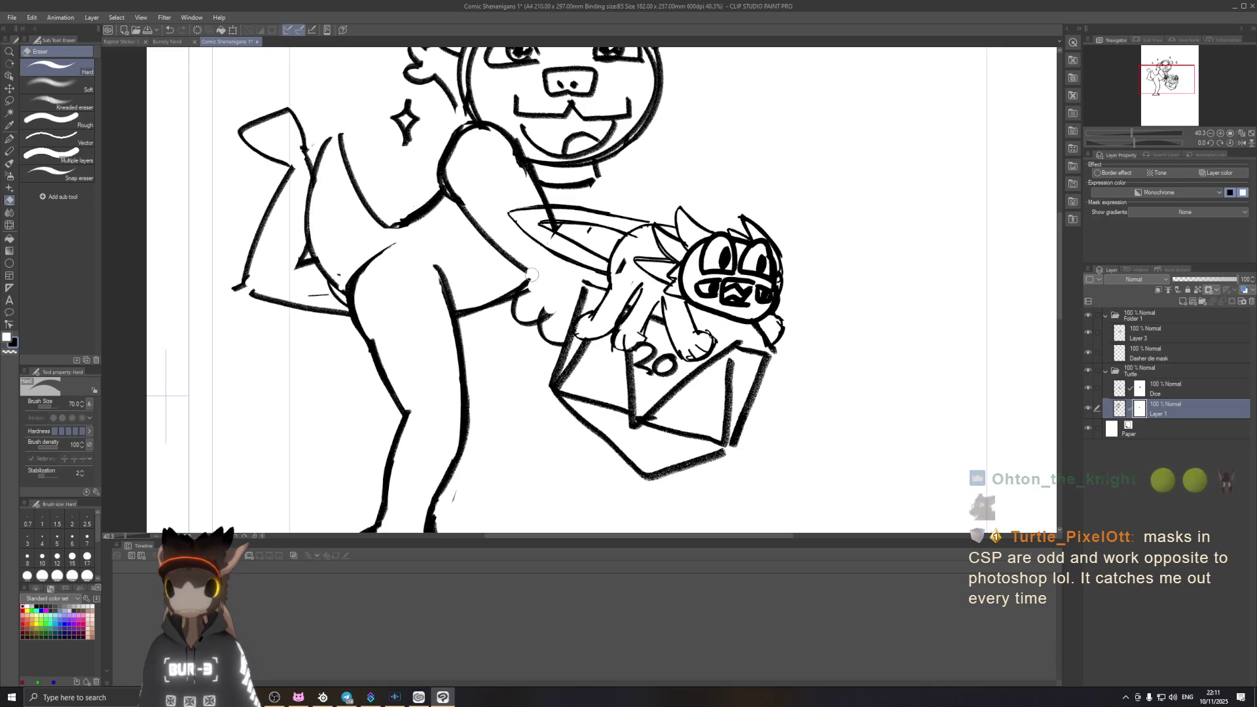
pyautogui.hotkey('ctrl', 'z')
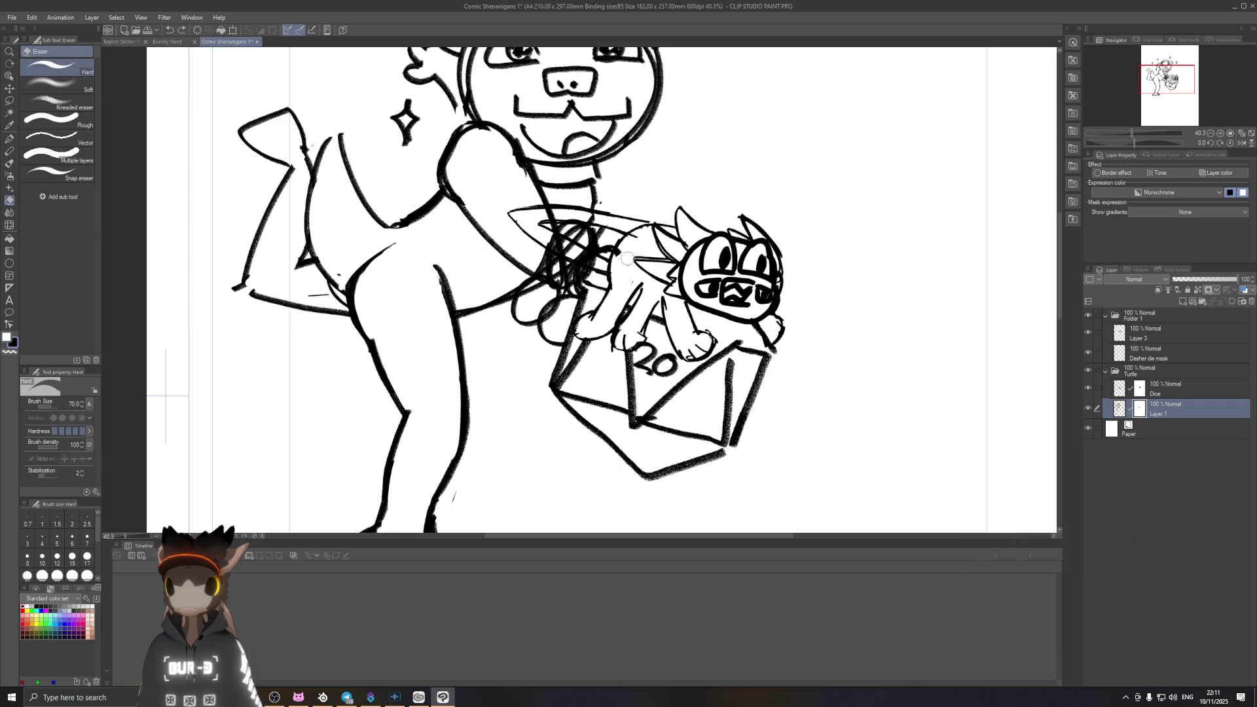
pyautogui.moveTo(543, 235)
pyautogui.mouseDown()
pyautogui.moveTo(599, 257)
pyautogui.moveTo(550, 231)
pyautogui.moveTo(594, 245)
pyautogui.moveTo(595, 235)
pyautogui.mouseUp()
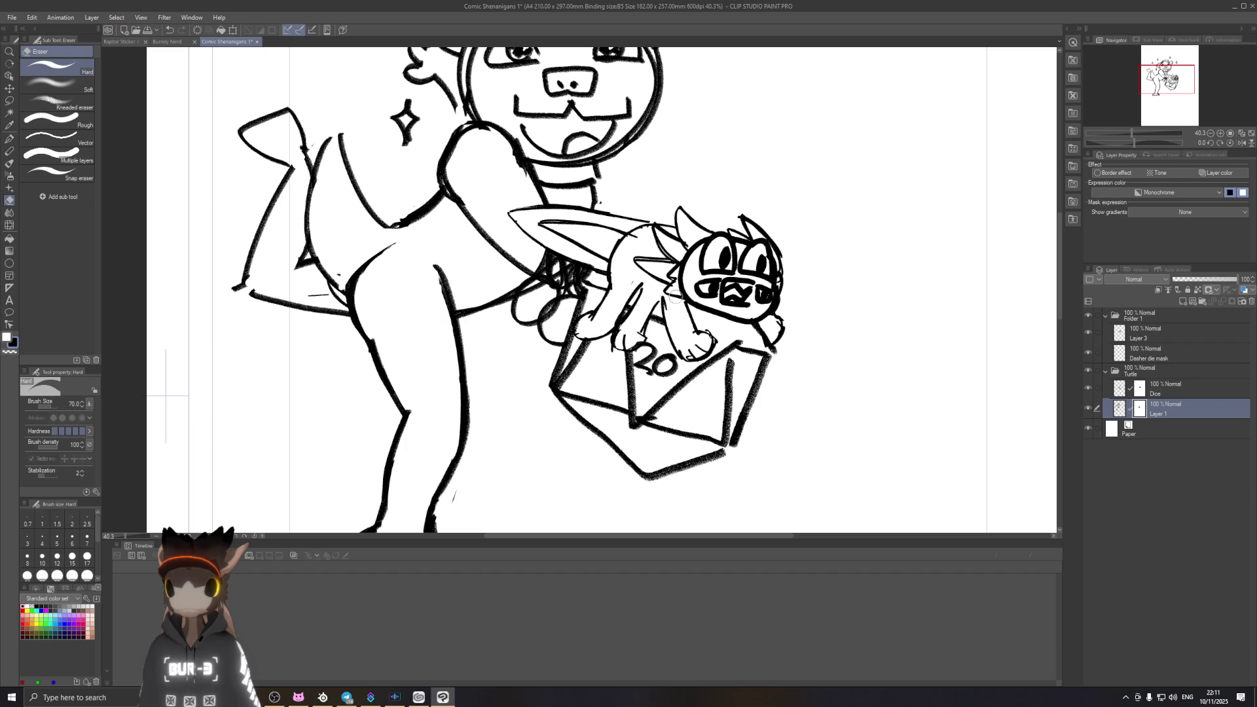
pyautogui.scroll(-3, 699, 374)
pyautogui.scroll(2, 699, 373)
pyautogui.scroll(2, 699, 373)
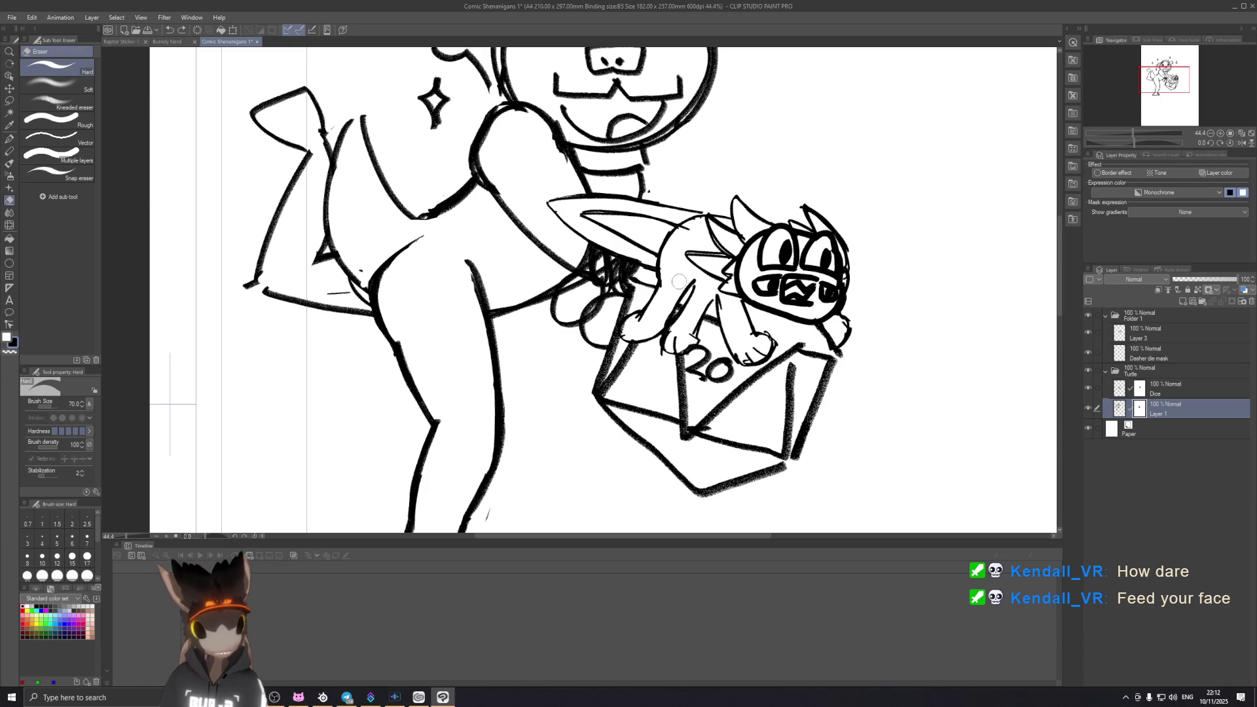
pyautogui.scroll(-2, 710, 239)
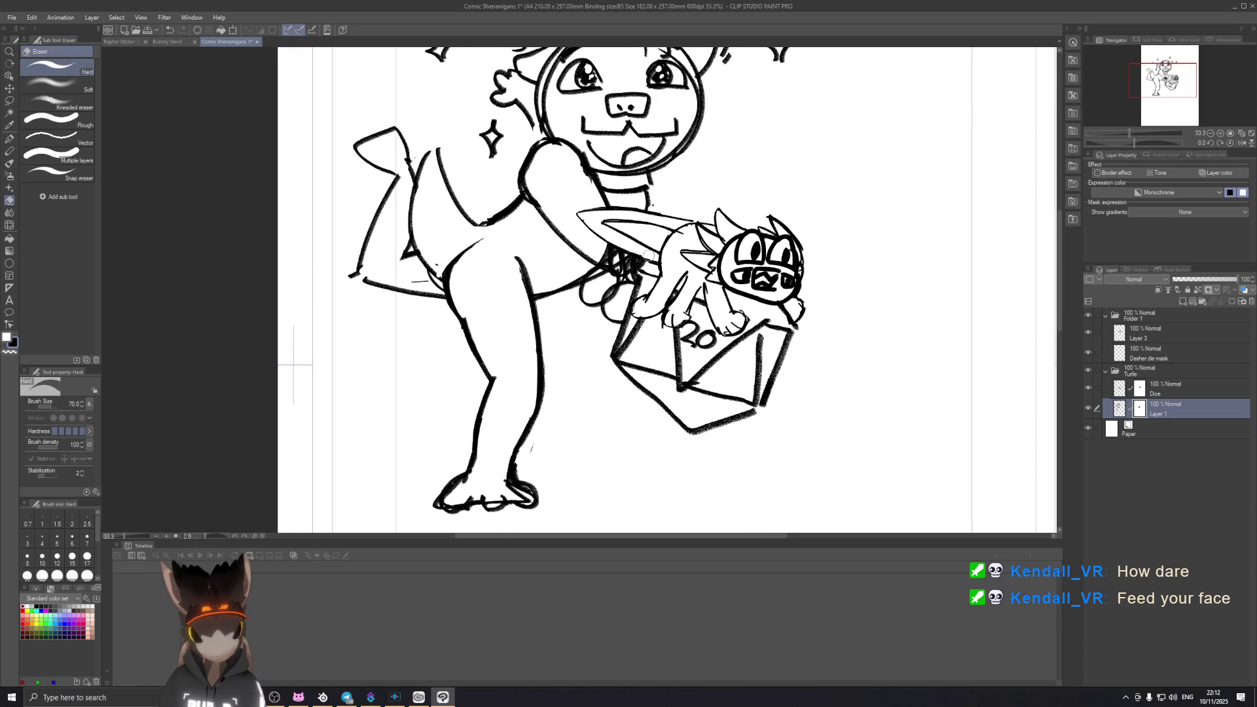
pyautogui.scroll(1, 650, 249)
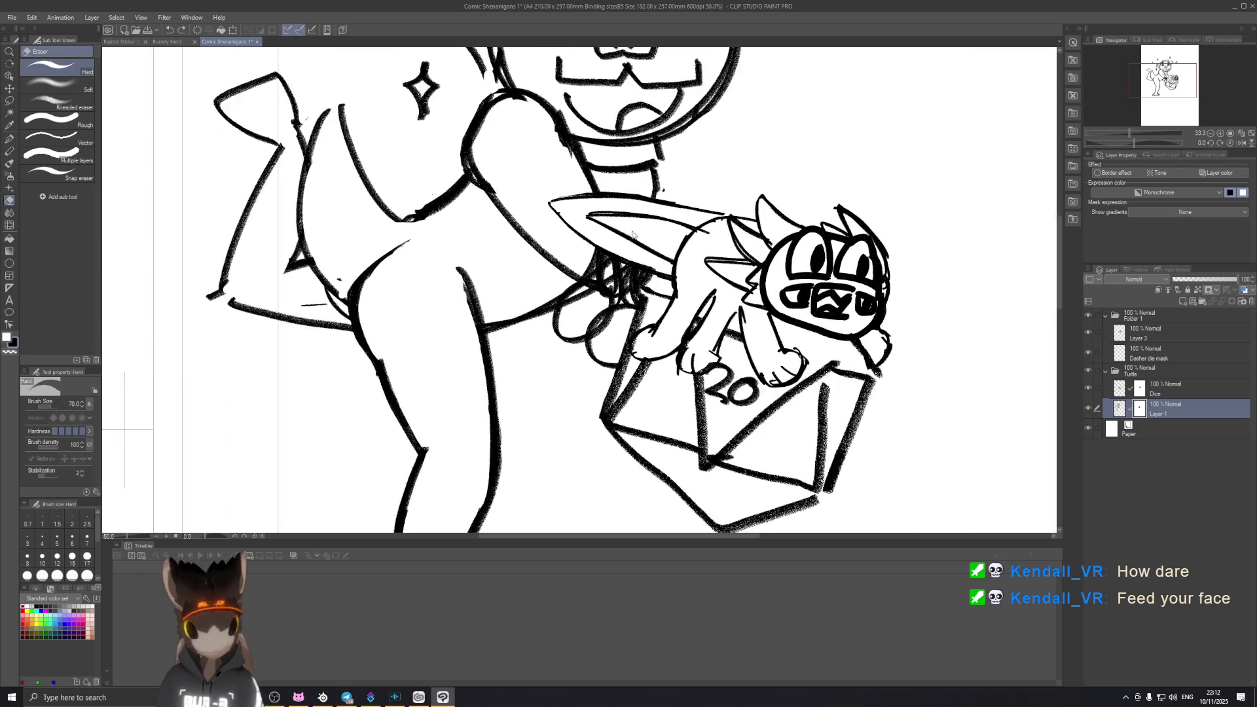
pyautogui.scroll(1, 651, 250)
pyautogui.scroll(-1, 626, 253)
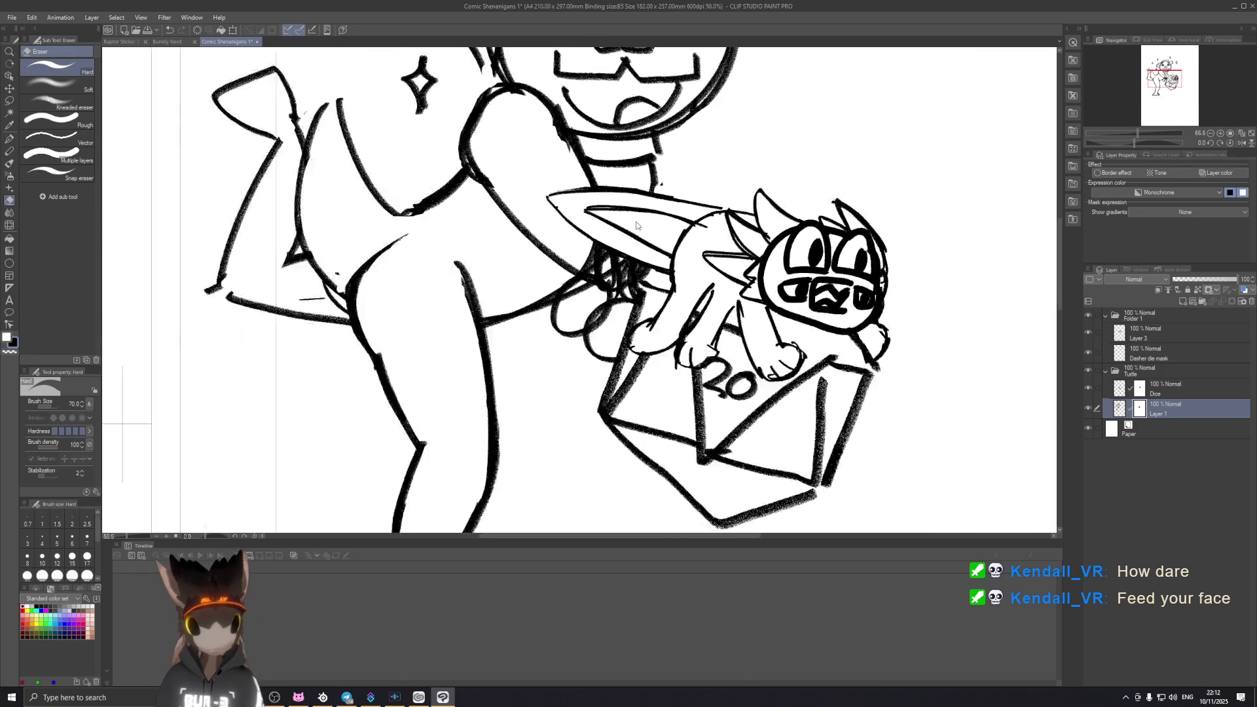
pyautogui.scroll(-2, 648, 248)
pyautogui.scroll(-2, 689, 239)
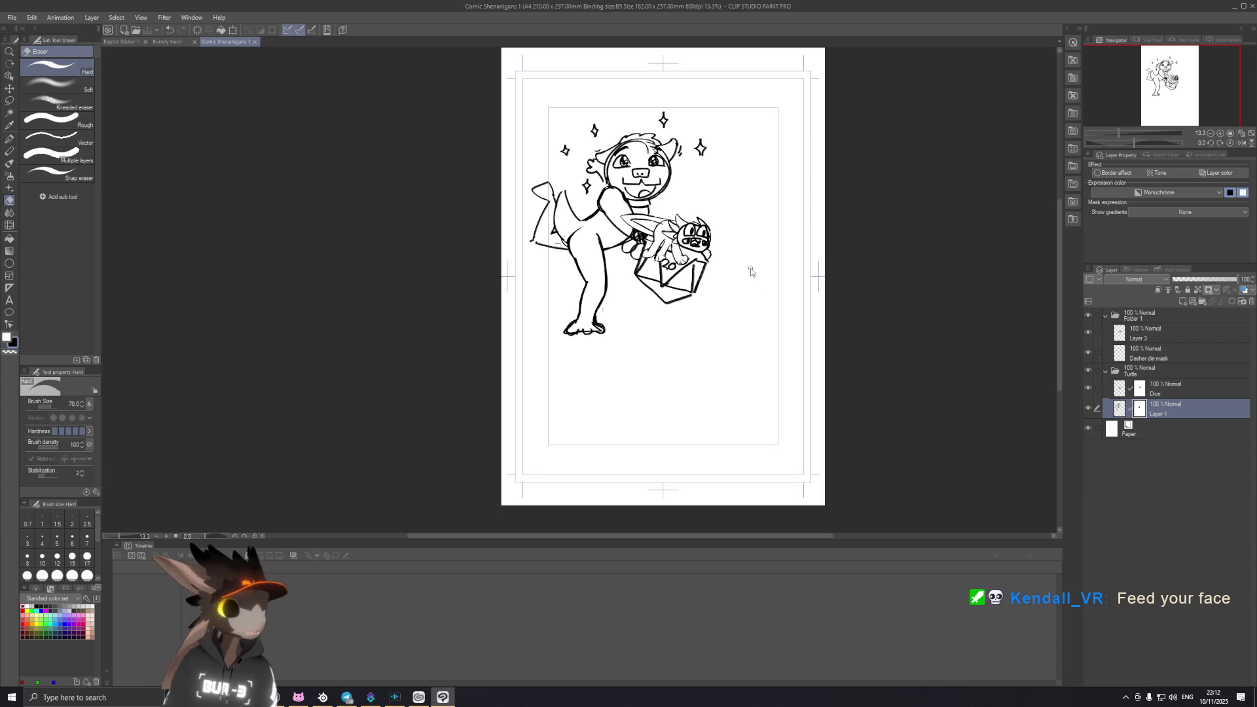
pyautogui.scroll(2, 758, 285)
# Step: Switch from the comic sketch page to the Raptor Sticker sheet document
pyautogui.moveTo(758, 286); pyautogui.dragTo(803, 293)
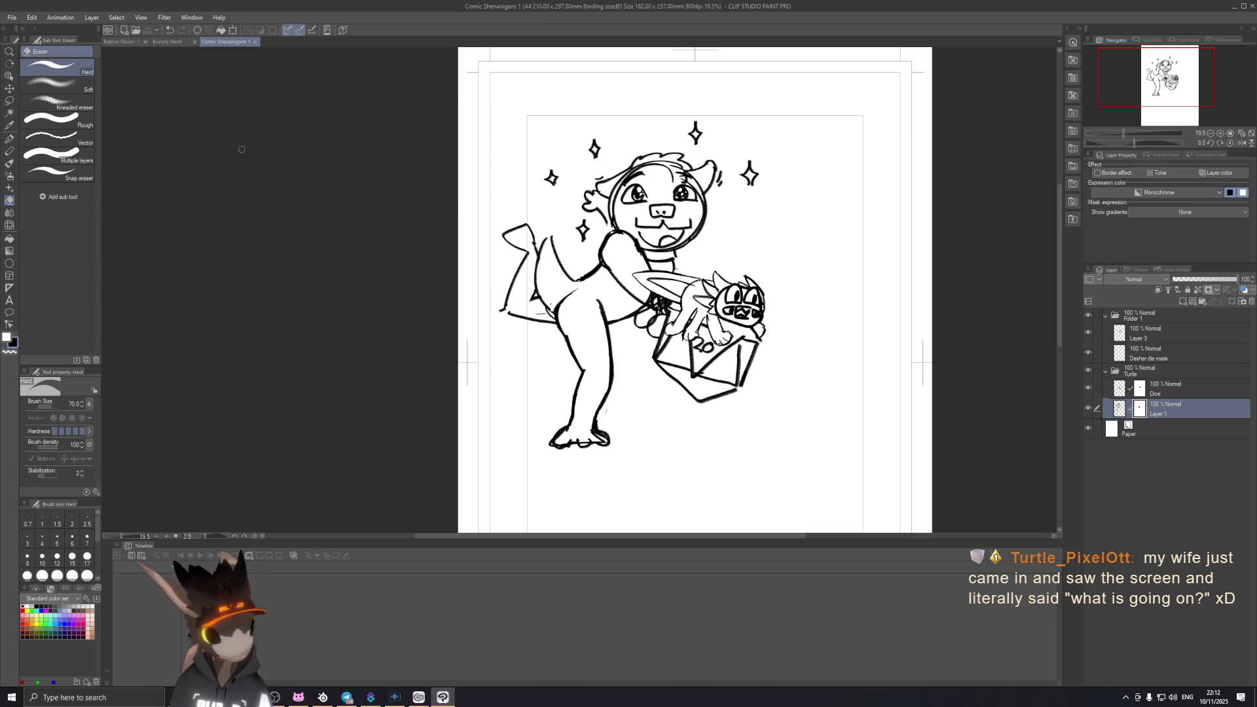
pyautogui.click(117, 42)
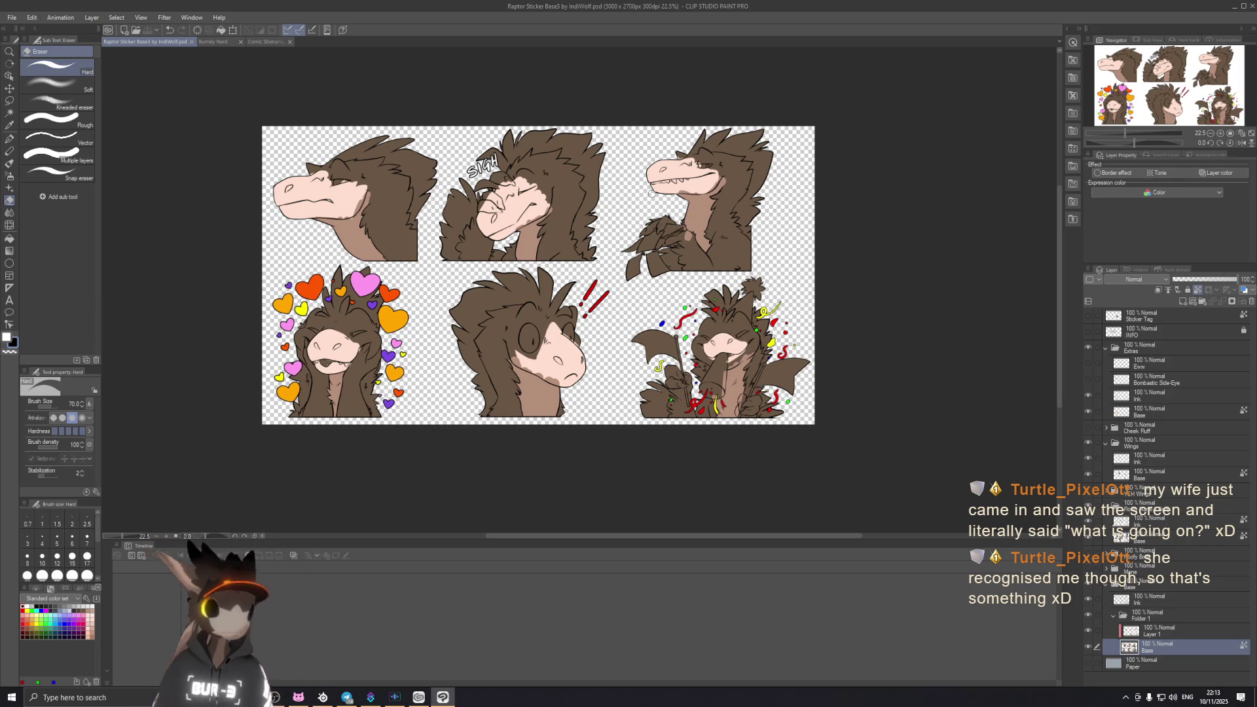
pyautogui.scroll(1, 589, 284)
pyautogui.scroll(1, 589, 285)
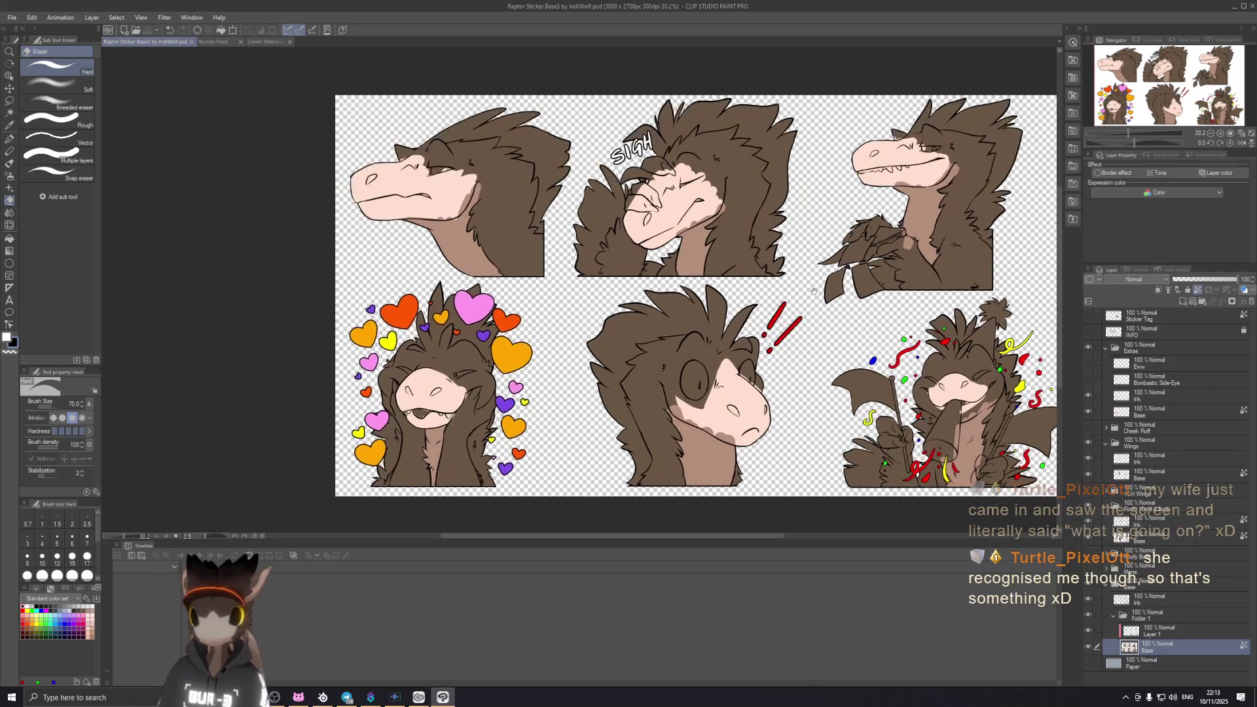
pyautogui.scroll(1, 589, 285)
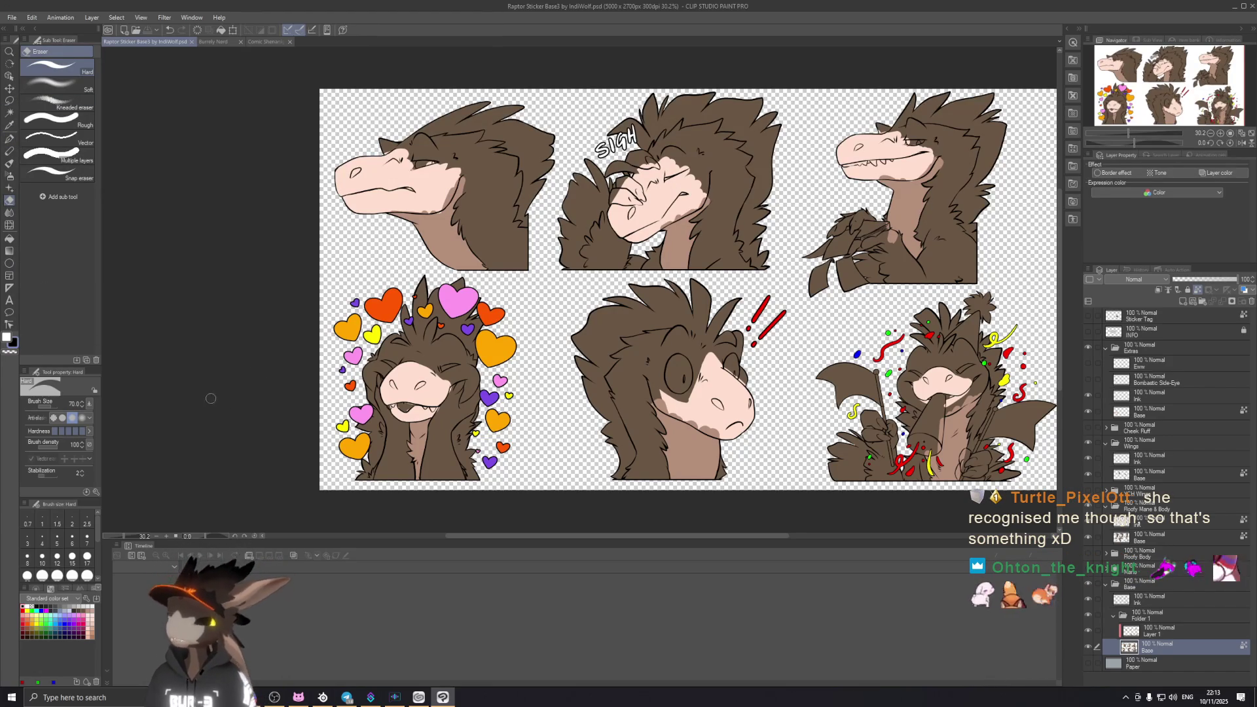
# Step: View the glasses-character document, close the extra tab, and return to the Raptor Sticker sheet
pyautogui.click(220, 42)
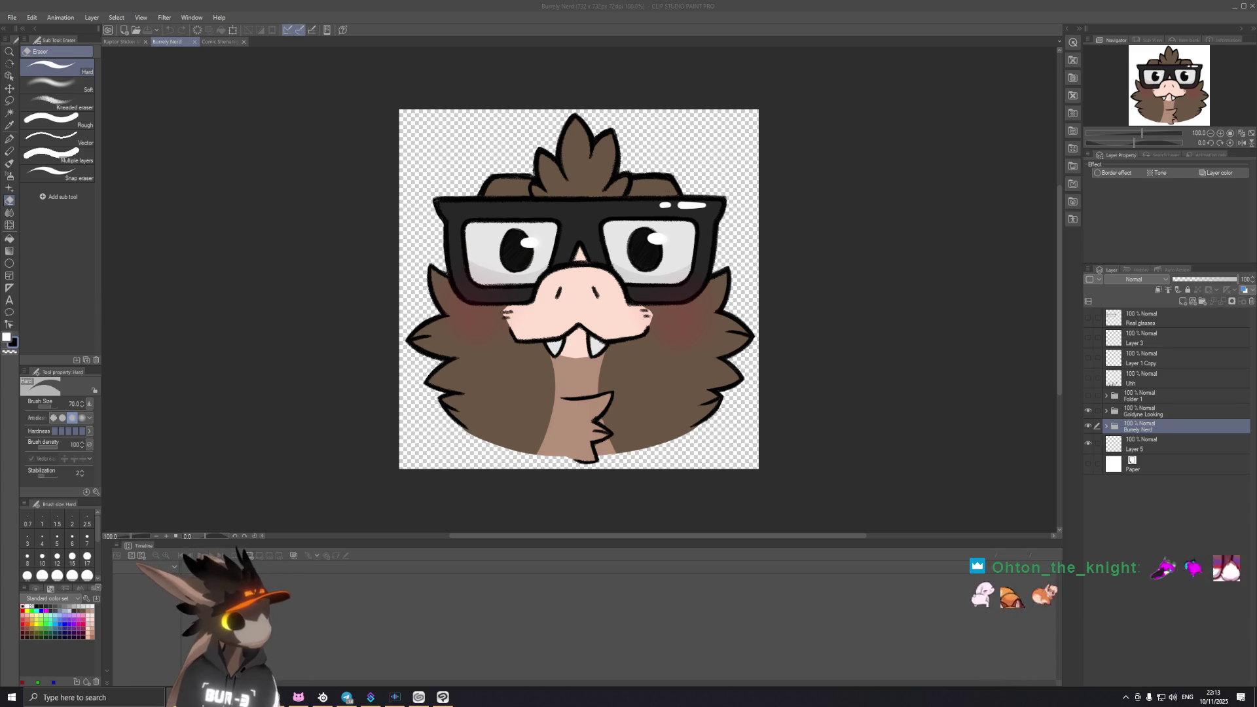
pyautogui.hotkey('alt', 'Tab')
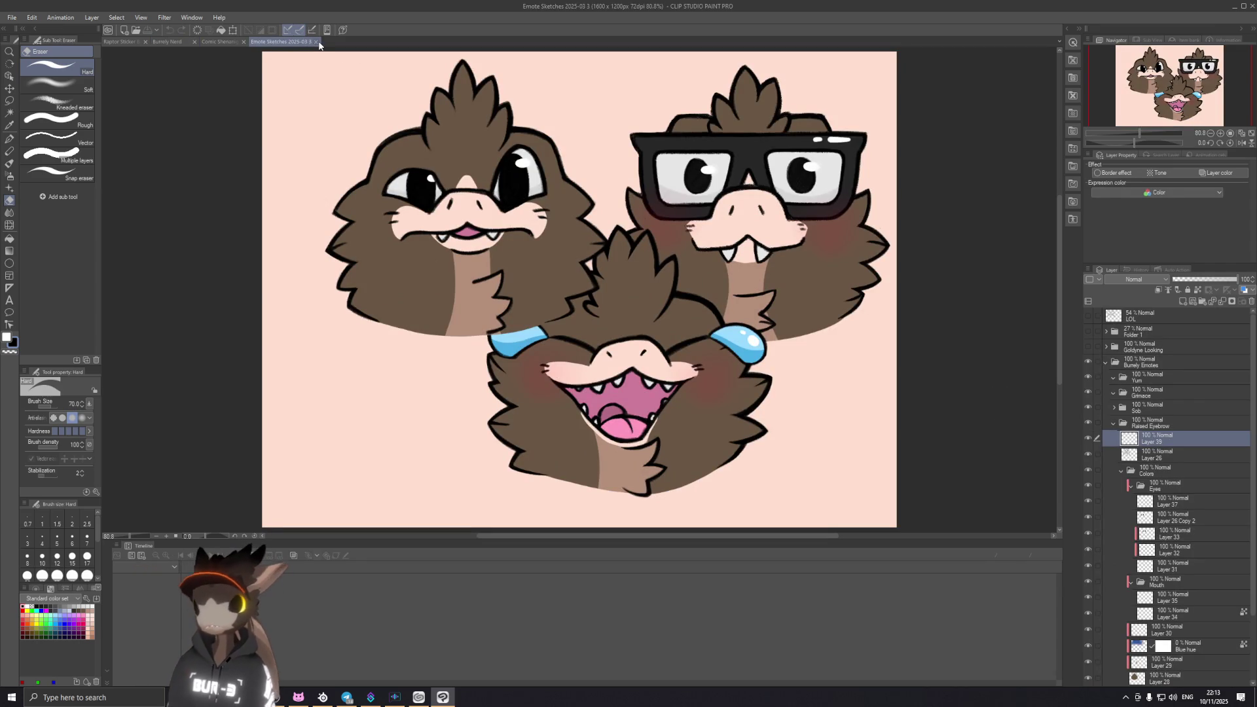
pyautogui.click(315, 41)
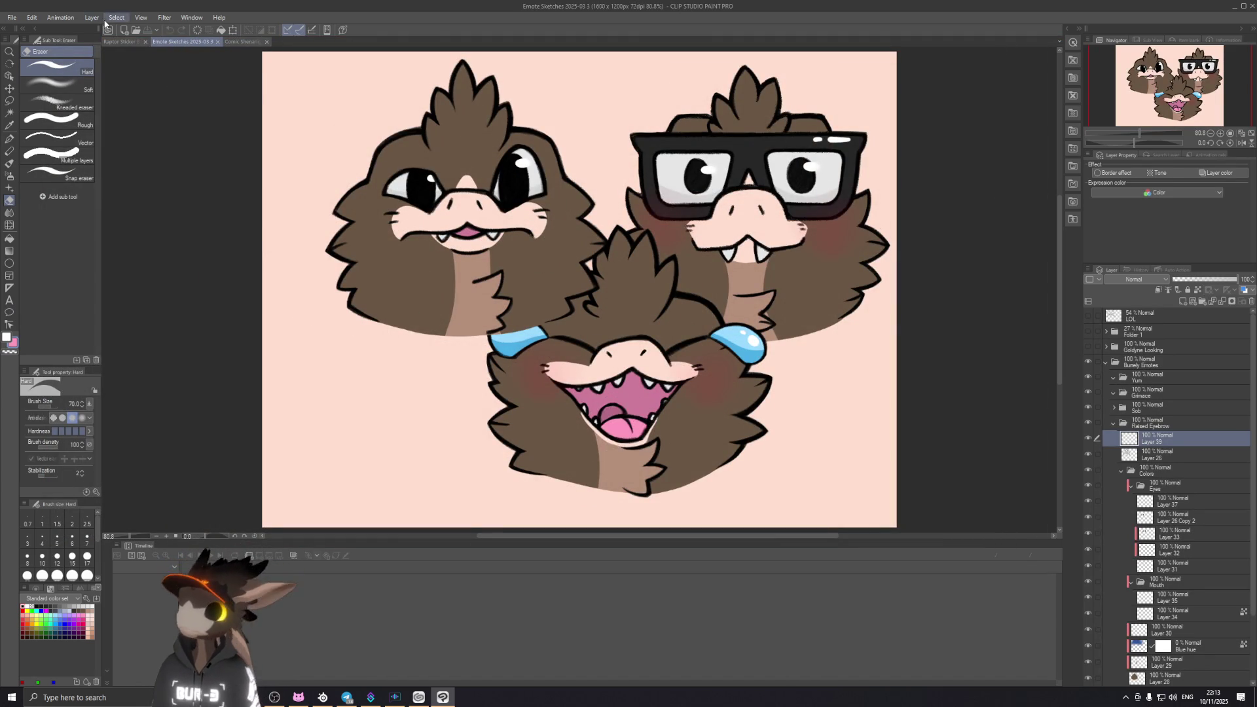
pyautogui.click(117, 41)
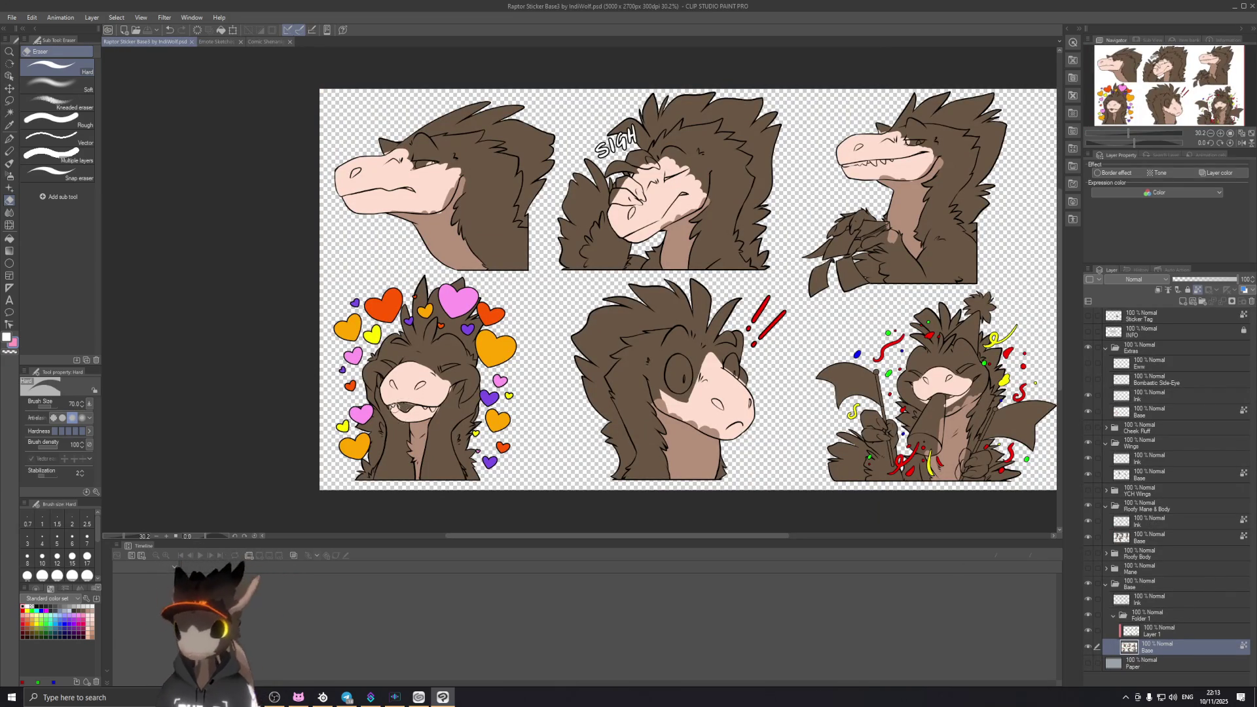
pyautogui.scroll(3, 397, 418)
pyautogui.scroll(3, 397, 417)
pyautogui.scroll(2, 398, 418)
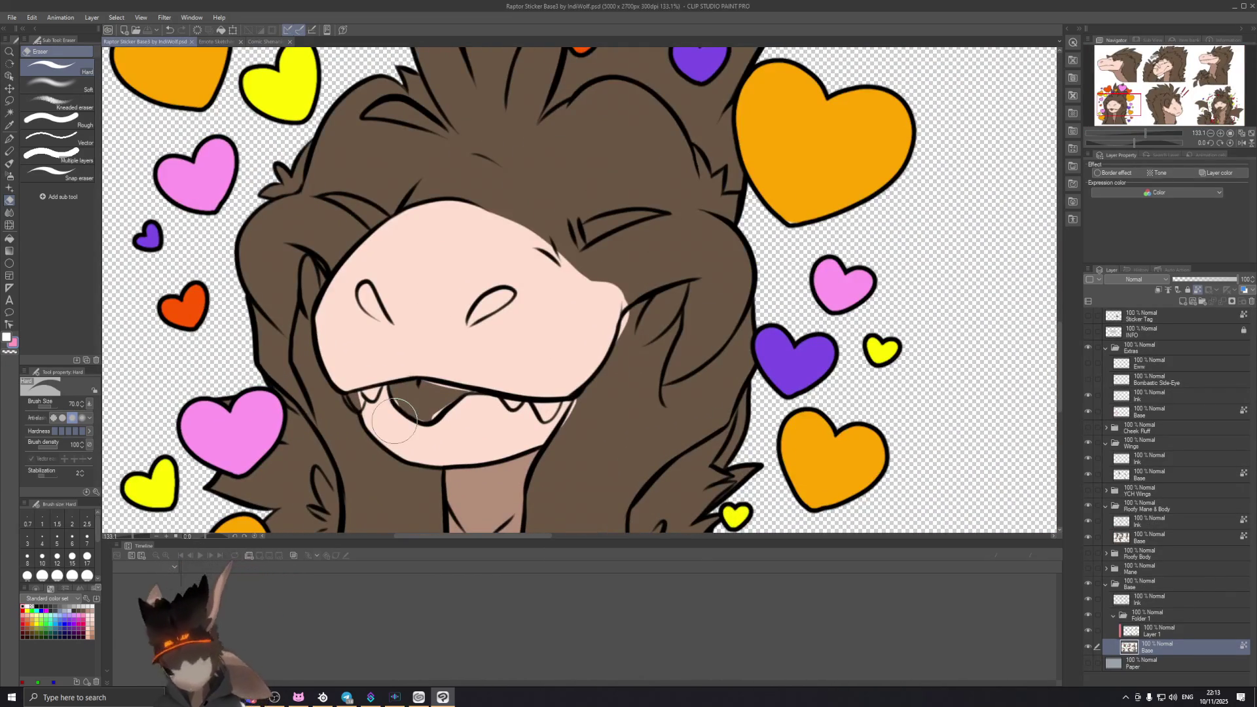
# Step: With a small G-pen, paint pink into the heart raptor's open mouth and inspect it up close
pyautogui.press('[')
pyautogui.press('[')
pyautogui.press('[')
pyautogui.press('p')
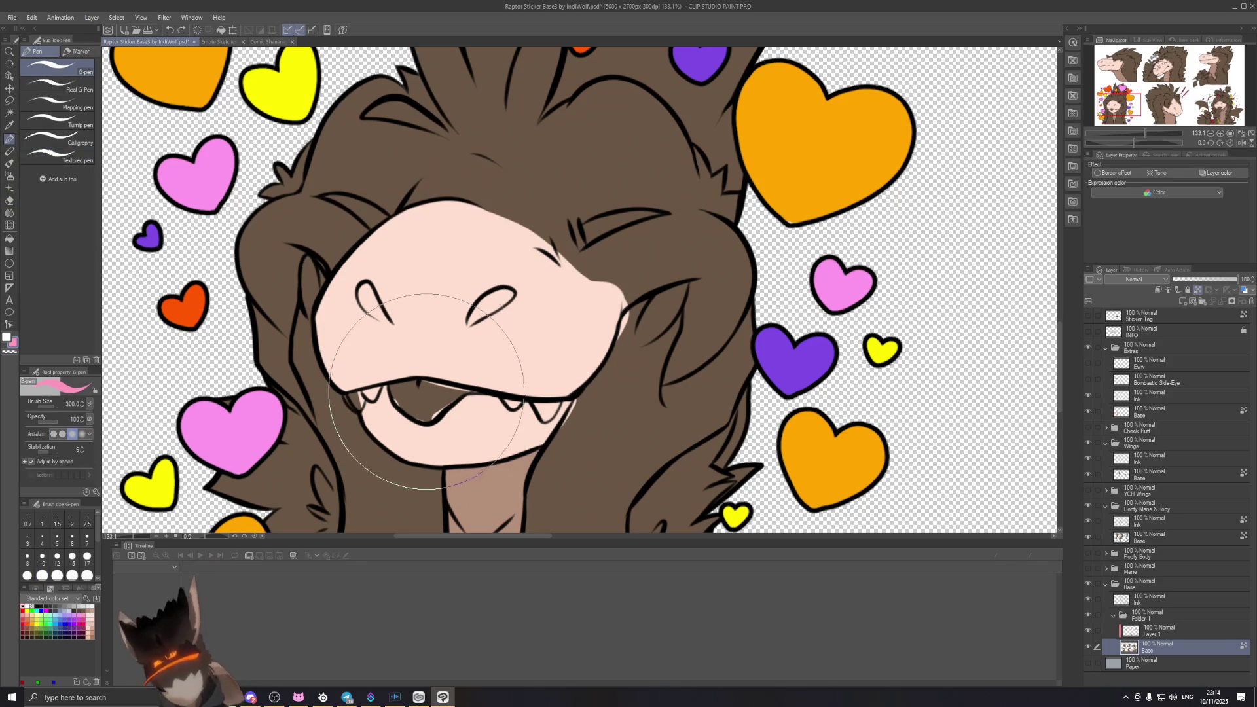
pyautogui.press('[')
pyautogui.press('[')
pyautogui.press('[')
pyautogui.moveTo(393, 388)
pyautogui.mouseDown()
pyautogui.moveTo(466, 422)
pyautogui.moveTo(412, 396)
pyautogui.moveTo(431, 401)
pyautogui.mouseUp()
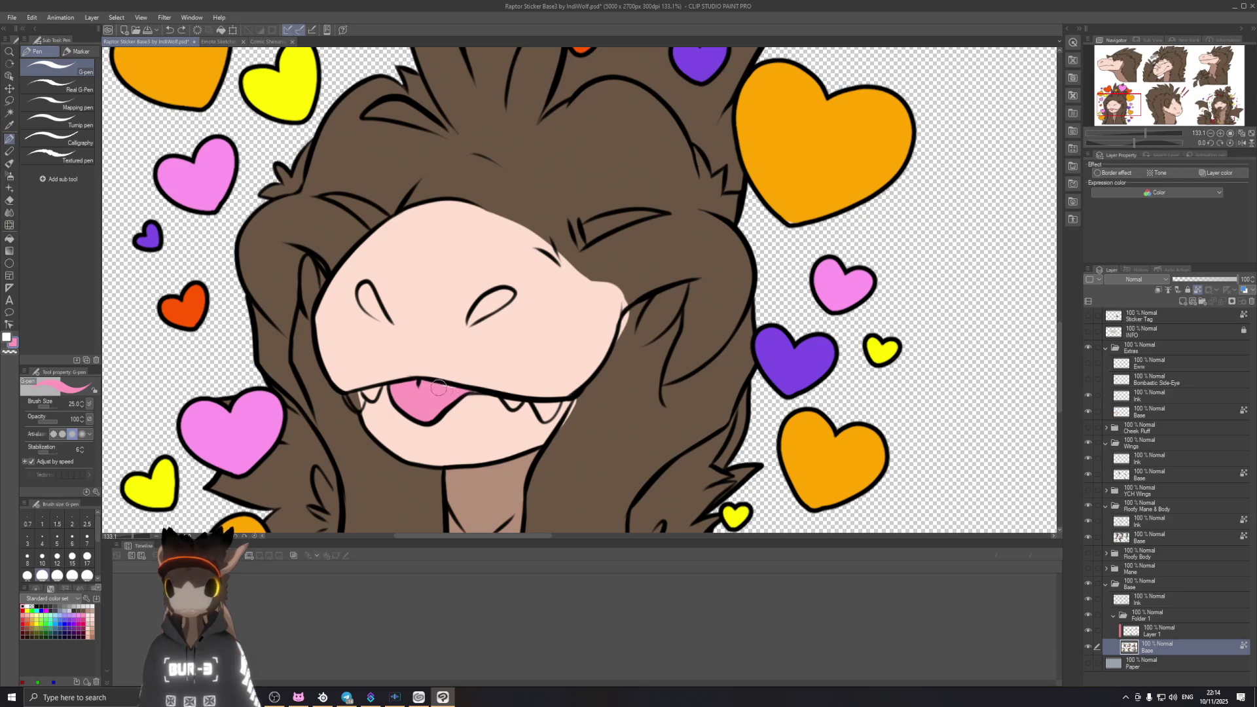
pyautogui.moveTo(615, 459); pyautogui.dragTo(724, 361)
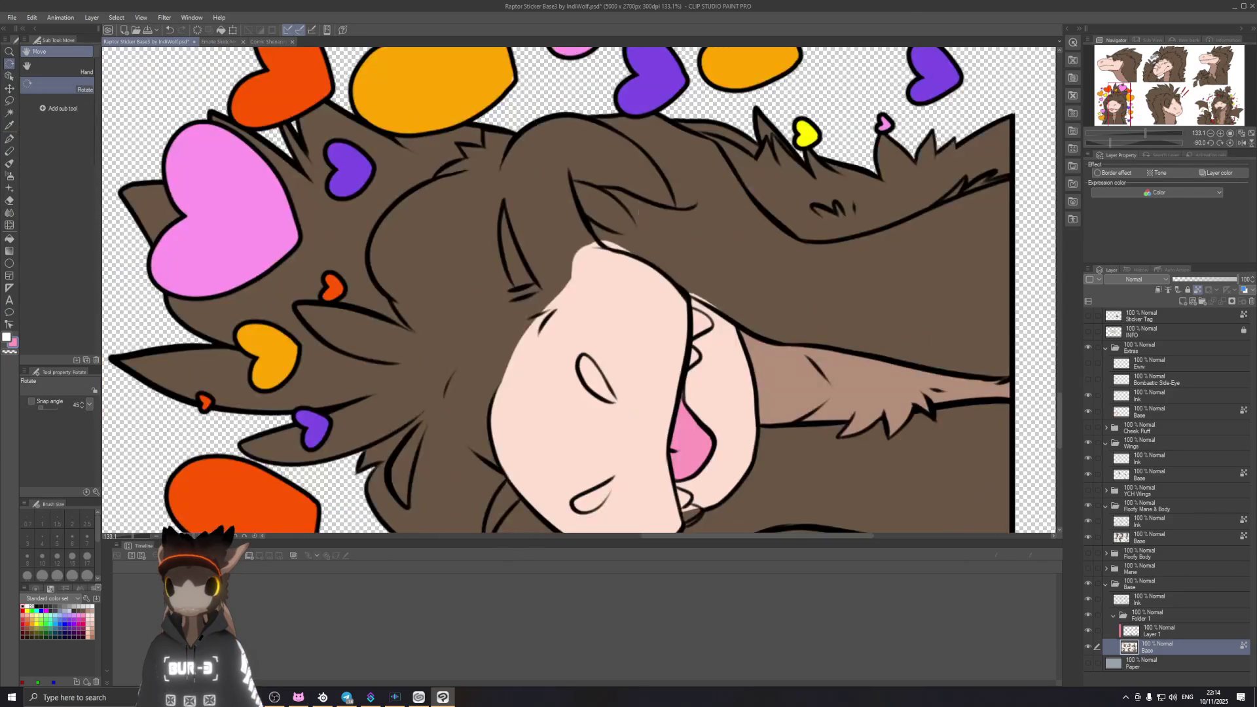
pyautogui.scroll(2, 724, 362)
pyautogui.scroll(2, 724, 362)
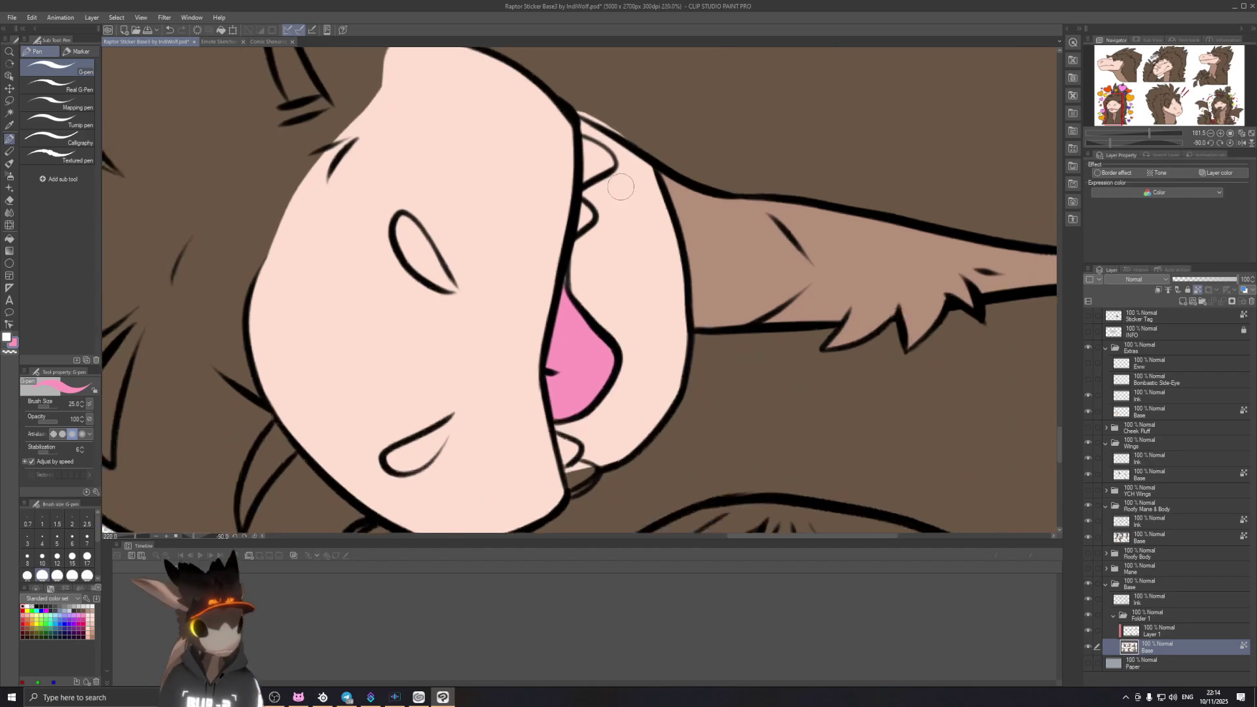
pyautogui.moveTo(619, 172); pyautogui.dragTo(626, 227)
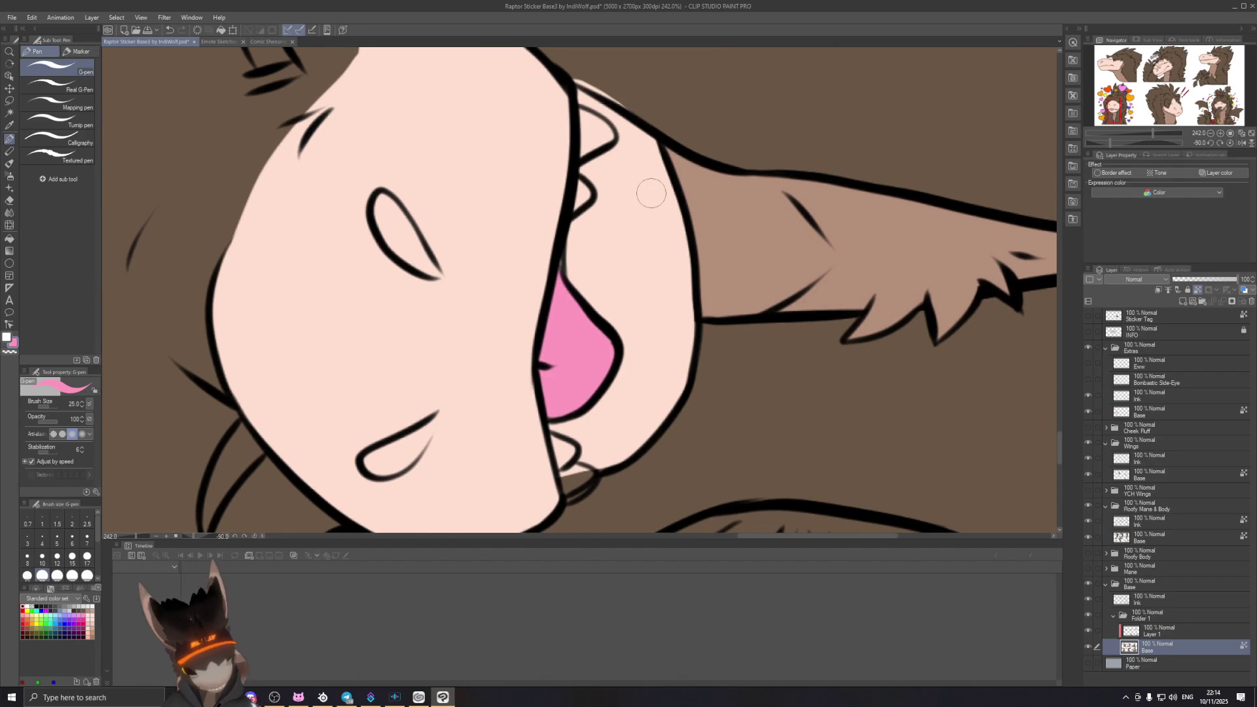
pyautogui.press('[')
pyautogui.press('[')
pyautogui.press('[')
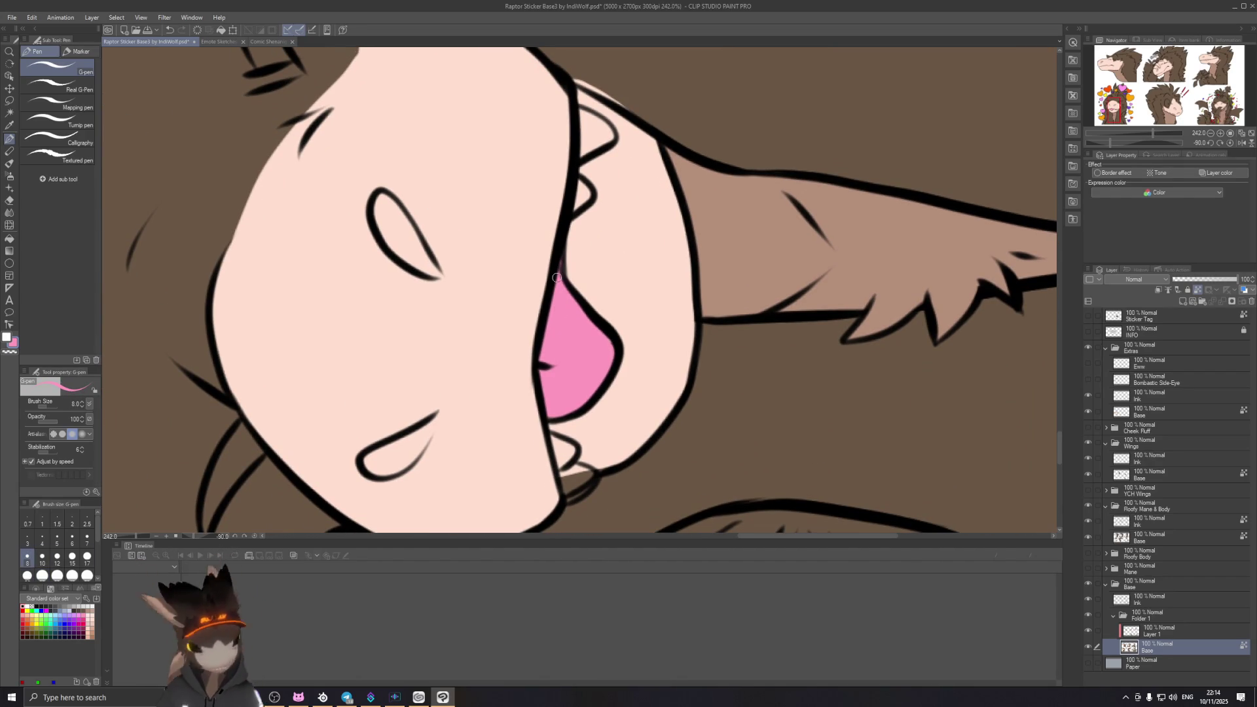
pyautogui.scroll(-2, 559, 313)
pyautogui.scroll(-2, 559, 313)
pyautogui.scroll(1, 613, 196)
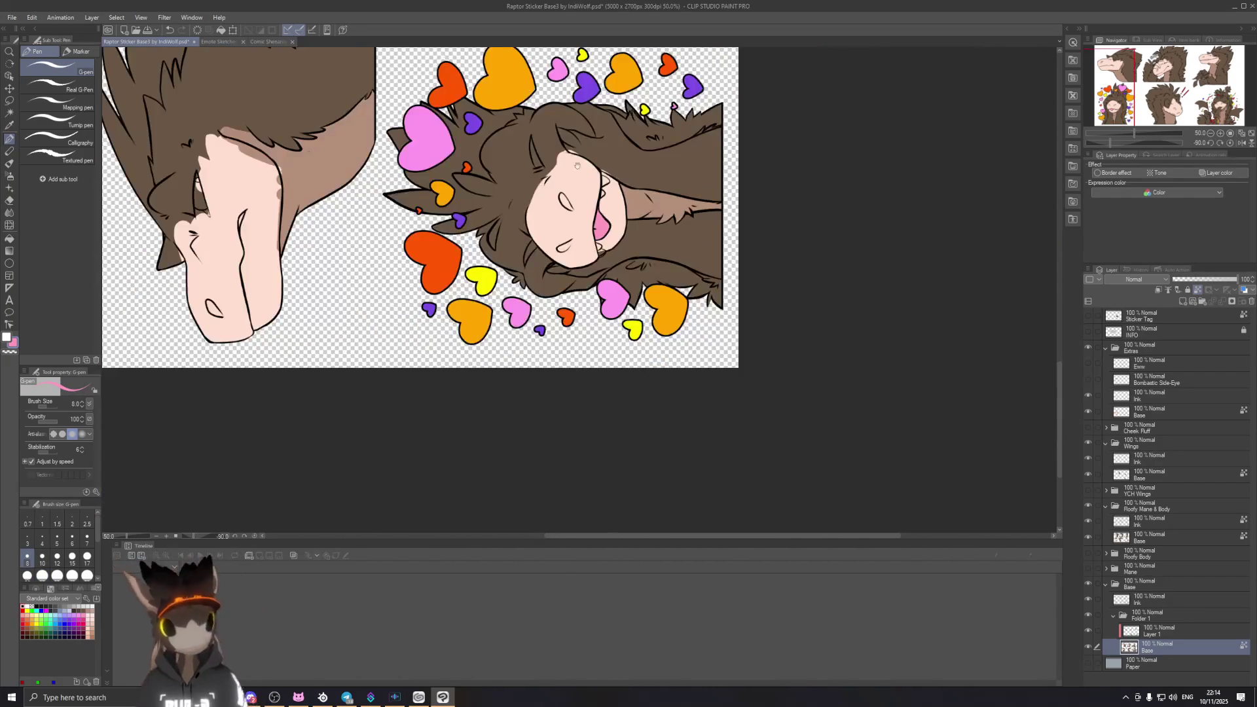
pyautogui.scroll(1, 629, 275)
pyautogui.scroll(1, 640, 339)
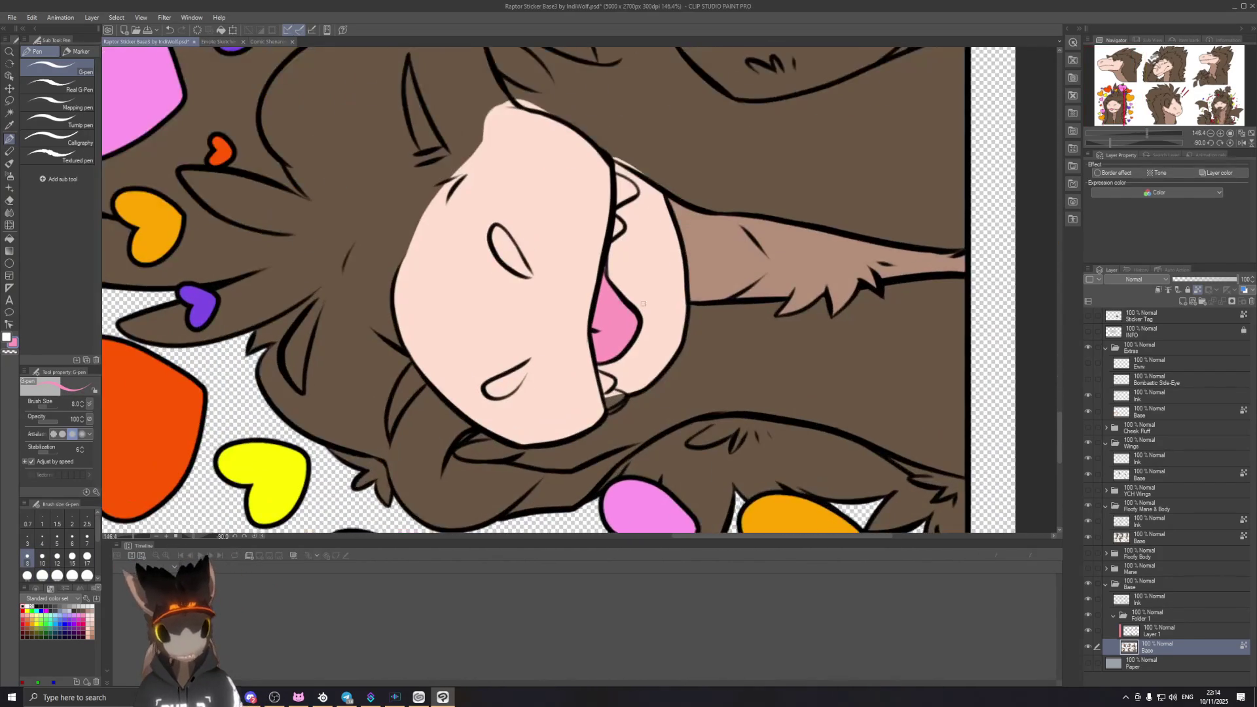
pyautogui.scroll(-2, 640, 339)
pyautogui.scroll(-1, 639, 339)
pyautogui.scroll(1, 629, 294)
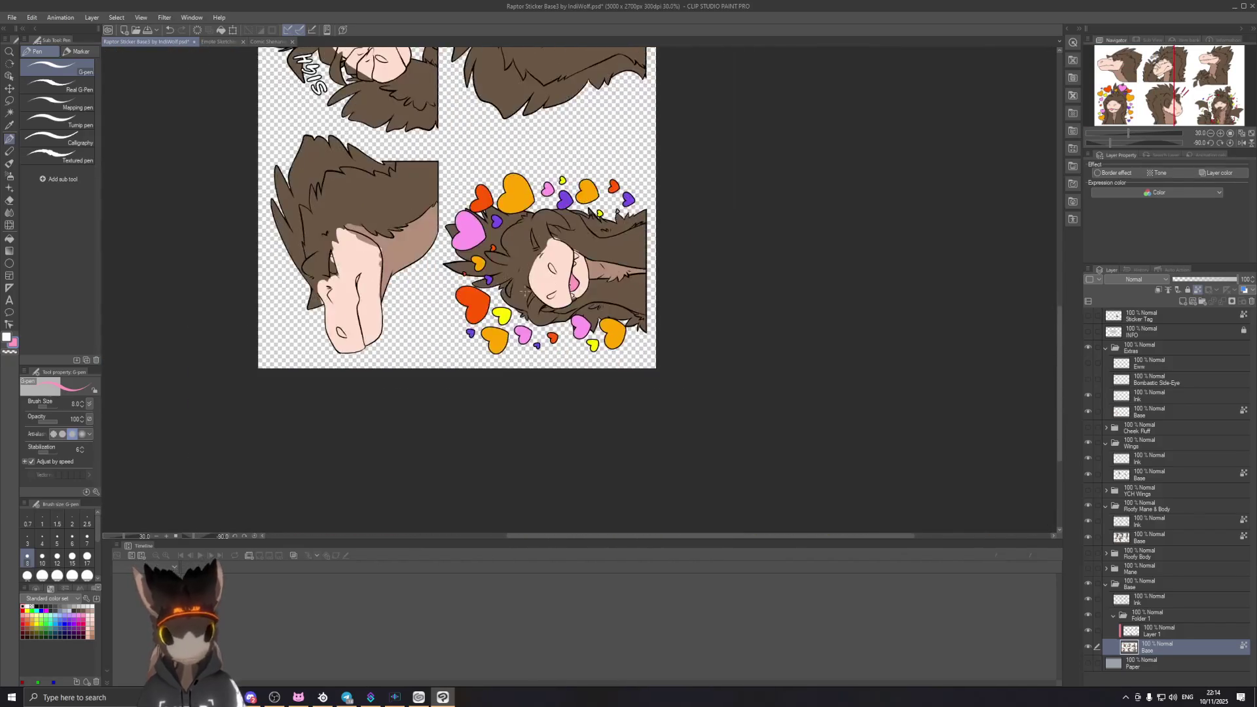
pyautogui.scroll(2, 628, 295)
pyautogui.scroll(2, 629, 295)
pyautogui.scroll(1, 659, 302)
pyautogui.scroll(1, 661, 302)
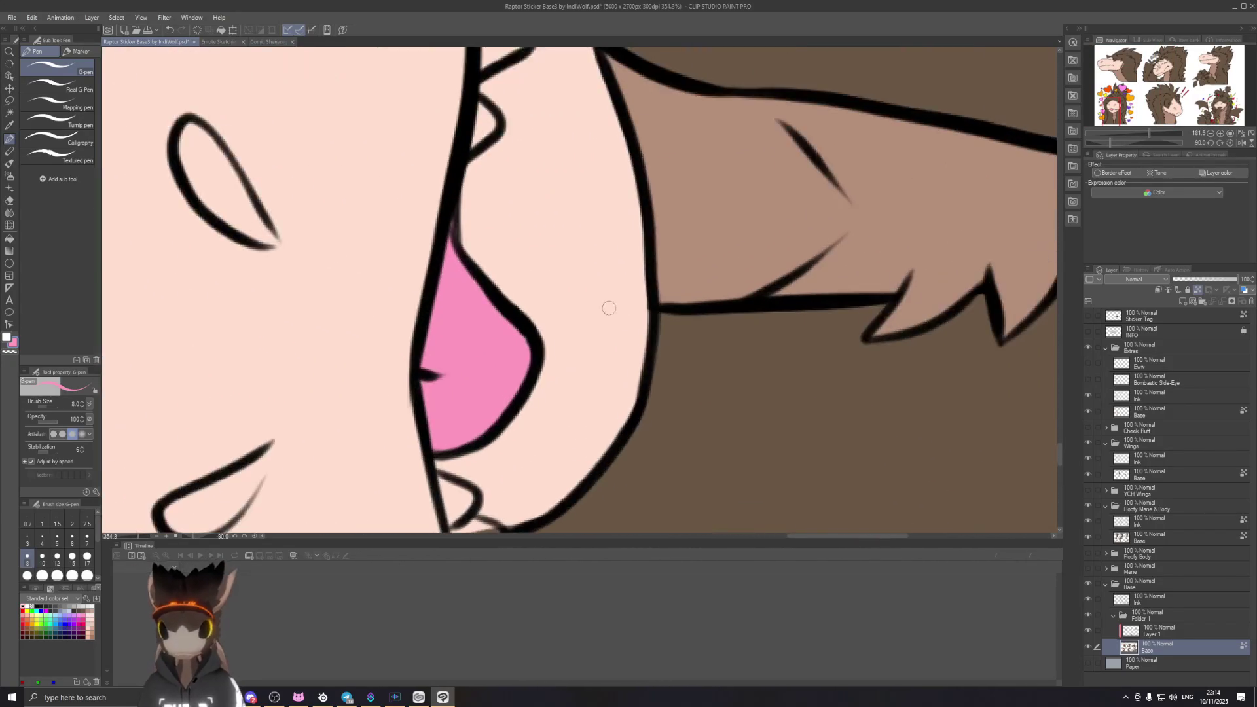
pyautogui.scroll(2, 612, 303)
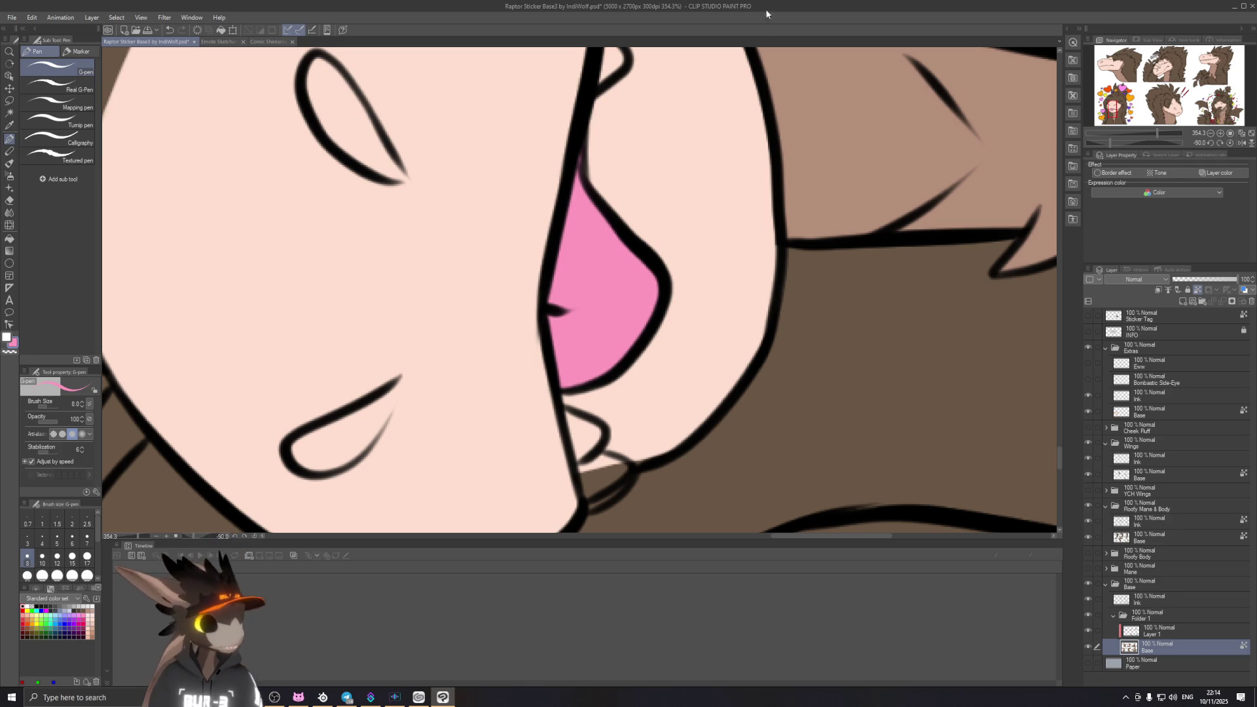
# Step: Rotate the canvas, check the Emote Sketches document for reference and return to Raptor Sticker
pyautogui.hotkey('shift', 'space')
pyautogui.moveTo(602, 290)
pyautogui.mouseDown()
pyautogui.moveTo(761, 422)
pyautogui.moveTo(581, 450)
pyautogui.mouseUp()
pyautogui.scroll(-3, 581, 449)
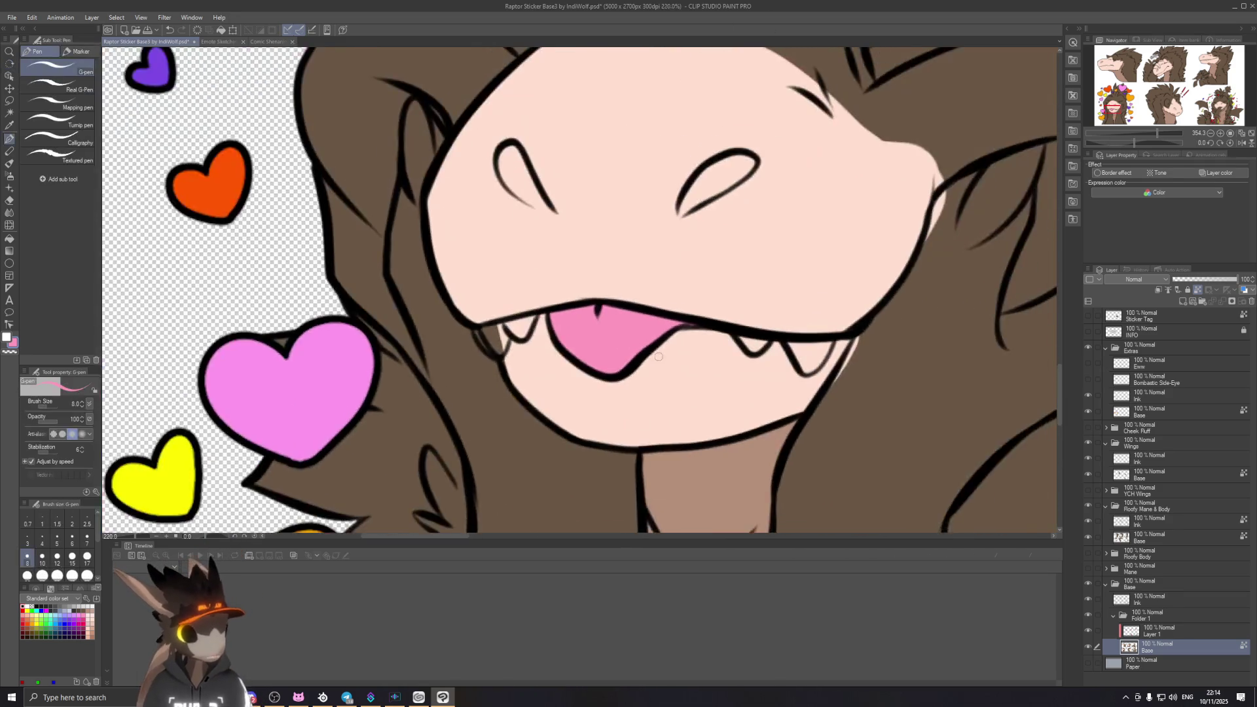
pyautogui.scroll(-3, 609, 295)
pyautogui.scroll(-2, 621, 226)
pyautogui.scroll(1, 616, 294)
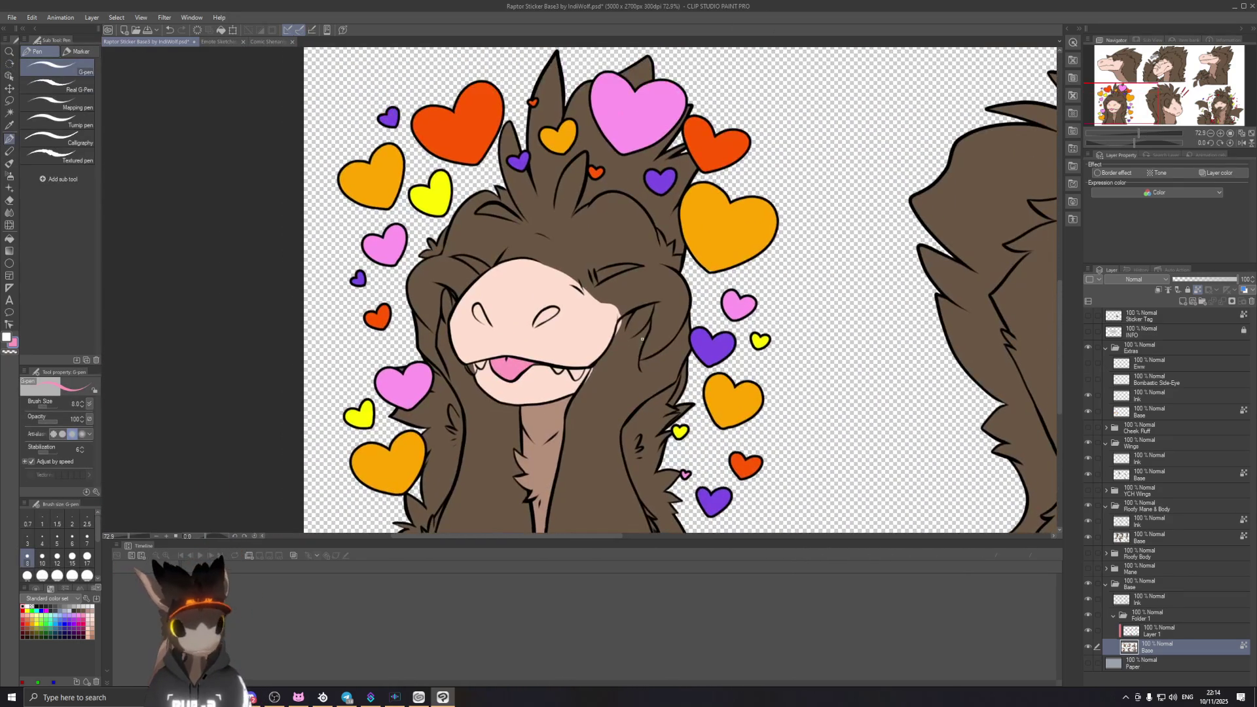
pyautogui.scroll(1, 615, 366)
pyautogui.scroll(-1, 616, 365)
pyautogui.scroll(-1, 609, 358)
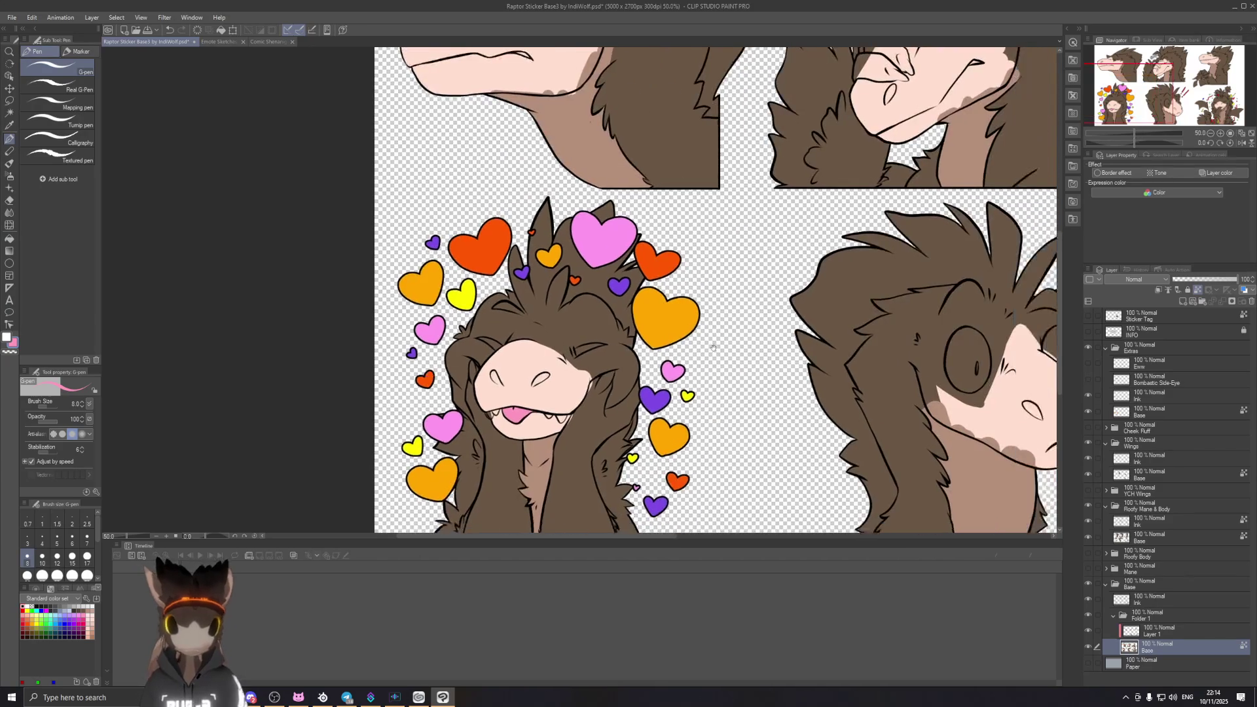
pyautogui.hscroll(3, 599, 349)
pyautogui.scroll(-1, 590, 338)
pyautogui.scroll(1, 590, 338)
pyautogui.scroll(2, 601, 343)
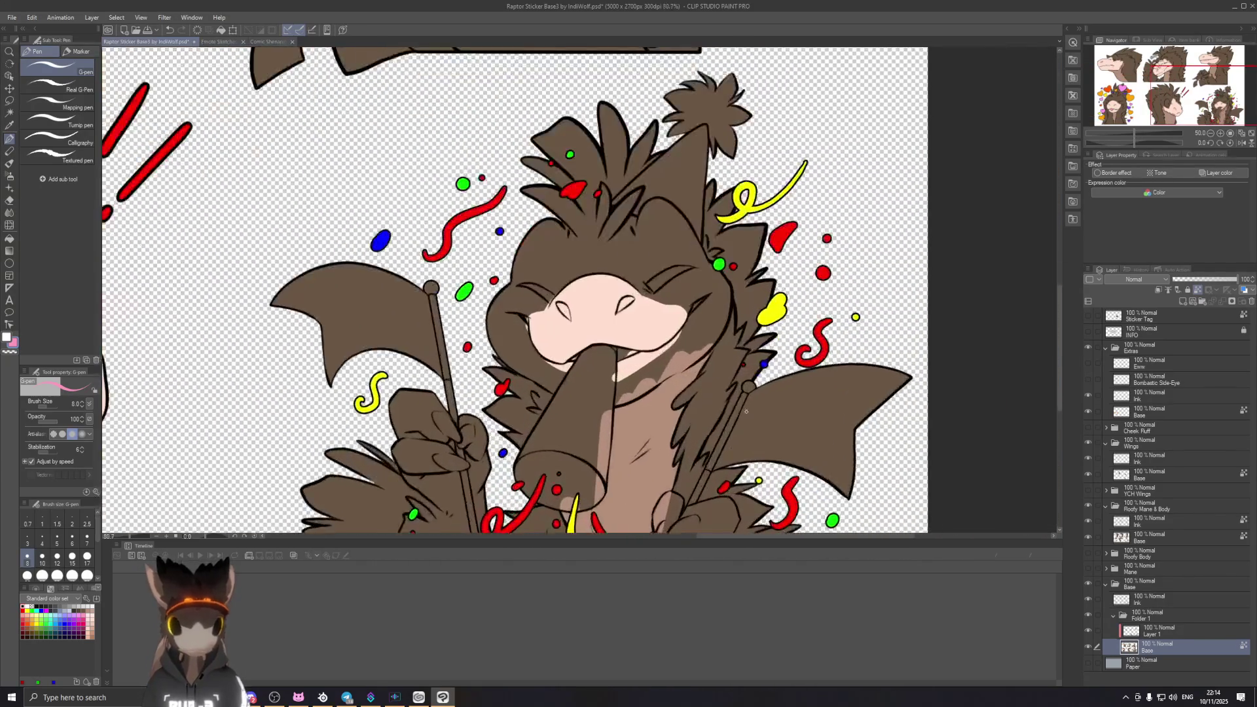
pyautogui.scroll(2, 617, 349)
pyautogui.scroll(2, 633, 356)
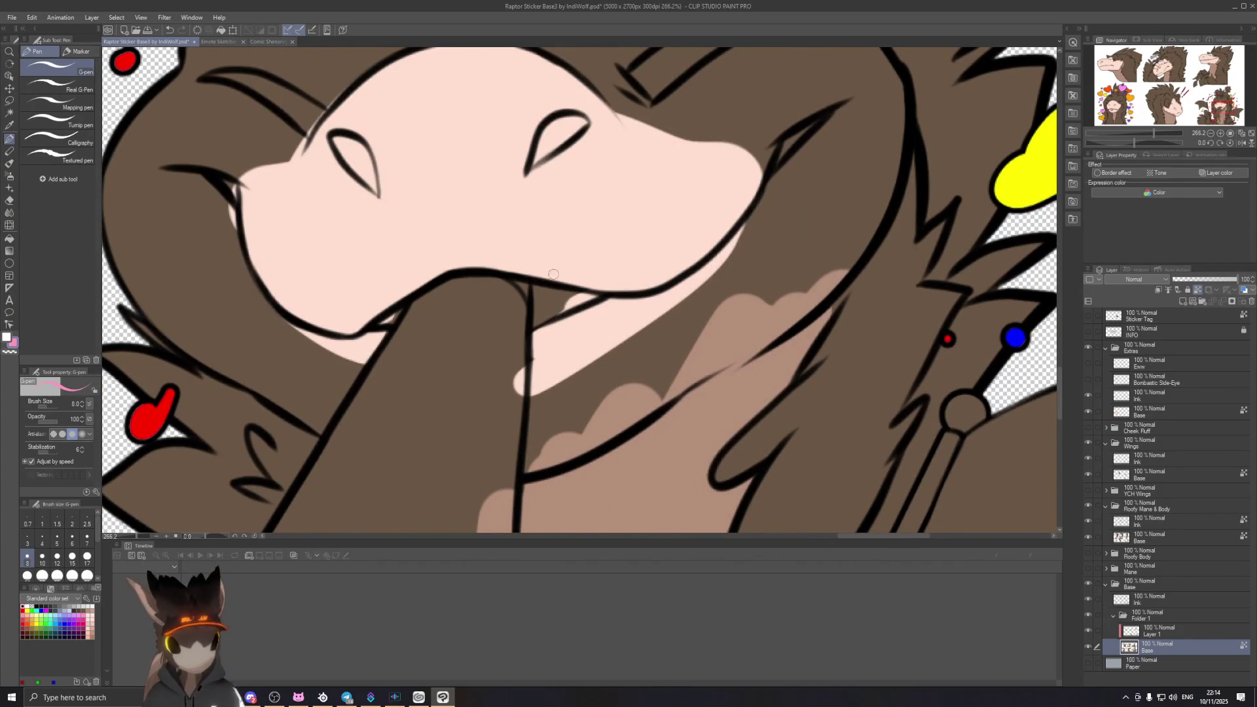
pyautogui.scroll(-5, 343, 226)
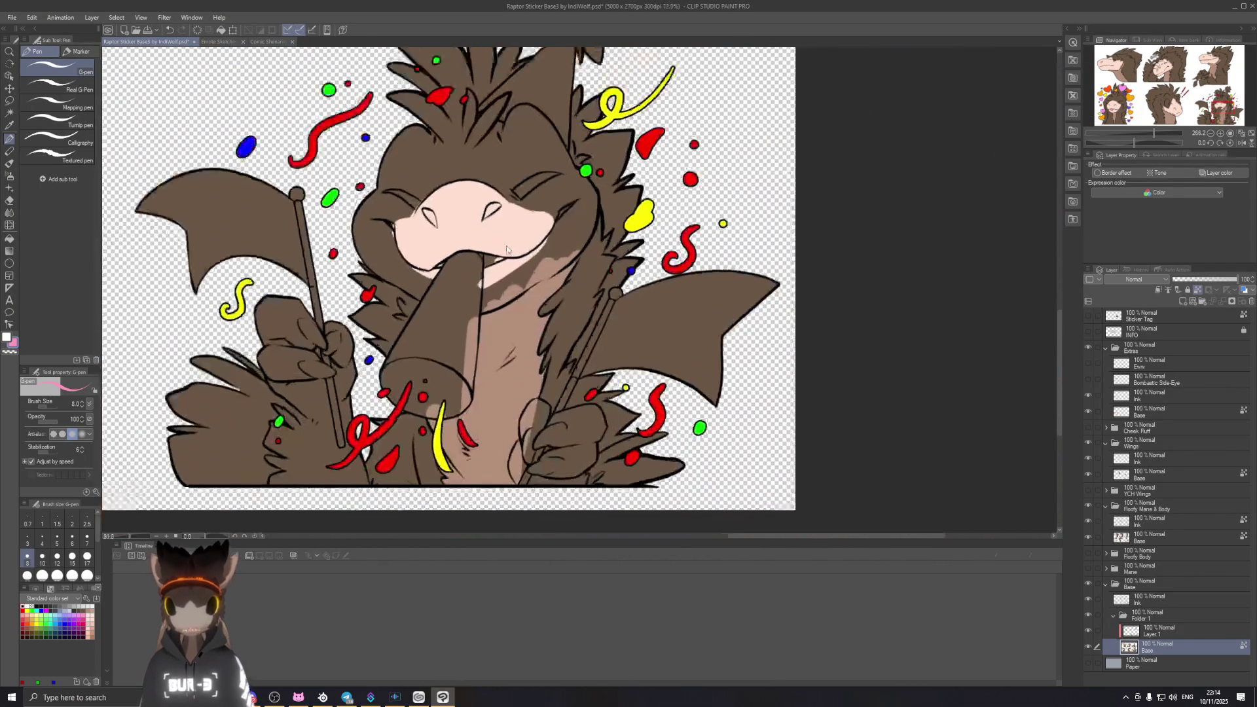
pyautogui.scroll(1, 343, 225)
pyautogui.scroll(1, 342, 225)
pyautogui.scroll(2, 343, 225)
pyautogui.scroll(2, 546, 282)
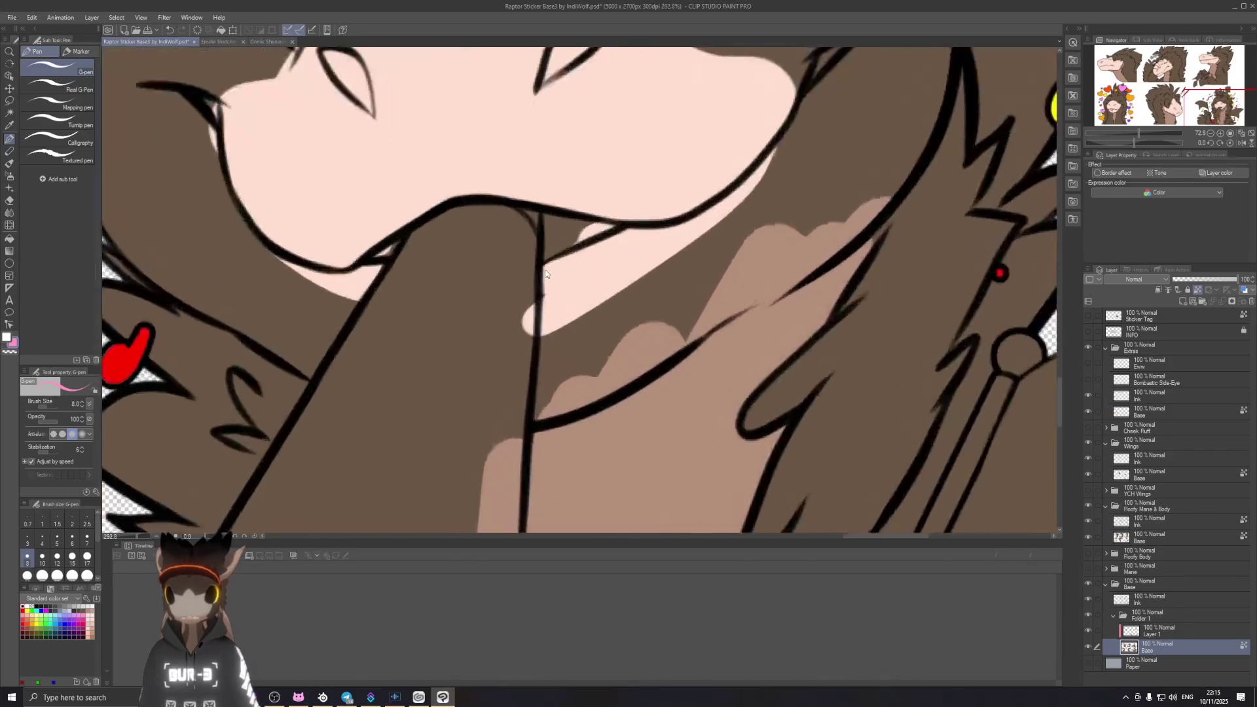
pyautogui.scroll(1, 541, 257)
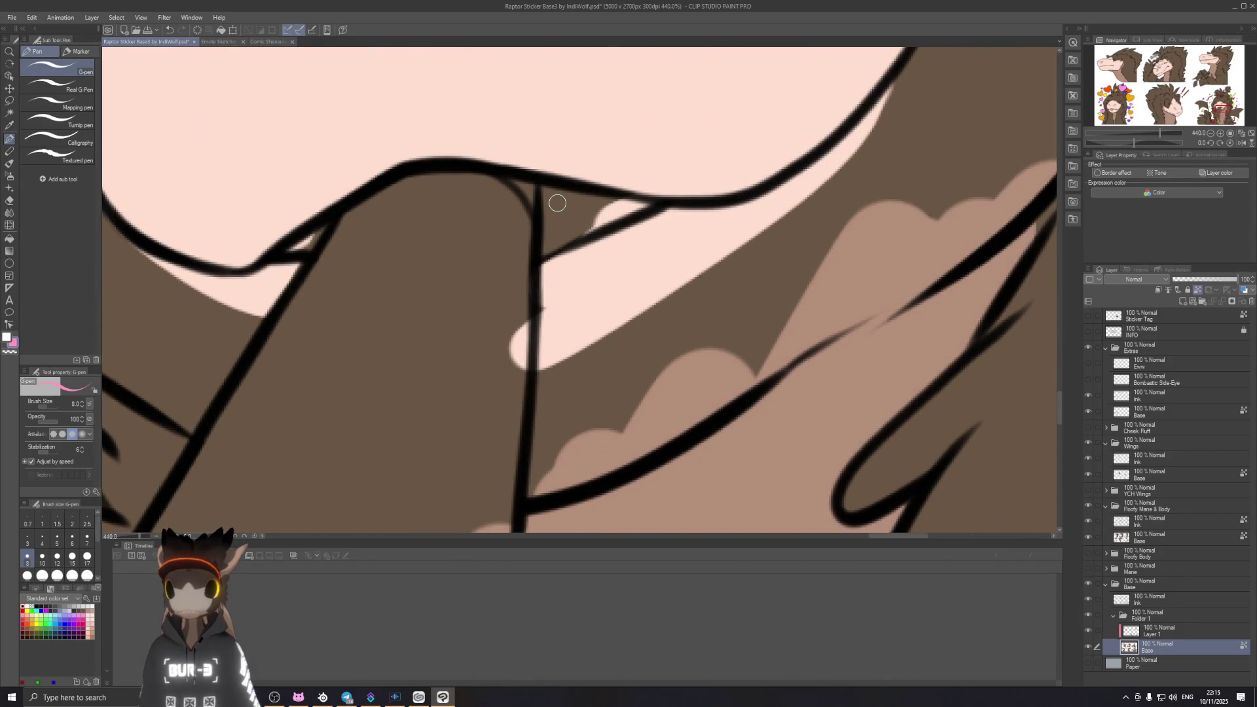
pyautogui.scroll(-1, 557, 203)
pyautogui.scroll(-2, 564, 211)
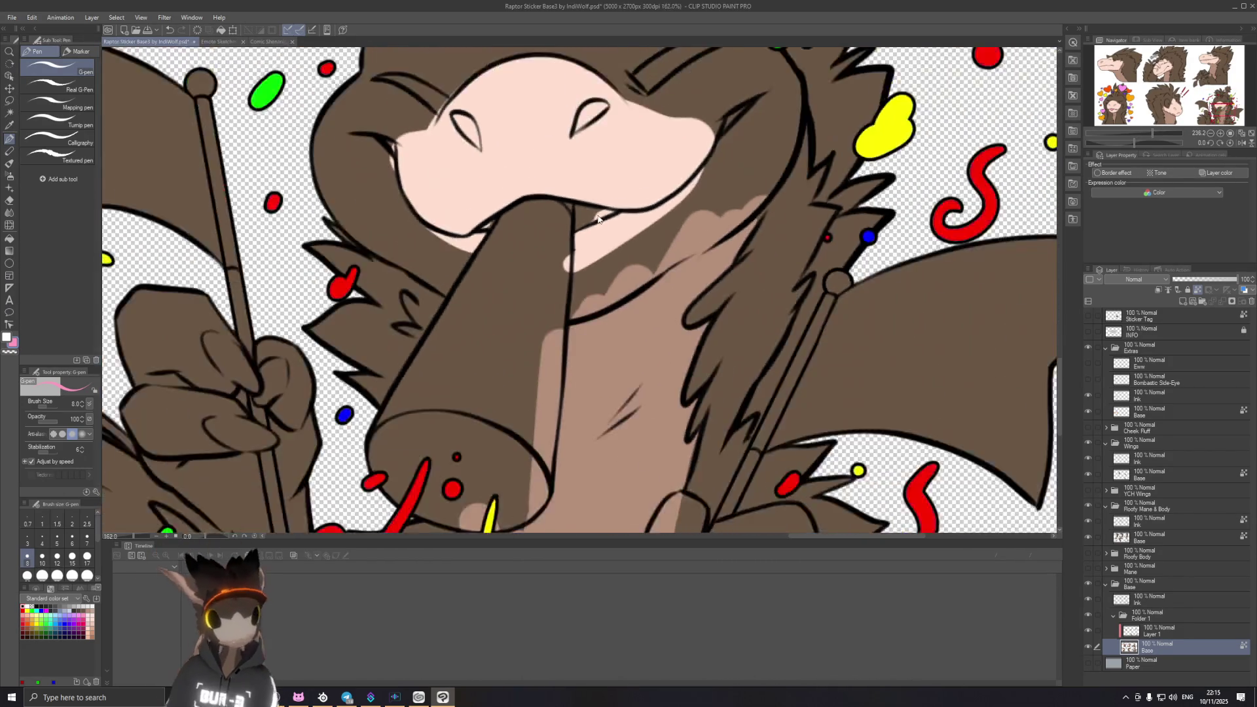
pyautogui.scroll(-2, 575, 227)
pyautogui.scroll(-2, 589, 248)
pyautogui.moveTo(589, 248)
pyautogui.mouseDown()
pyautogui.moveTo(938, 248)
pyautogui.moveTo(408, 253)
pyautogui.mouseUp()
pyautogui.scroll(1, 461, 266)
pyautogui.scroll(2, 570, 285)
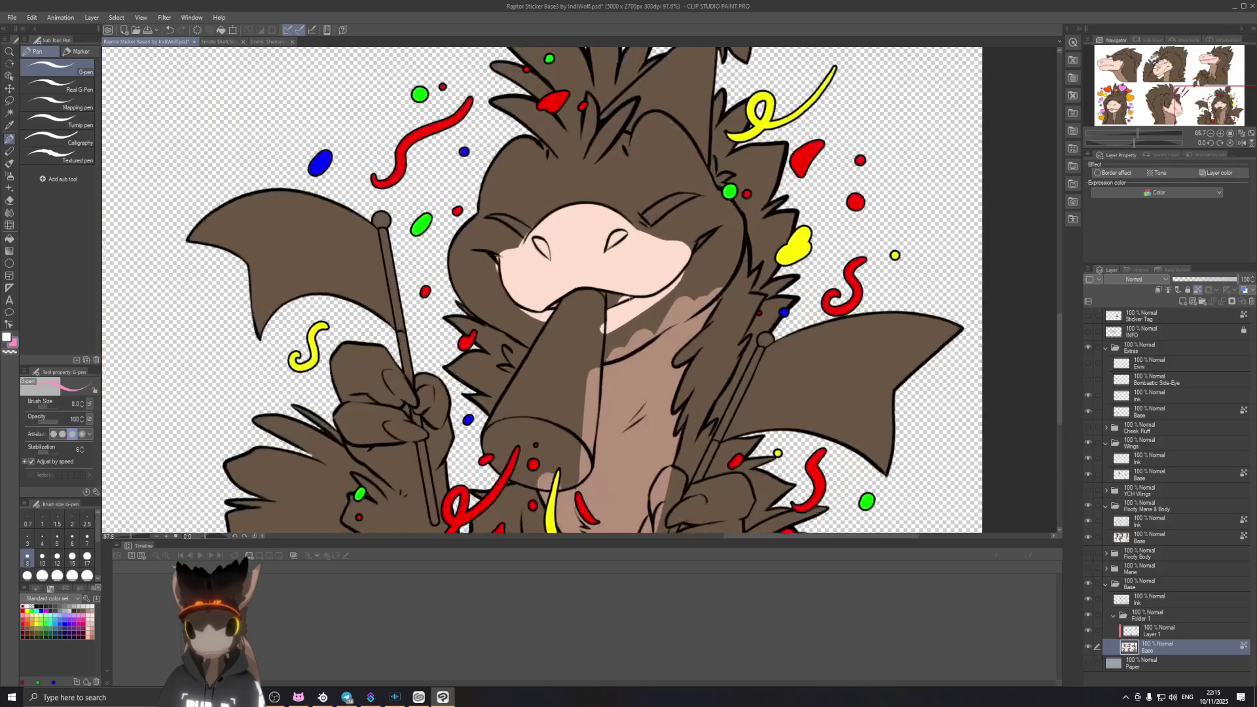
pyautogui.scroll(1, 621, 293)
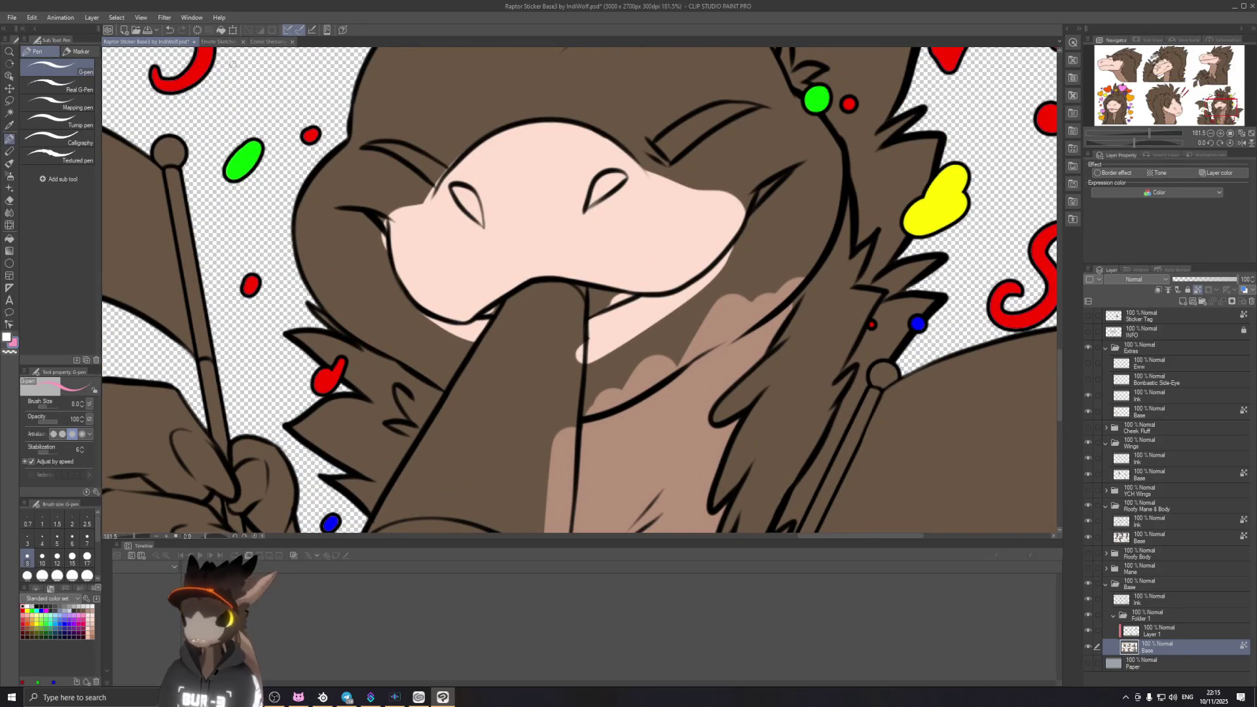
pyautogui.click(218, 42)
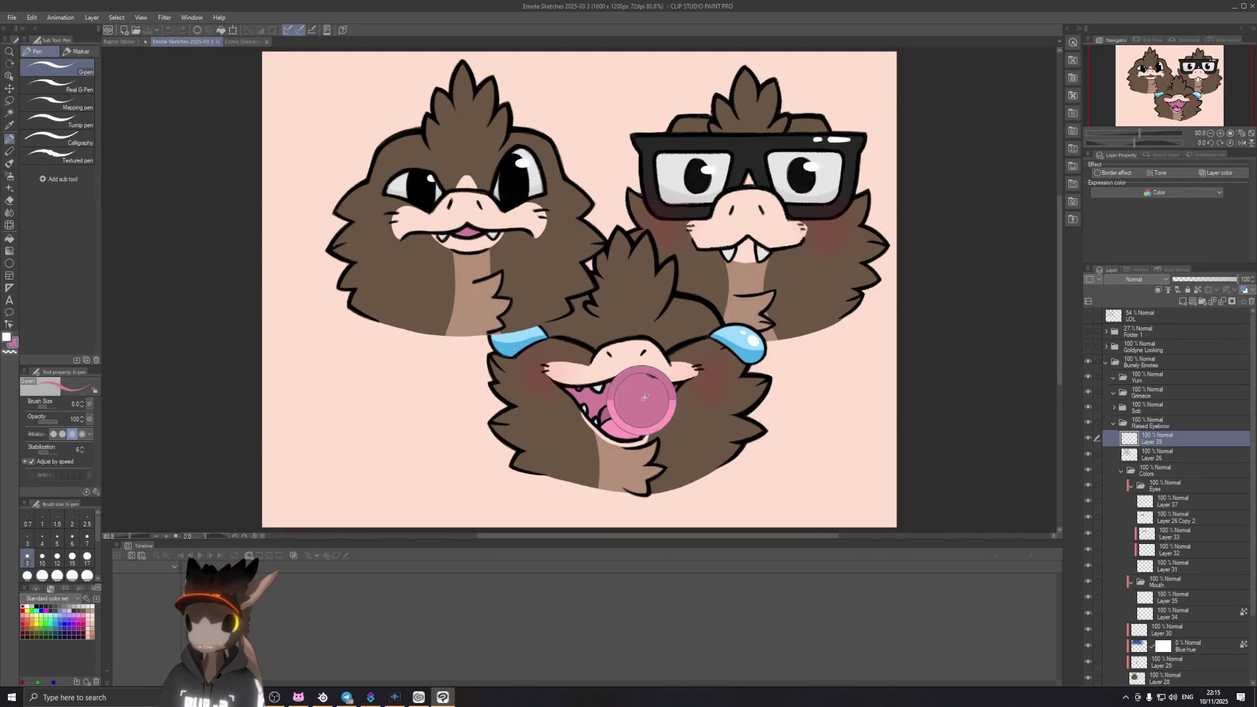
pyautogui.click(123, 42)
pyautogui.scroll(1, 641, 305)
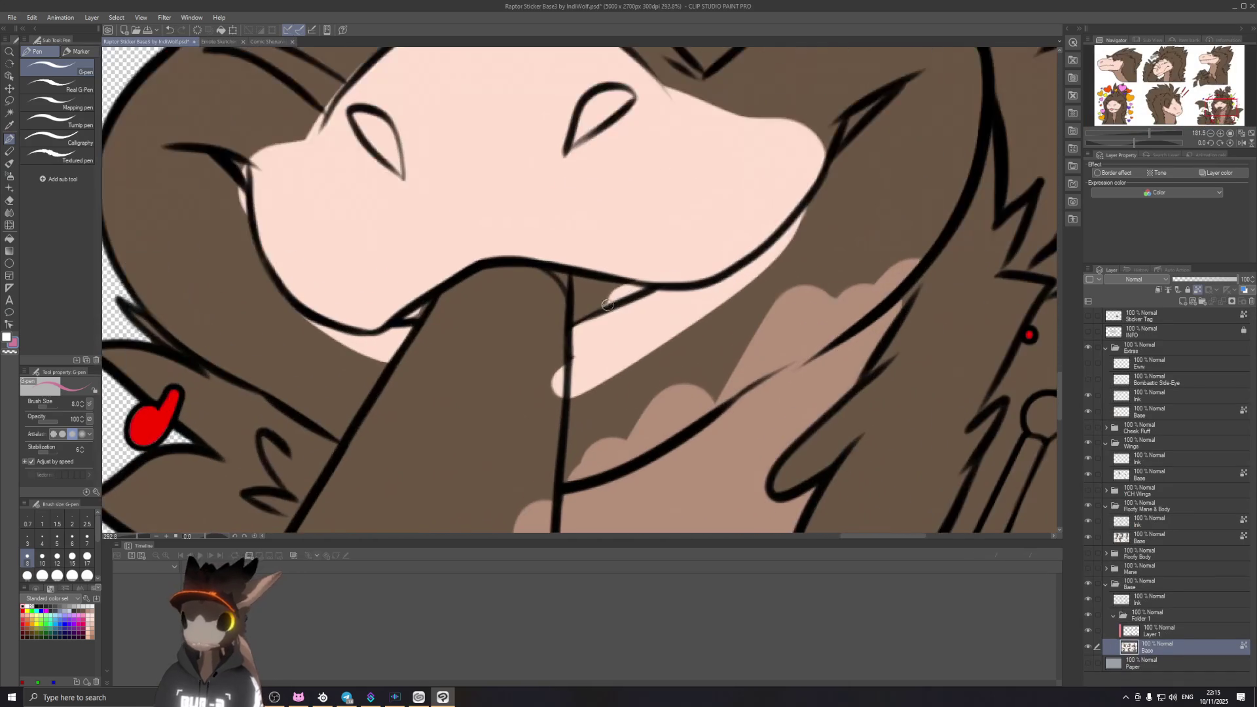
# Step: Paint the two pink strokes forming the tongue inside the confetti raptor's mouth
pyautogui.moveTo(576, 275)
pyautogui.mouseDown()
pyautogui.moveTo(579, 318)
pyautogui.moveTo(638, 289)
pyautogui.mouseUp()
pyautogui.hotkey('ctrl', 'z')
pyautogui.moveTo(579, 318)
pyautogui.mouseDown()
pyautogui.moveTo(640, 287)
pyautogui.moveTo(586, 281)
pyautogui.mouseUp()
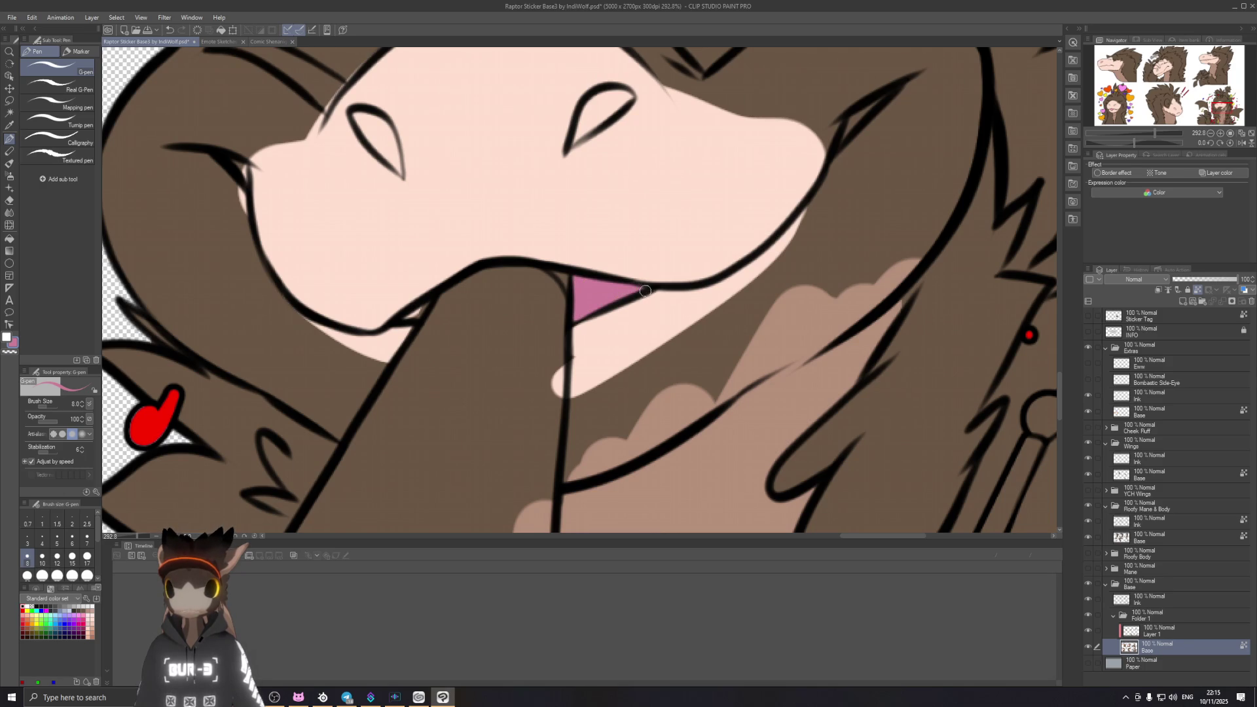
pyautogui.moveTo(593, 323); pyautogui.dragTo(702, 303)
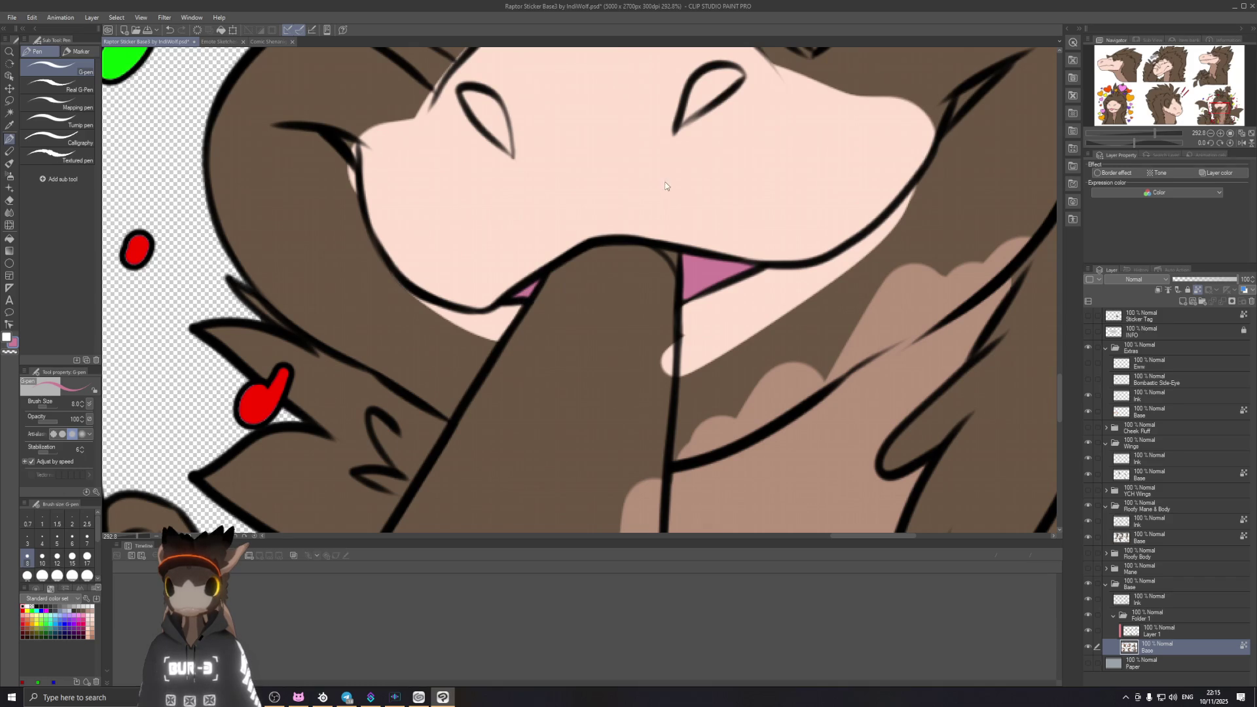
pyautogui.scroll(-3, 665, 185)
pyautogui.scroll(-3, 665, 184)
pyautogui.moveTo(706, 299); pyautogui.dragTo(727, 331)
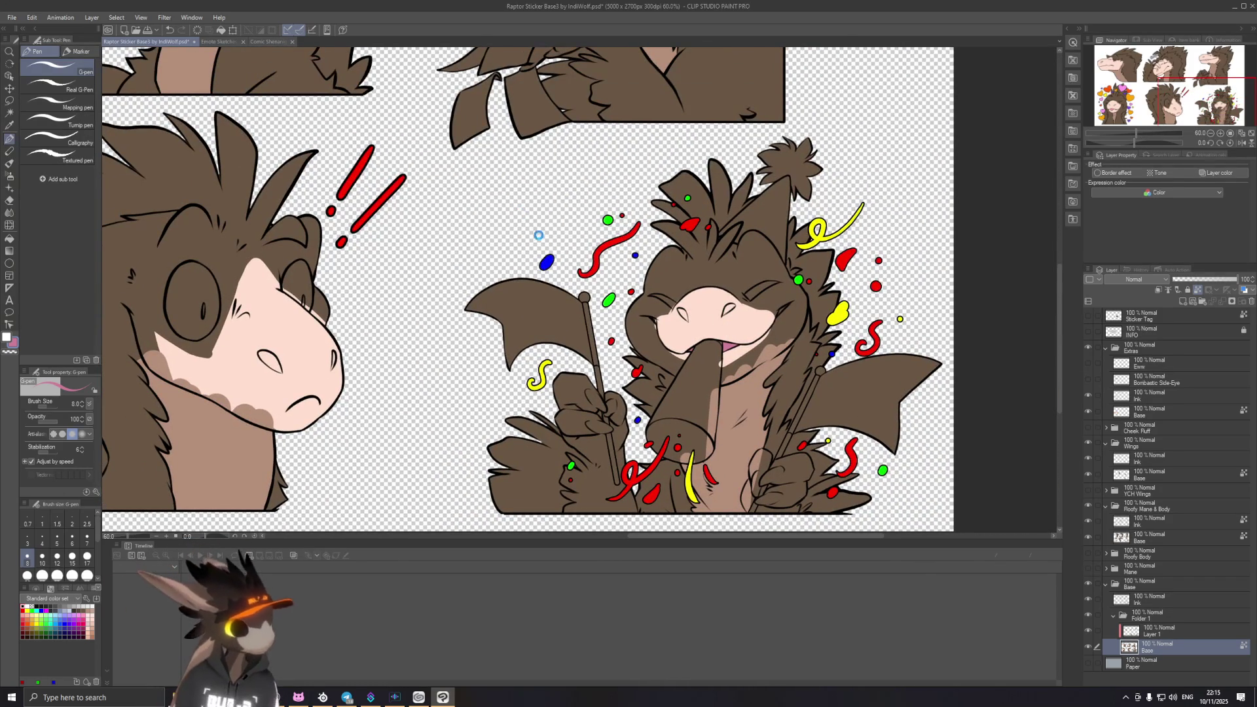
pyautogui.moveTo(517, 210); pyautogui.dragTo(638, 316)
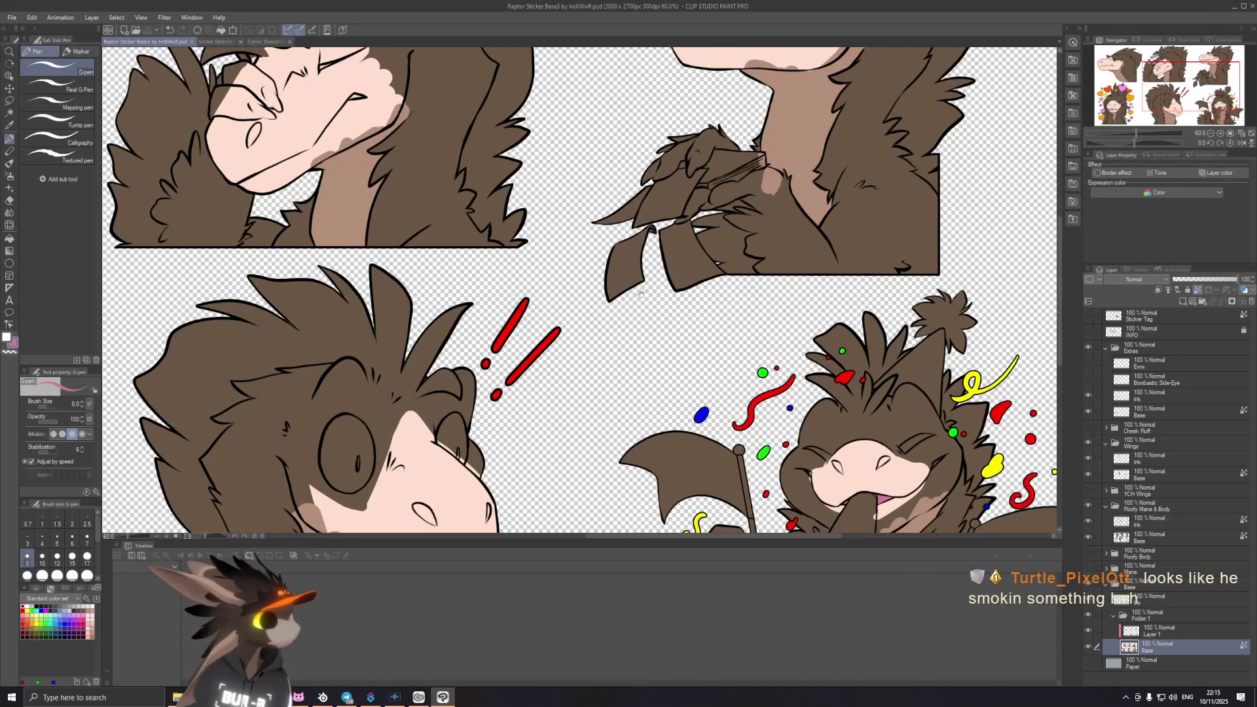
pyautogui.scroll(-1, 639, 316)
pyautogui.scroll(-1, 615, 280)
pyautogui.scroll(1, 616, 279)
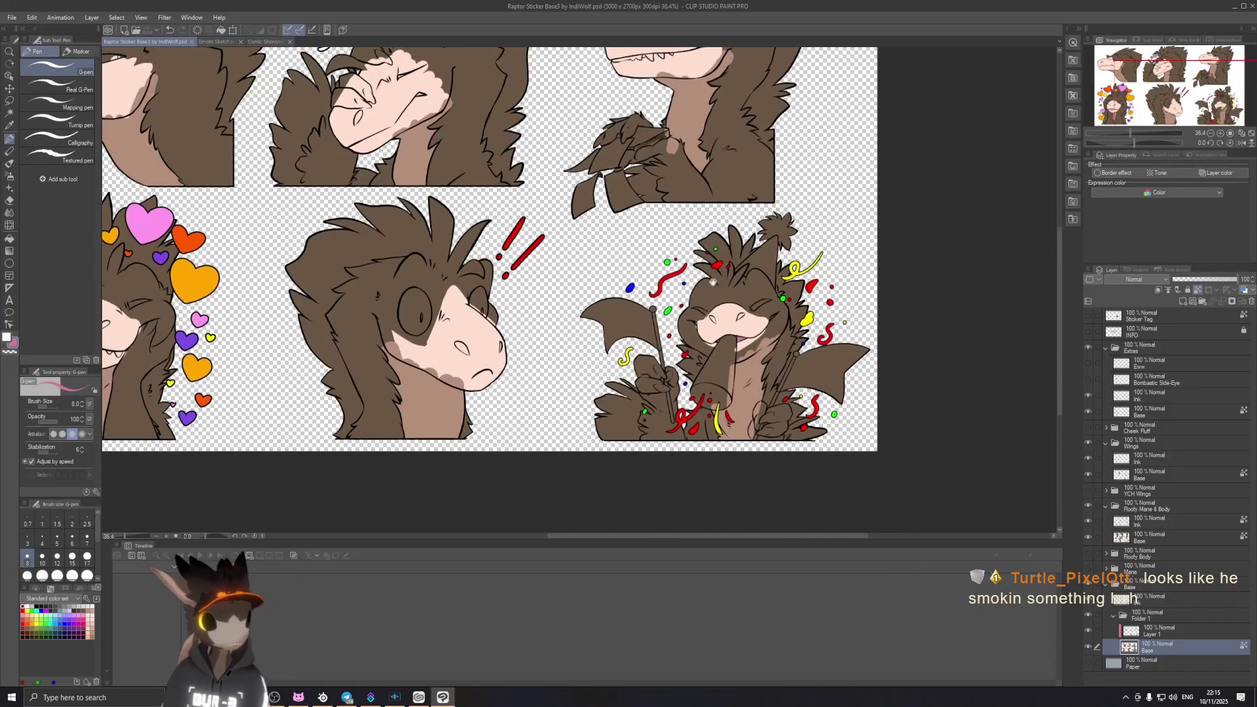
pyautogui.moveTo(679, 180)
pyautogui.mouseDown()
pyautogui.moveTo(707, 264)
pyautogui.moveTo(670, 228)
pyautogui.moveTo(601, 289)
pyautogui.mouseUp()
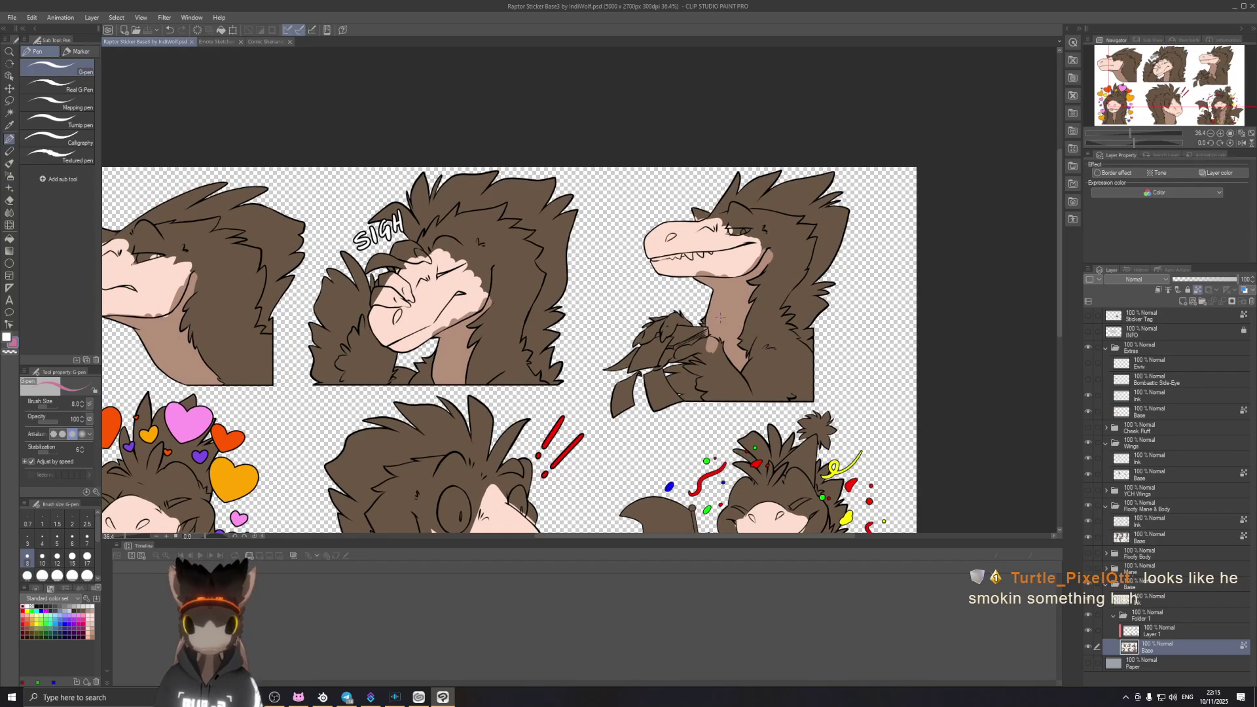
pyautogui.scroll(1, 726, 317)
pyautogui.scroll(1, 727, 316)
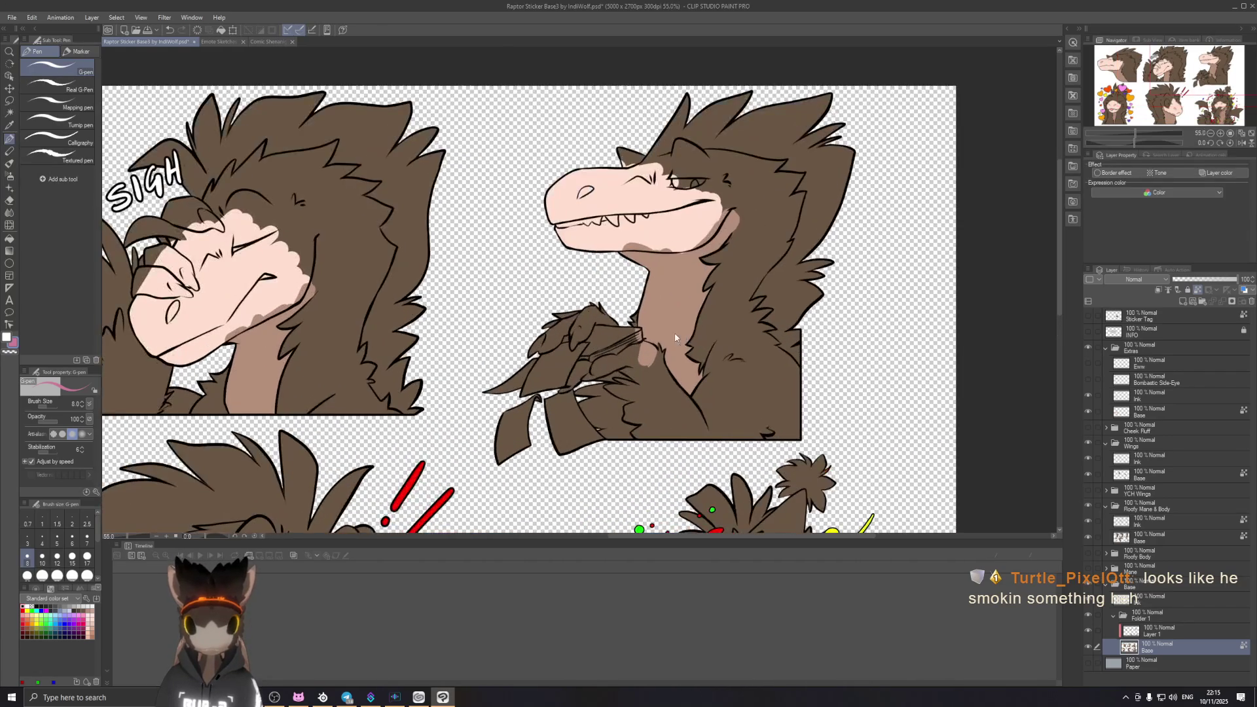
pyautogui.scroll(1, 692, 334)
pyautogui.moveTo(692, 332); pyautogui.dragTo(712, 332)
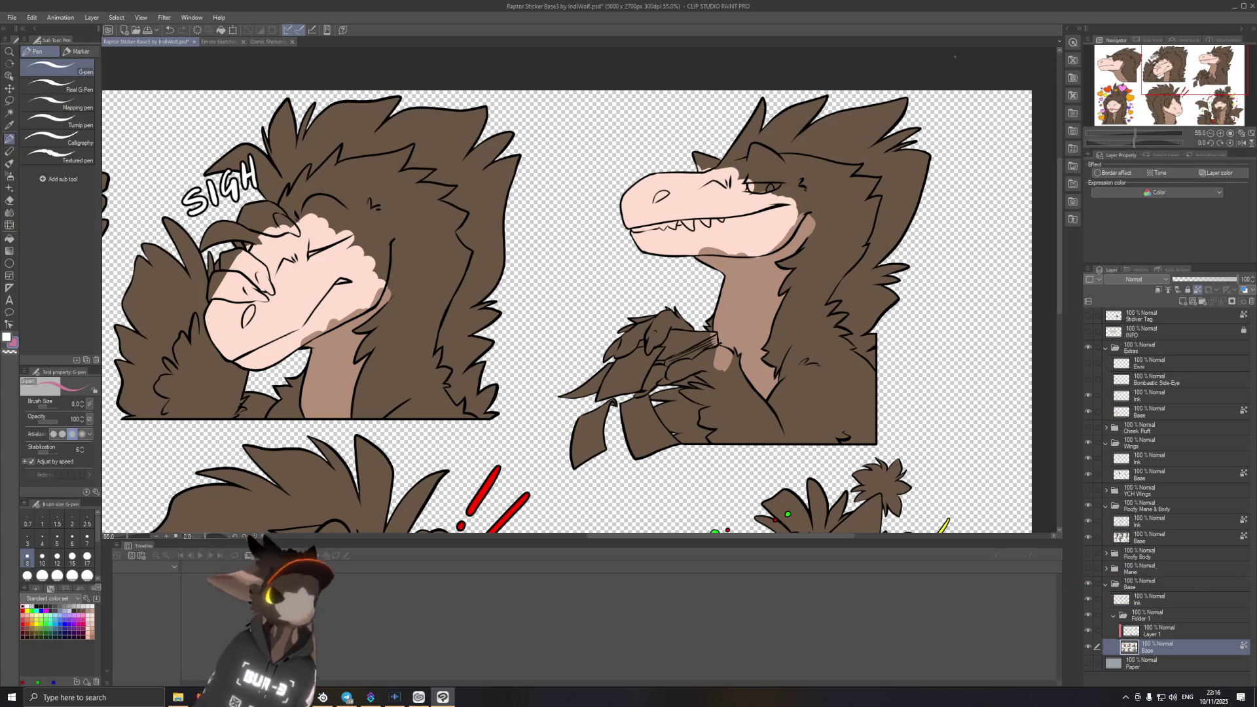
pyautogui.moveTo(590, 295); pyautogui.dragTo(713, 268)
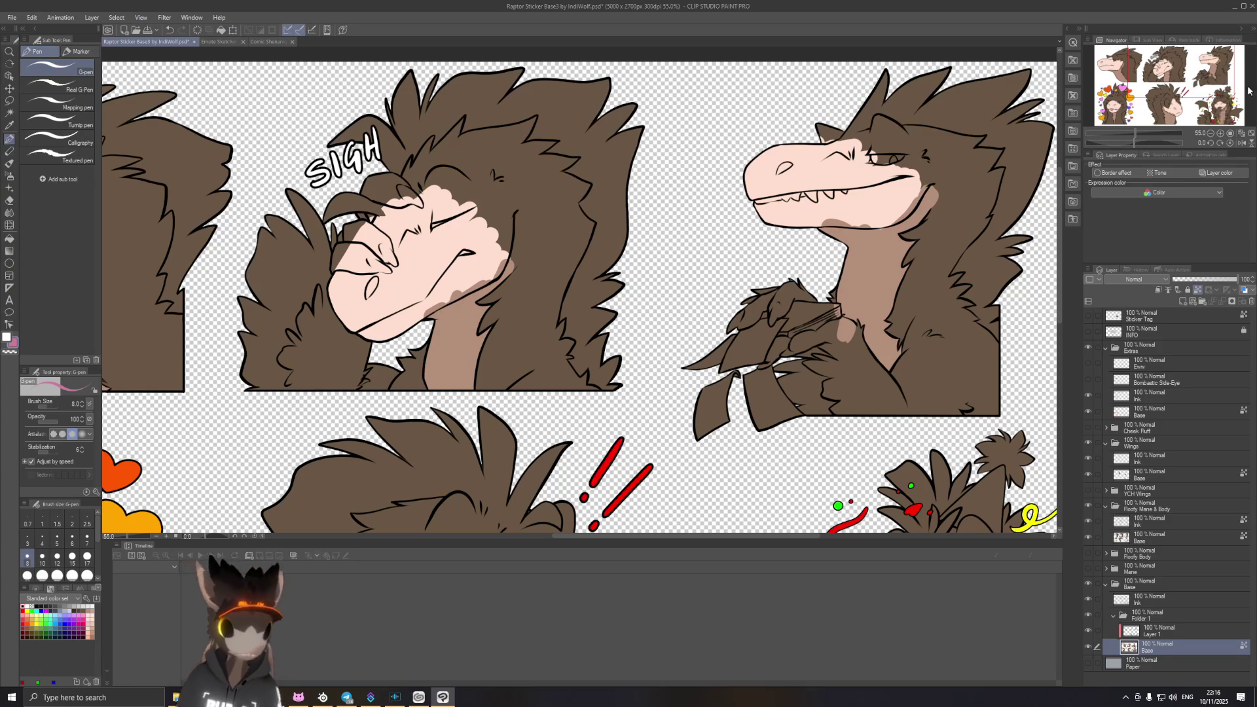
pyautogui.scroll(-1, 579, 294)
pyautogui.scroll(-1, 579, 294)
pyautogui.scroll(-1, 579, 295)
pyautogui.scroll(1, 669, 312)
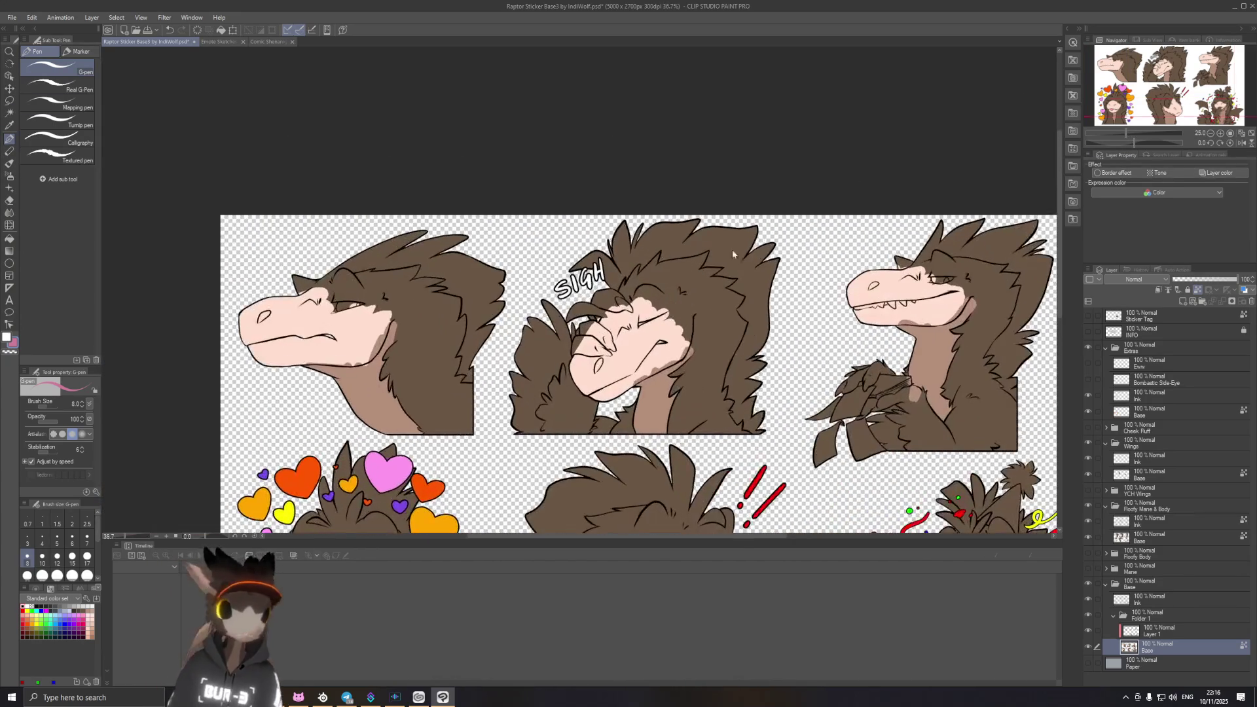
pyautogui.scroll(1, 669, 312)
pyautogui.hscroll(1, 669, 312)
pyautogui.hscroll(2, 670, 311)
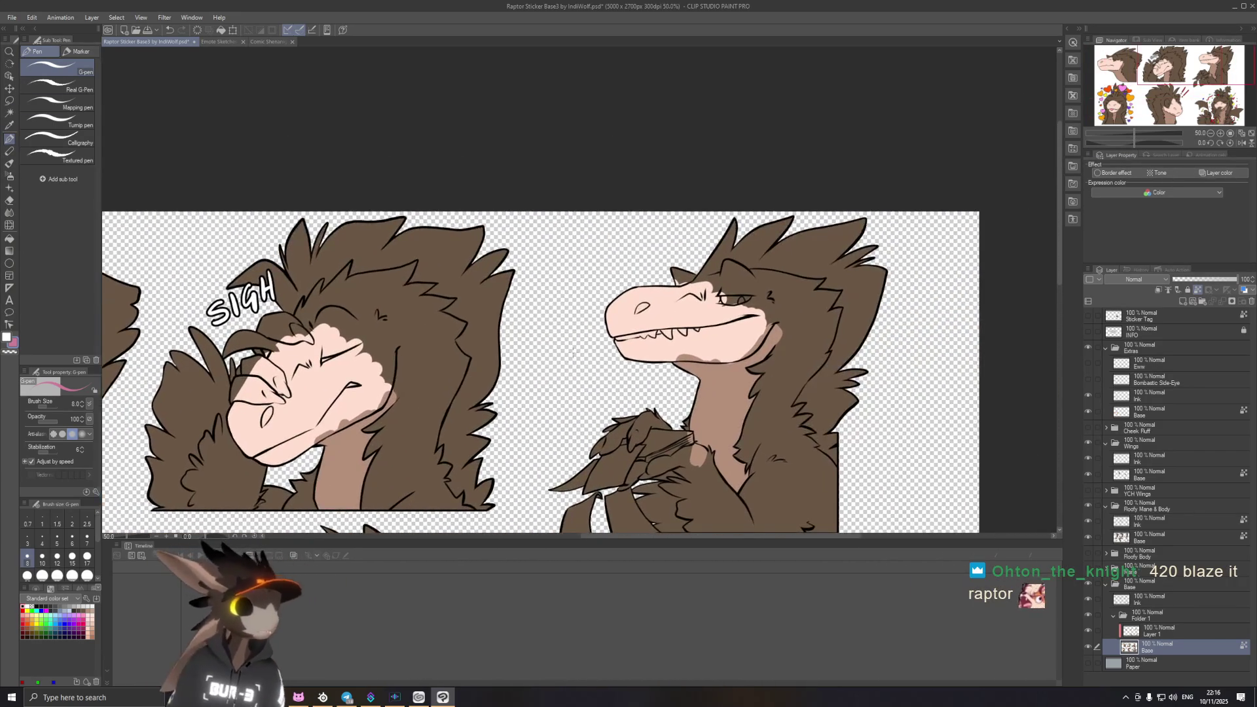
pyautogui.scroll(-1, 671, 311)
pyautogui.scroll(1, 531, 267)
pyautogui.scroll(1, 579, 304)
pyautogui.hscroll(-2, 579, 305)
pyautogui.hscroll(-1, 579, 305)
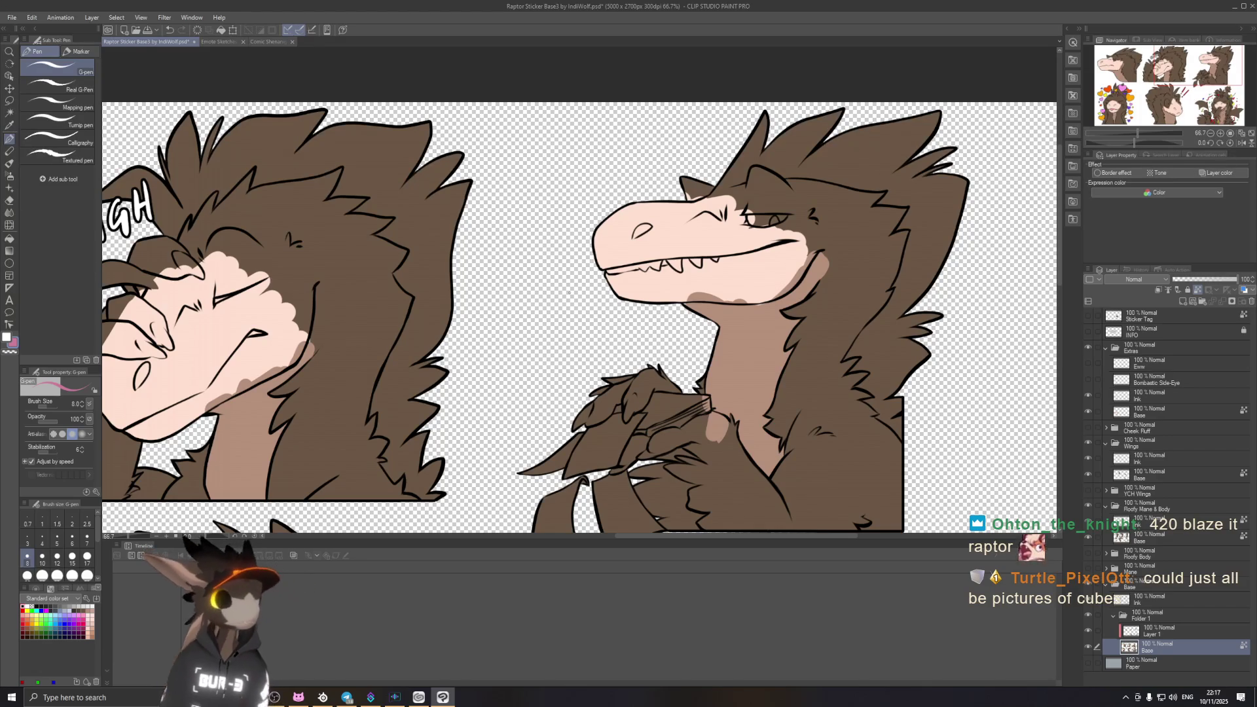
pyautogui.scroll(-1, 490, 284)
pyautogui.scroll(-1, 527, 269)
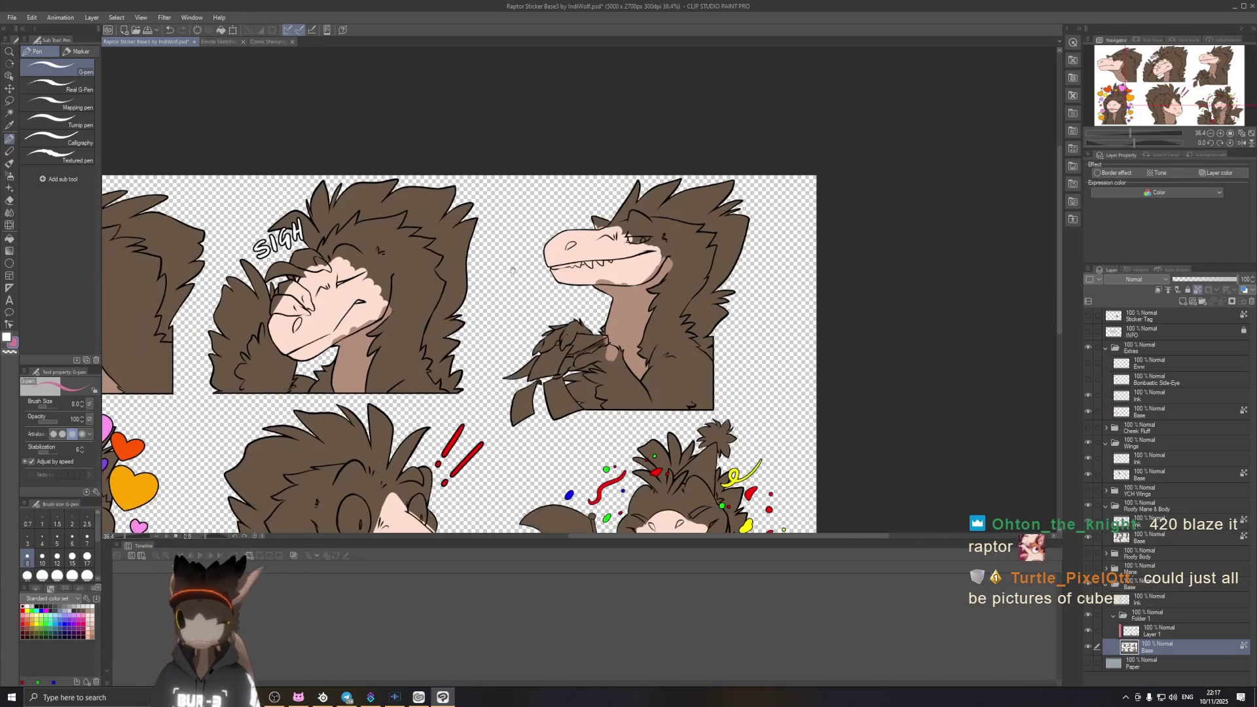
# Step: Bring the smug raptor into view and set the inking G-pen to brush size 15
pyautogui.moveTo(398, 295); pyautogui.dragTo(732, 320)
pyautogui.moveTo(1019, 384)
pyautogui.mouseDown()
pyautogui.moveTo(639, 395)
pyautogui.moveTo(493, 324)
pyautogui.mouseUp()
pyautogui.scroll(1, 638, 395)
pyautogui.scroll(2, 616, 386)
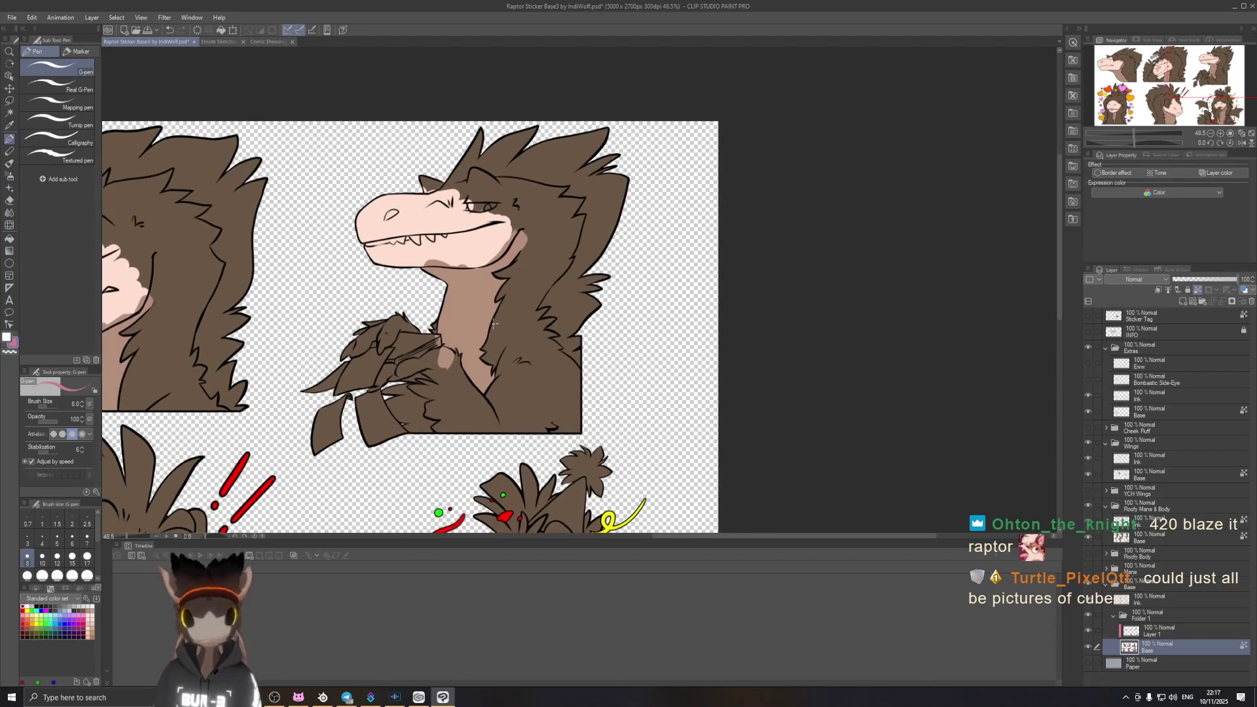
pyautogui.scroll(6, 495, 383)
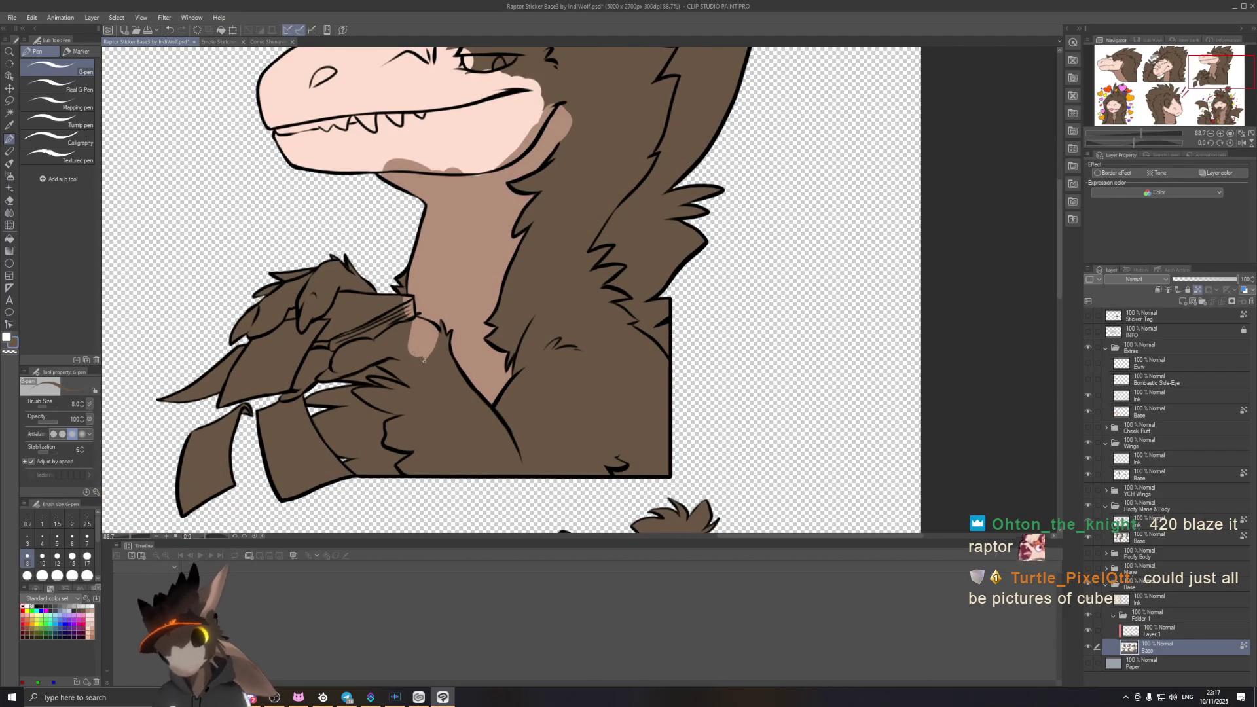
pyautogui.press('p')
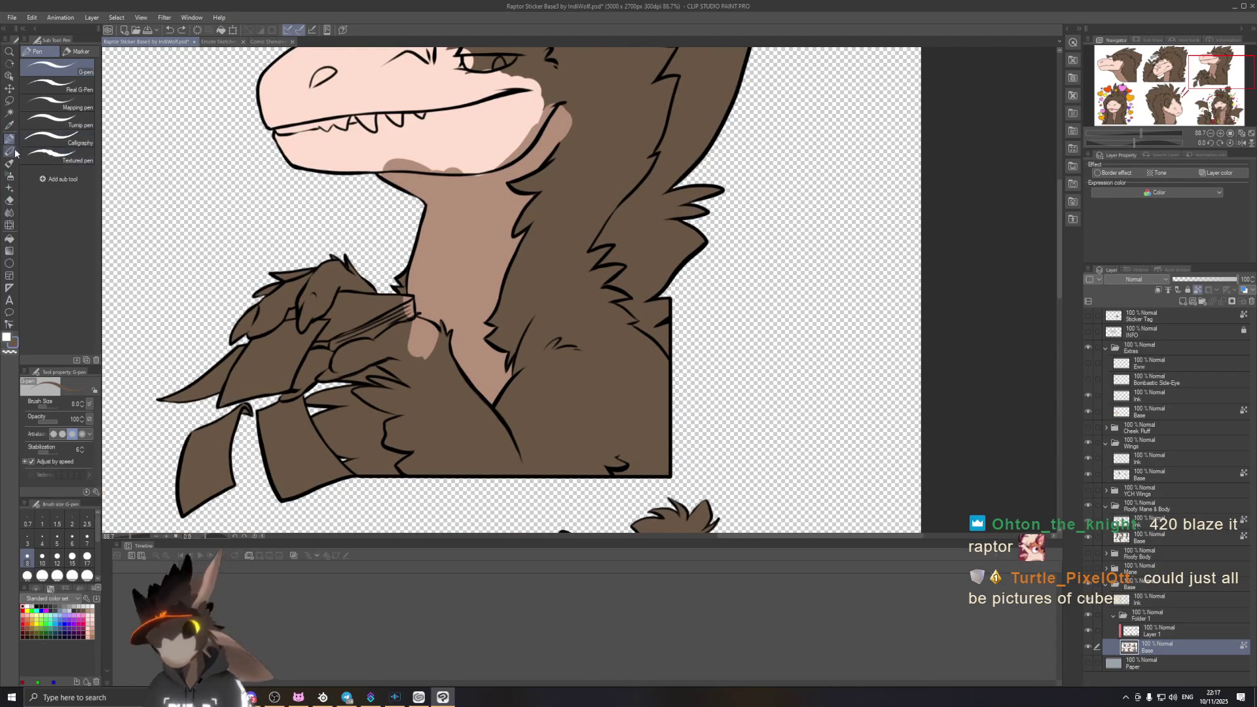
pyautogui.press('[')
pyautogui.press('[')
pyautogui.press('[')
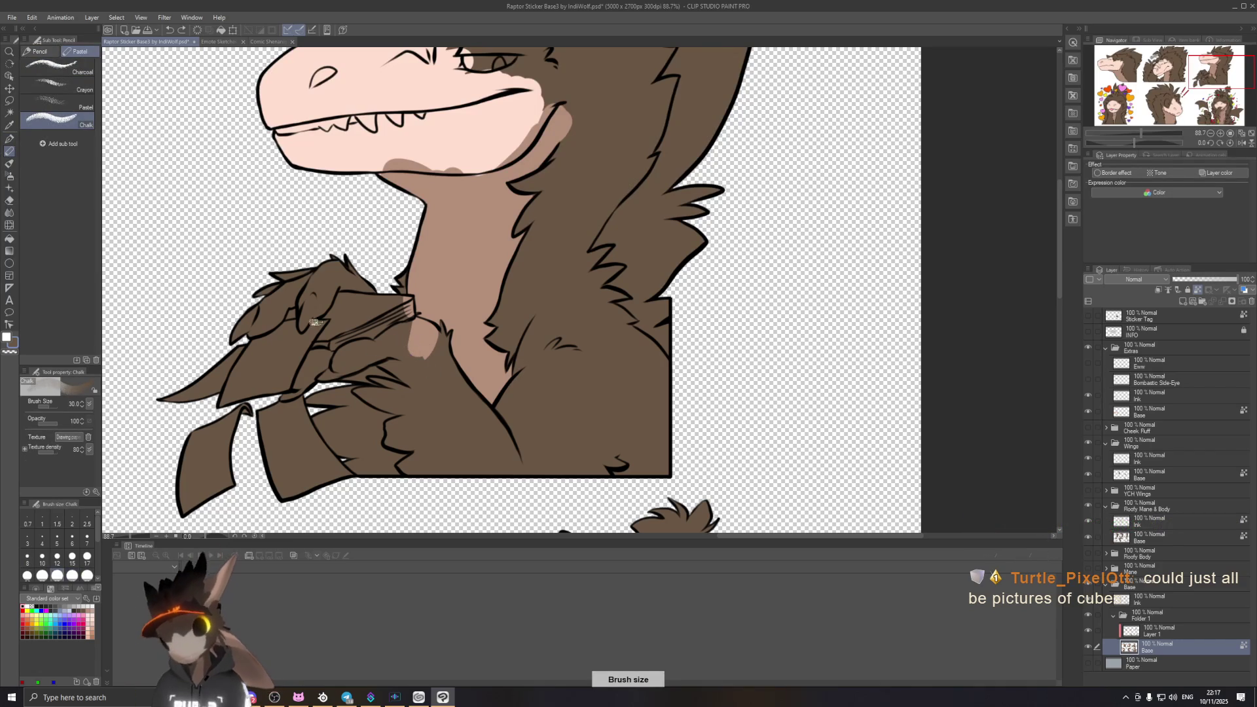
pyautogui.press('p')
pyautogui.press(']')
pyautogui.press(']')
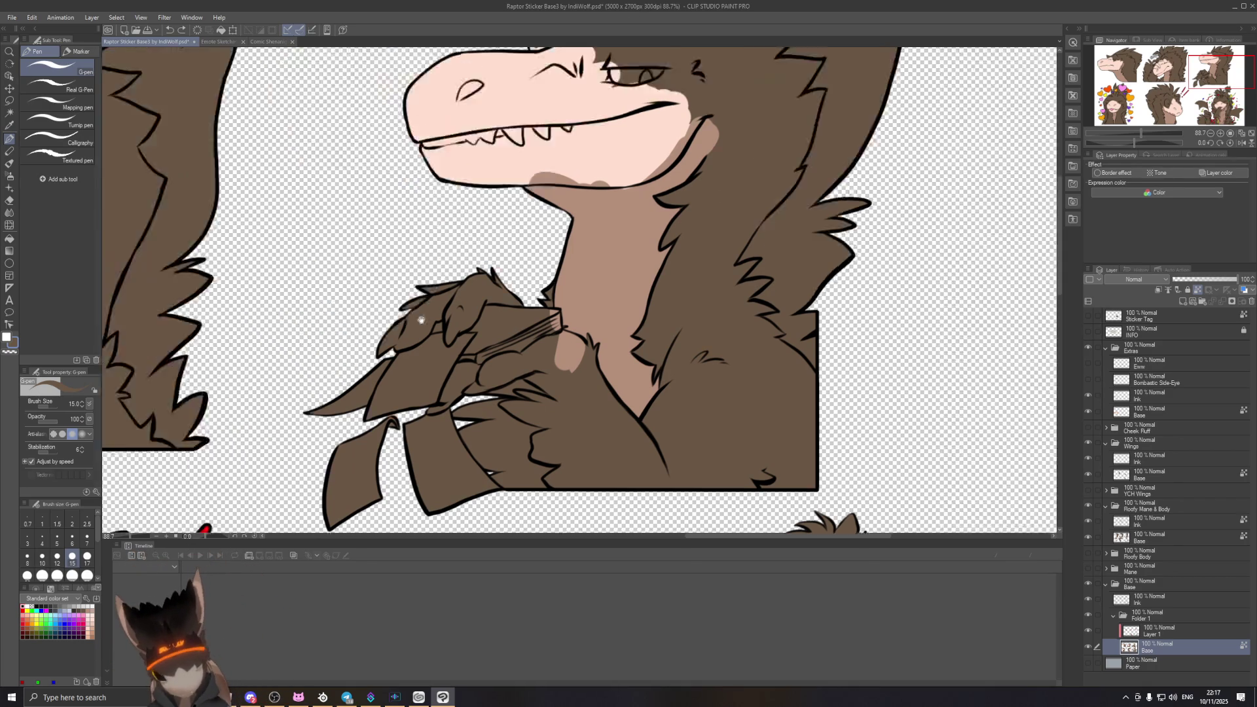
# Step: Review the sheet's lineart with the Base layer hidden, then sample the smug raptor's pale pink snout colour
pyautogui.moveTo(196, 285); pyautogui.dragTo(514, 292)
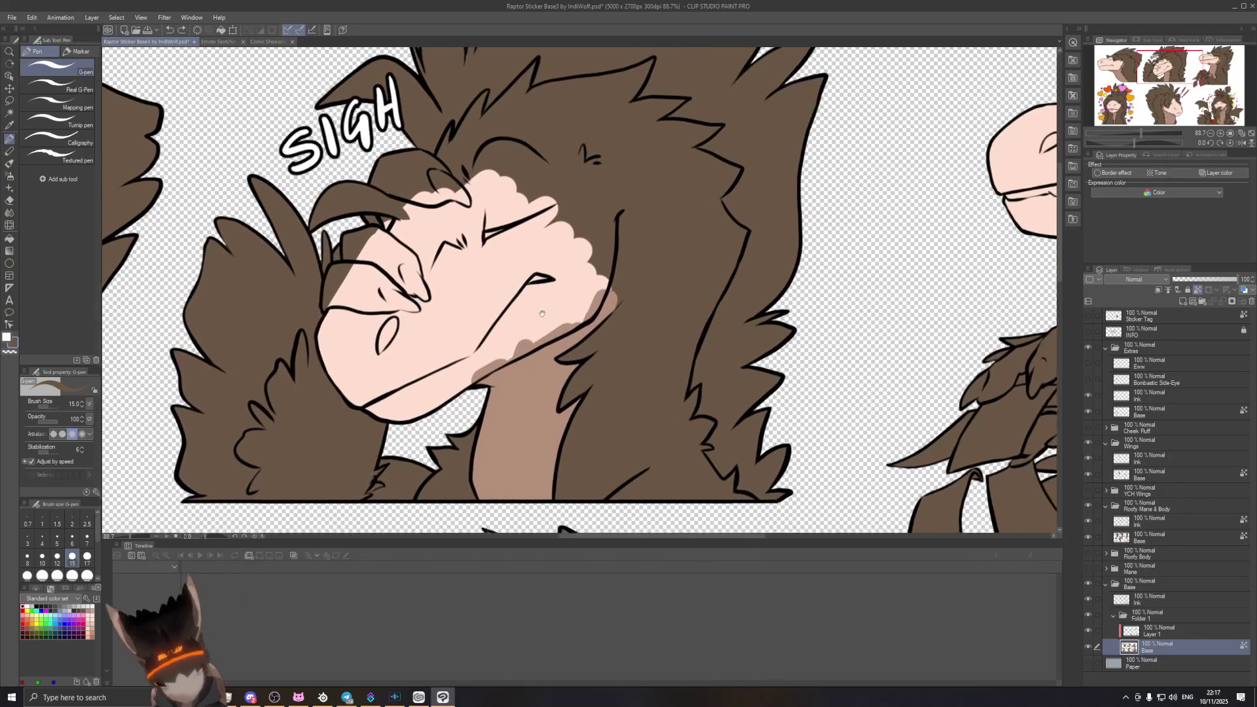
pyautogui.click(1088, 647)
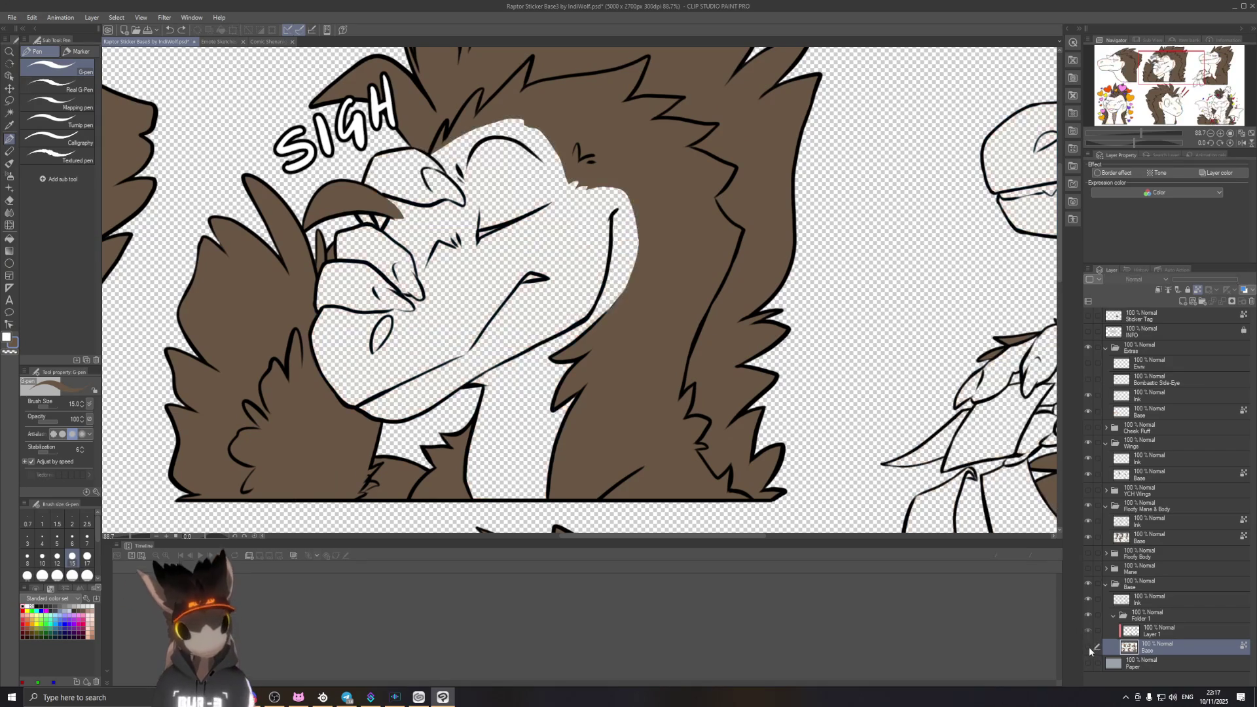
pyautogui.click(1086, 647)
pyautogui.hotkey('ctrl', '-')
pyautogui.hotkey('ctrl', '-')
pyautogui.hotkey('ctrl', '-')
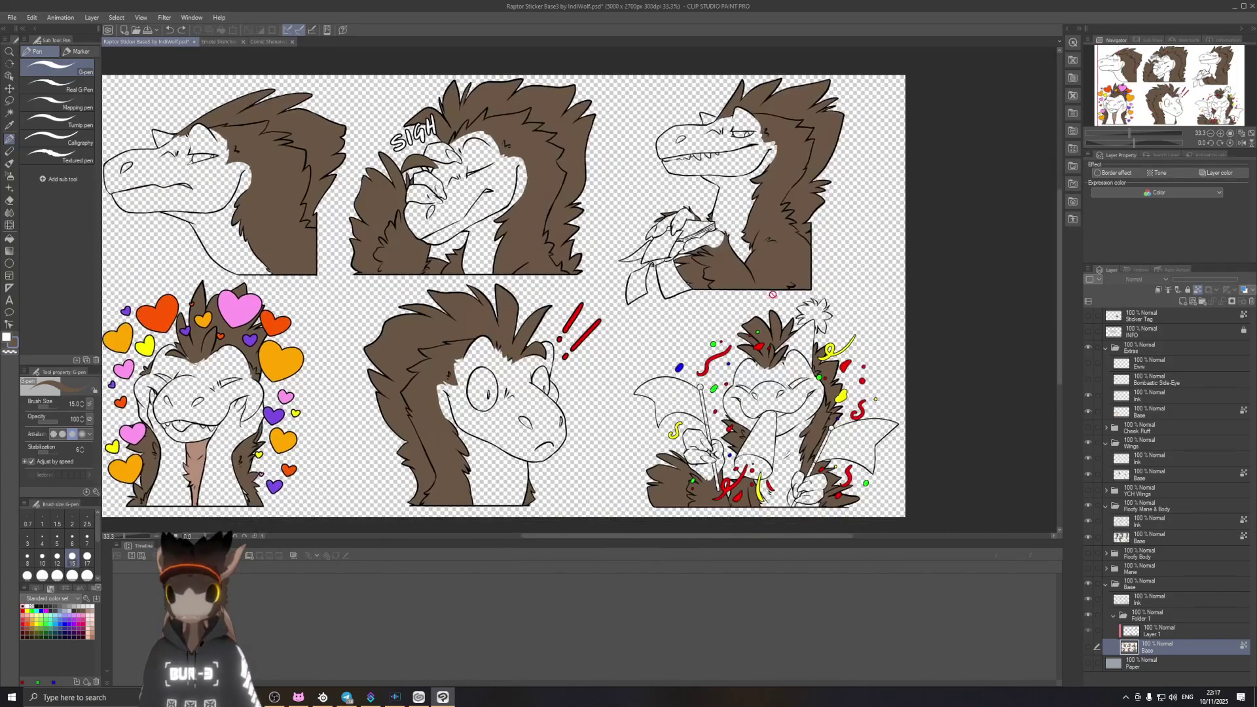
pyautogui.click(1087, 648)
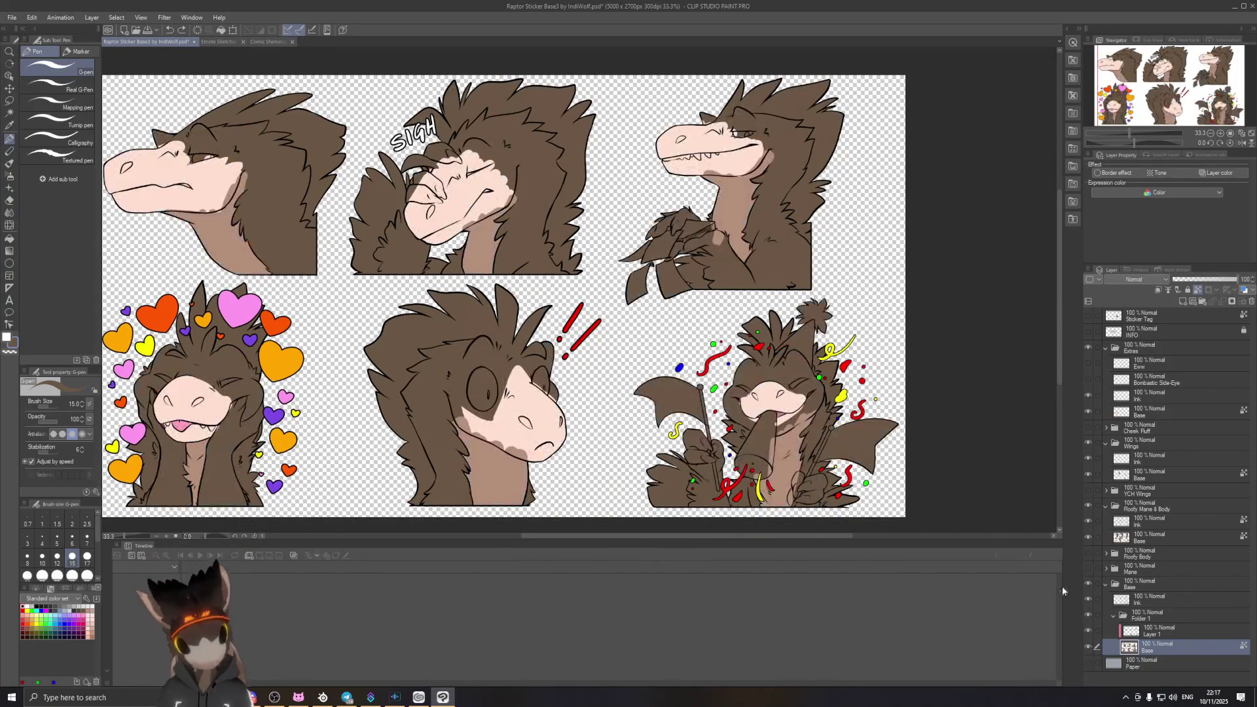
pyautogui.hotkey('ctrl', '+')
pyautogui.hotkey('ctrl', '+')
pyautogui.hotkey('ctrl', '+')
pyautogui.hotkey('ctrl', '+')
pyautogui.hotkey('ctrl', '+')
pyautogui.keyDown('alt'); pyautogui.click(659, 258); pyautogui.keyUp('alt')
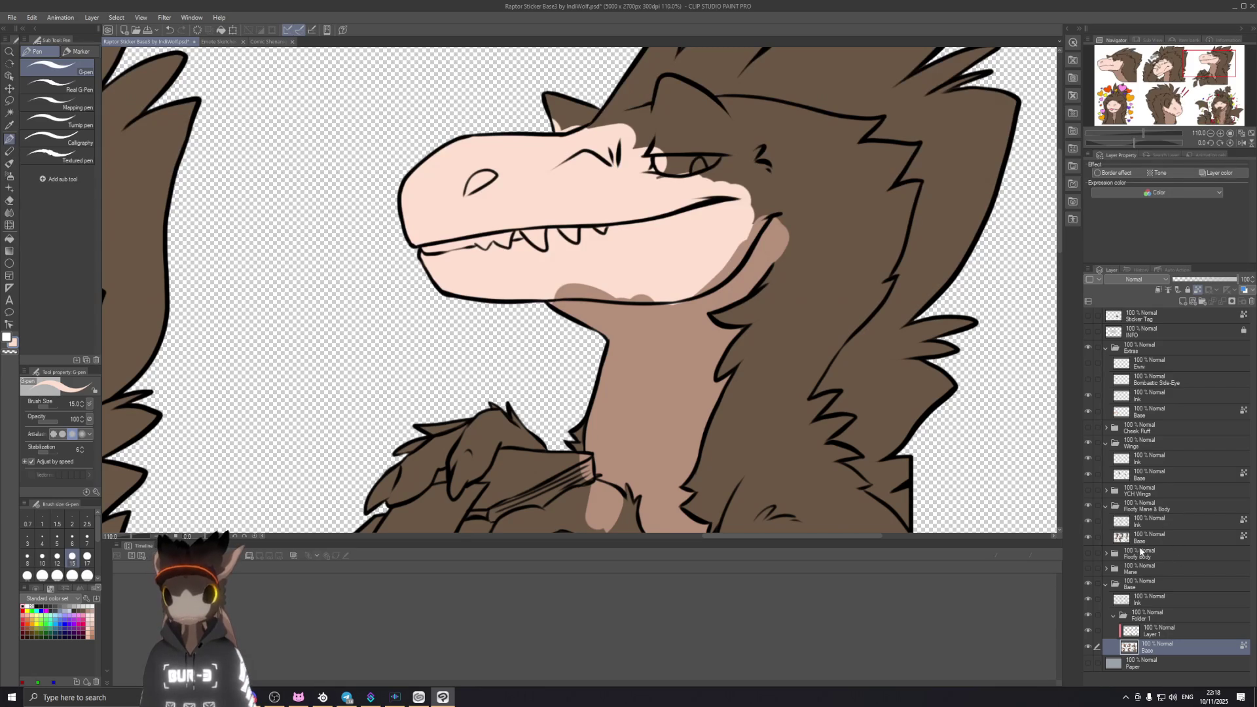
pyautogui.click(1088, 538)
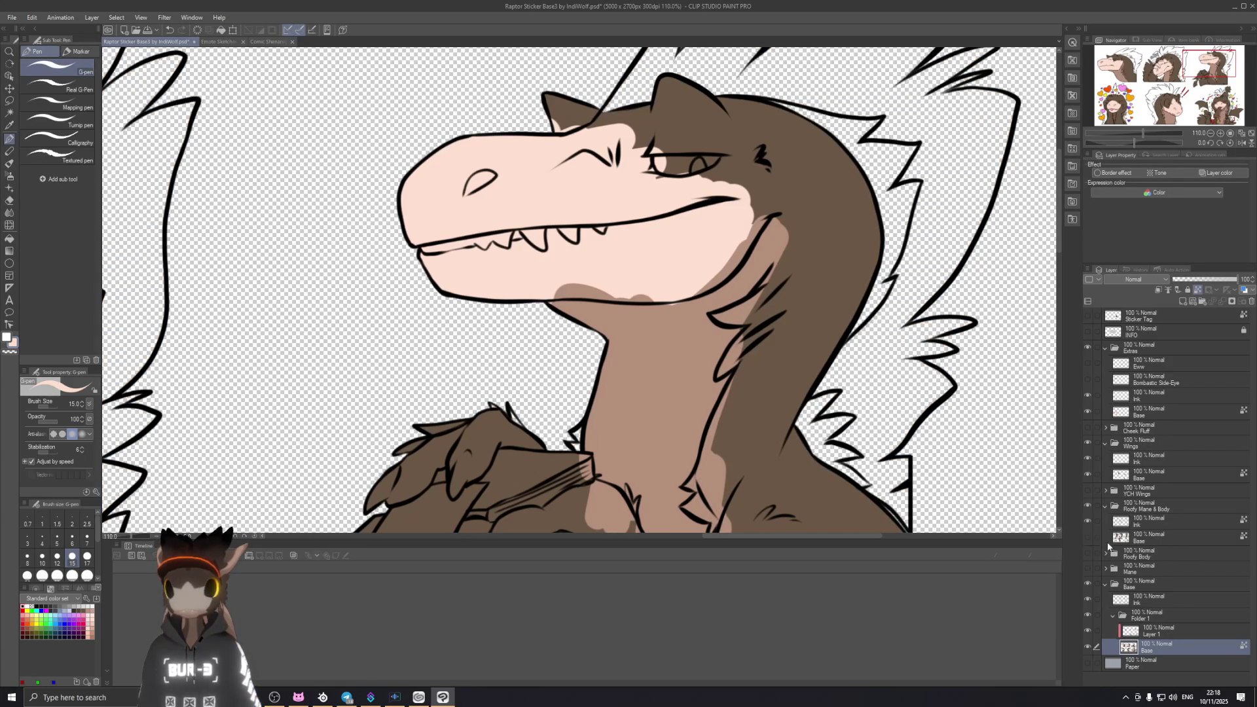
pyautogui.click(1087, 536)
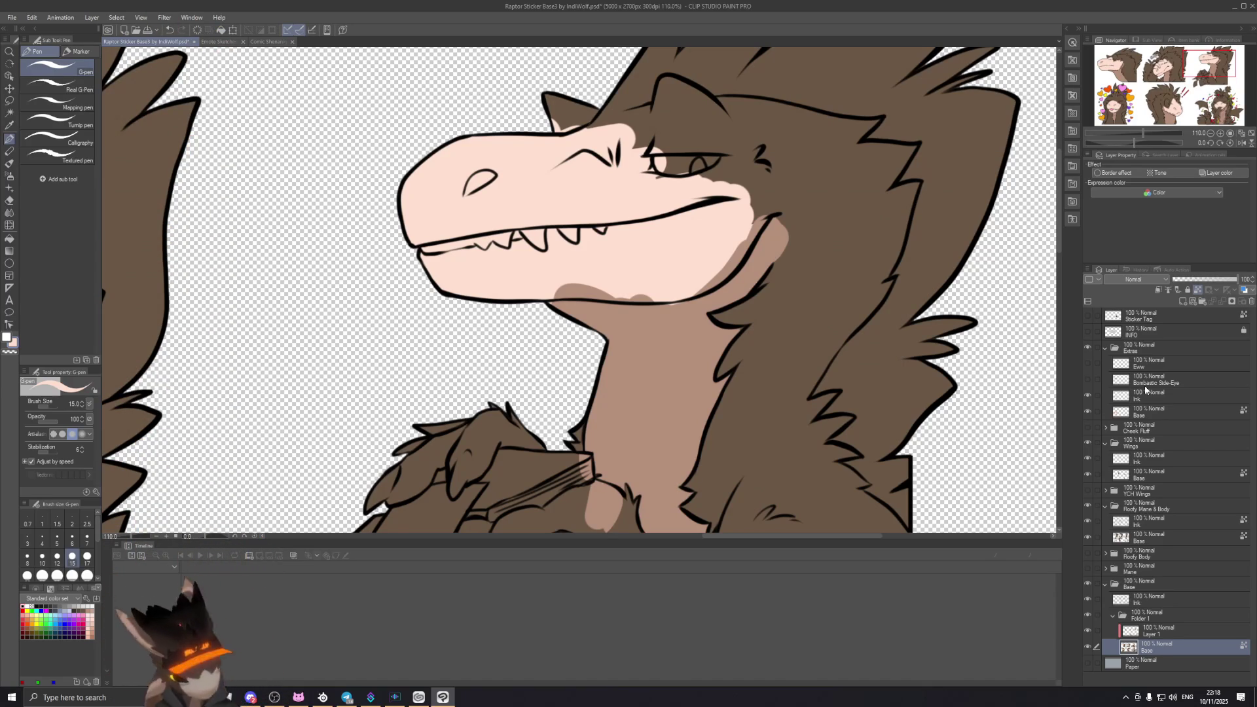
pyautogui.click(1088, 601)
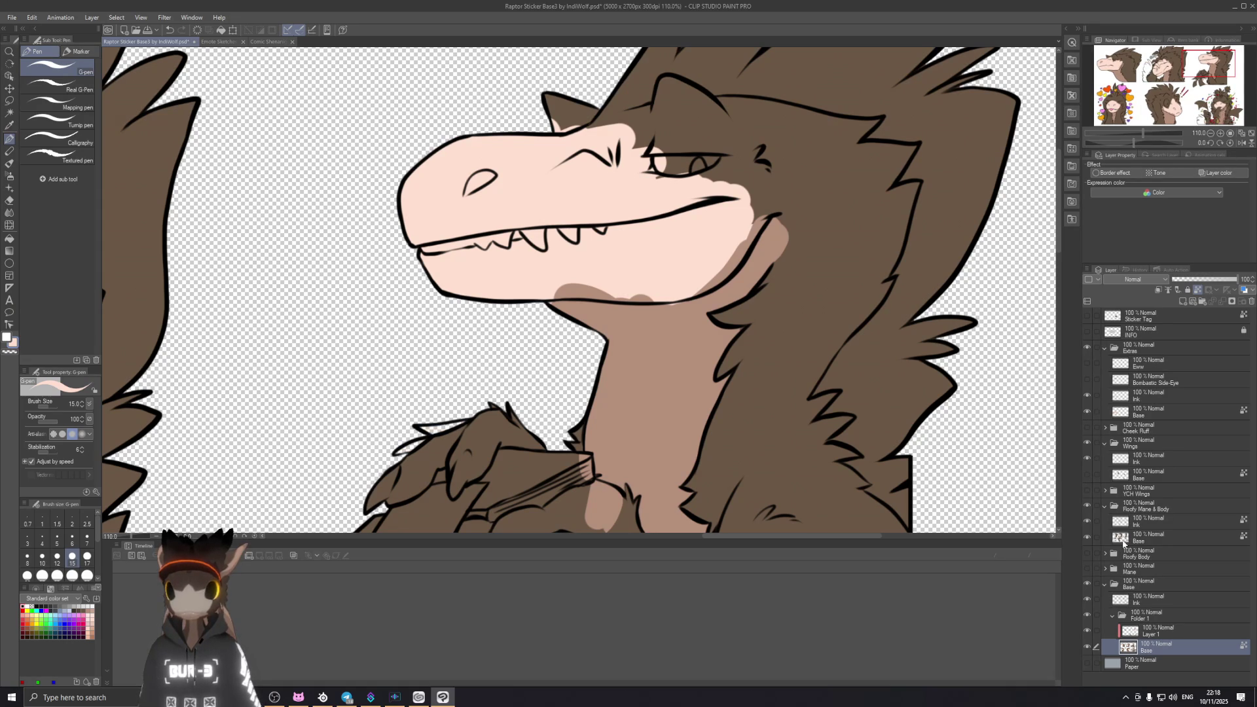
pyautogui.click(1086, 480)
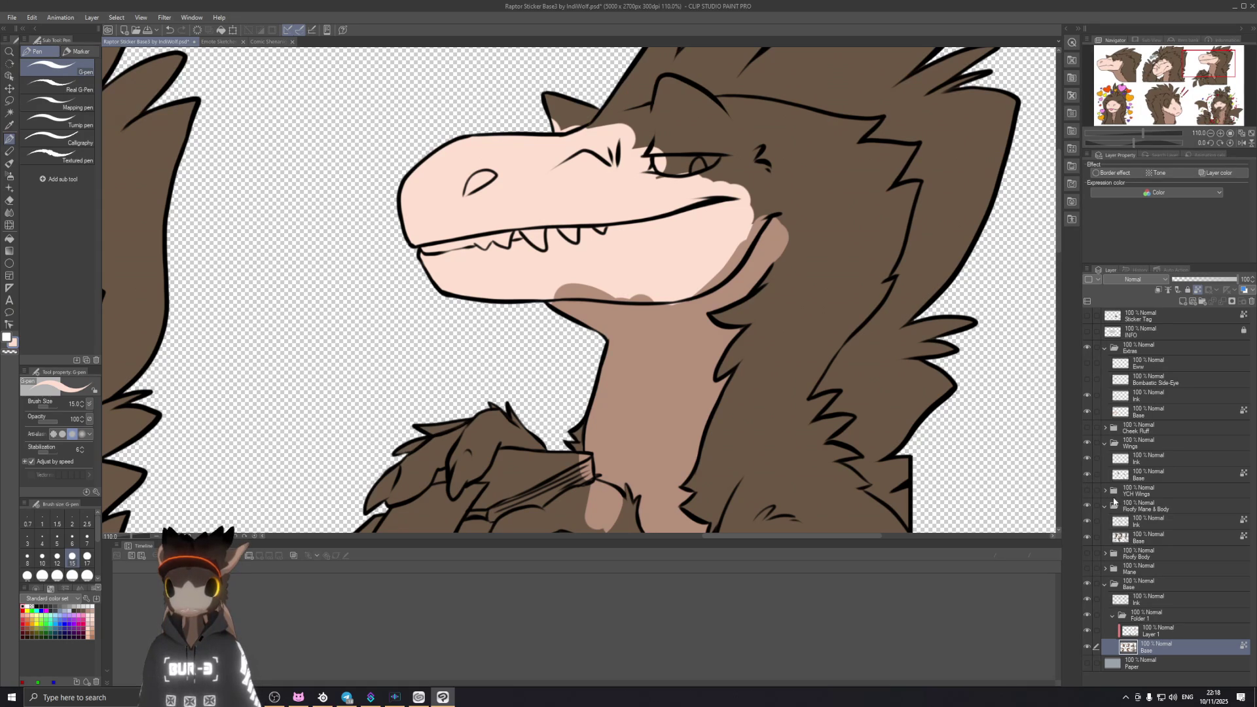
pyautogui.moveTo(629, 256)
pyautogui.mouseDown()
pyautogui.moveTo(590, 320)
pyautogui.moveTo(674, 365)
pyautogui.moveTo(665, 344)
pyautogui.moveTo(692, 349)
pyautogui.mouseUp()
pyautogui.hotkey('alt', ']')
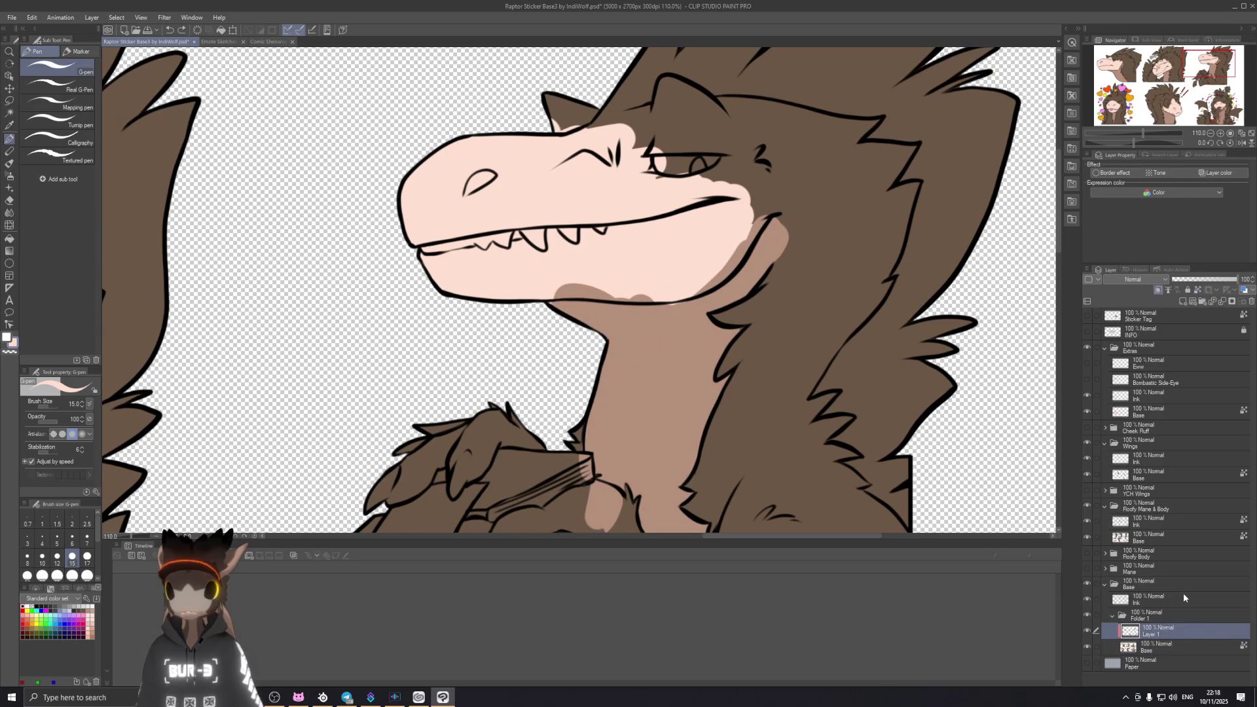
# Step: Erase the brown shading under the jaw with the Hard eraser, undoing the stroke that hit pink skin
pyautogui.moveTo(455, 370); pyautogui.dragTo(480, 344)
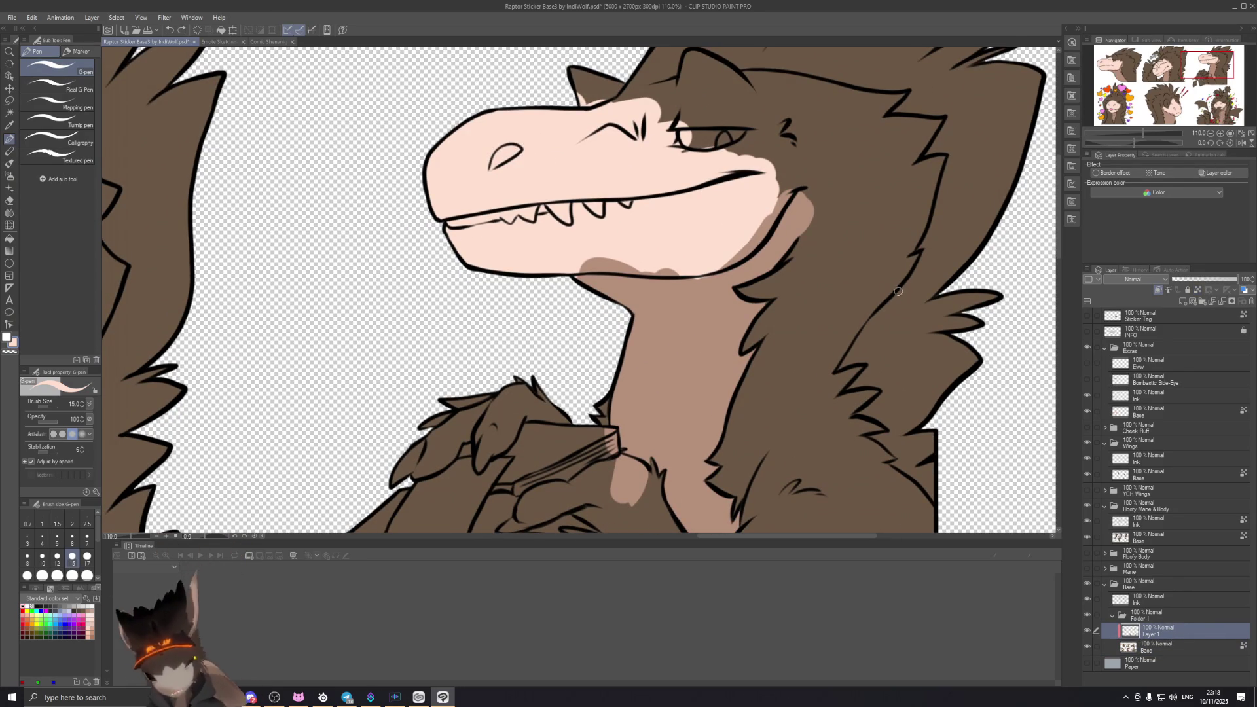
pyautogui.press('e')
pyautogui.moveTo(584, 264); pyautogui.dragTo(678, 271)
pyautogui.moveTo(599, 271); pyautogui.dragTo(688, 276)
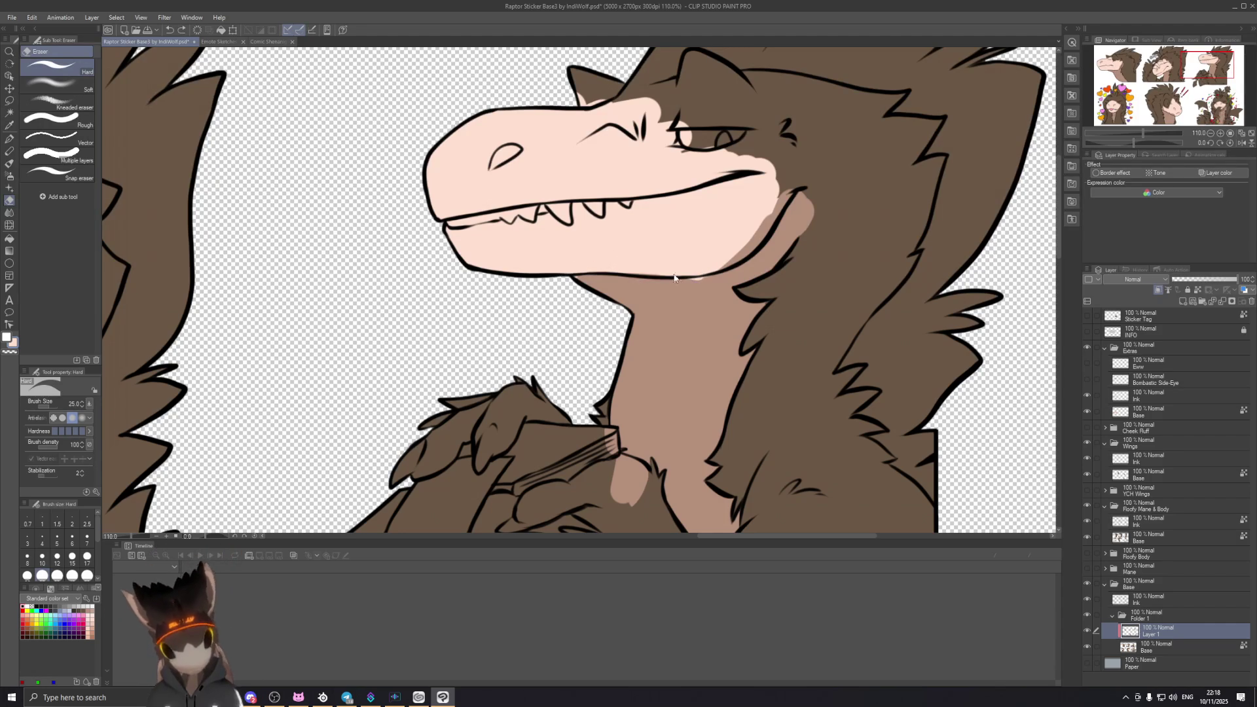
pyautogui.scroll(3, 705, 263)
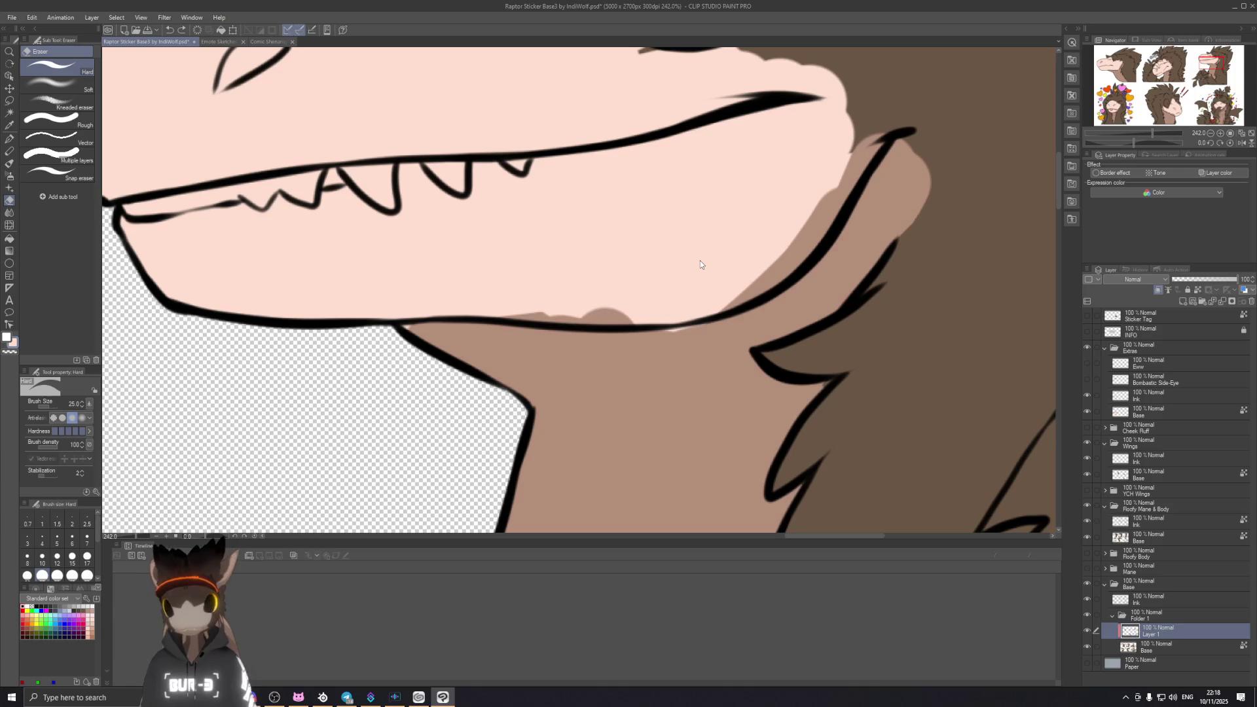
pyautogui.moveTo(547, 310); pyautogui.dragTo(428, 300)
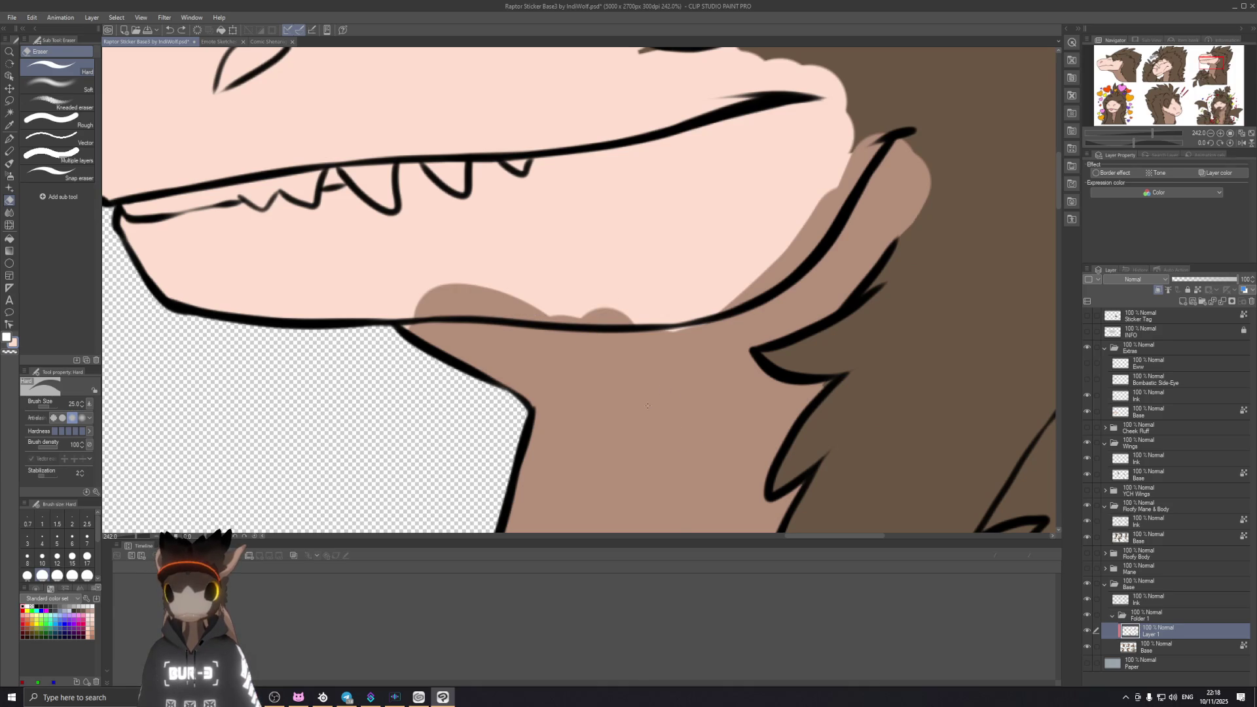
pyautogui.hotkey('ctrl', 'z')
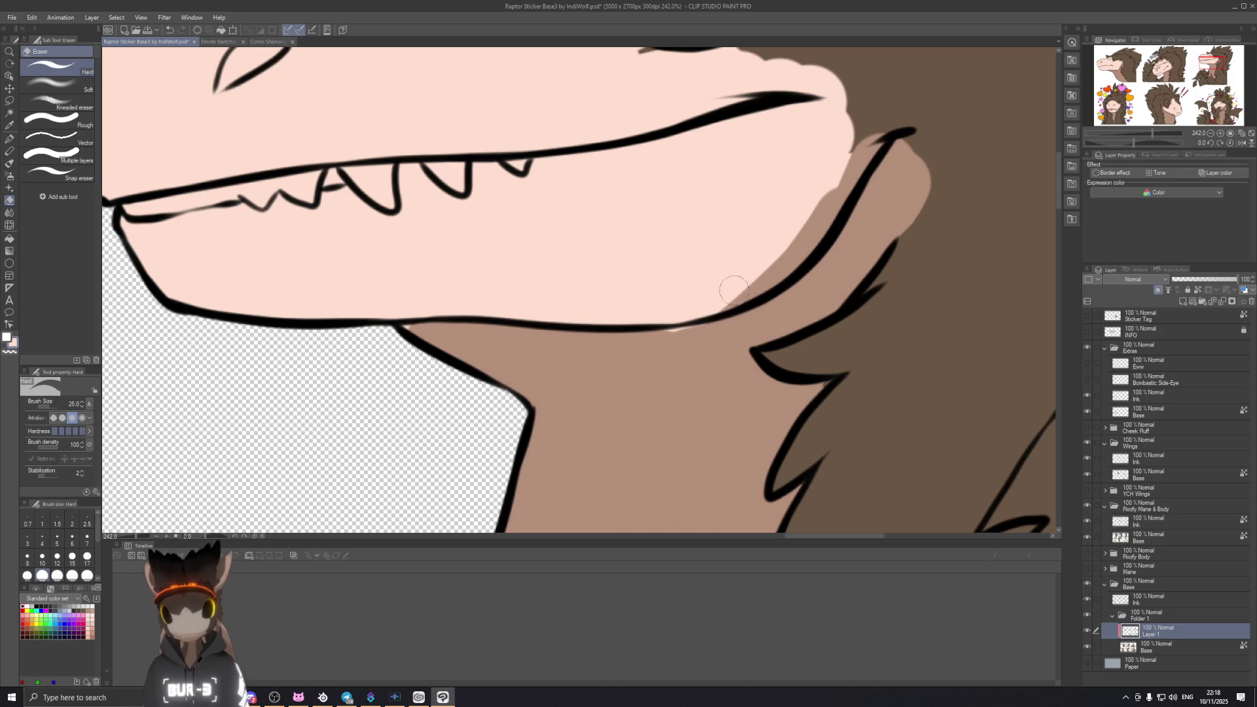
pyautogui.hscroll(2, 732, 339)
pyautogui.scroll(1, 732, 339)
pyautogui.hscroll(2, 731, 339)
pyautogui.scroll(1, 732, 338)
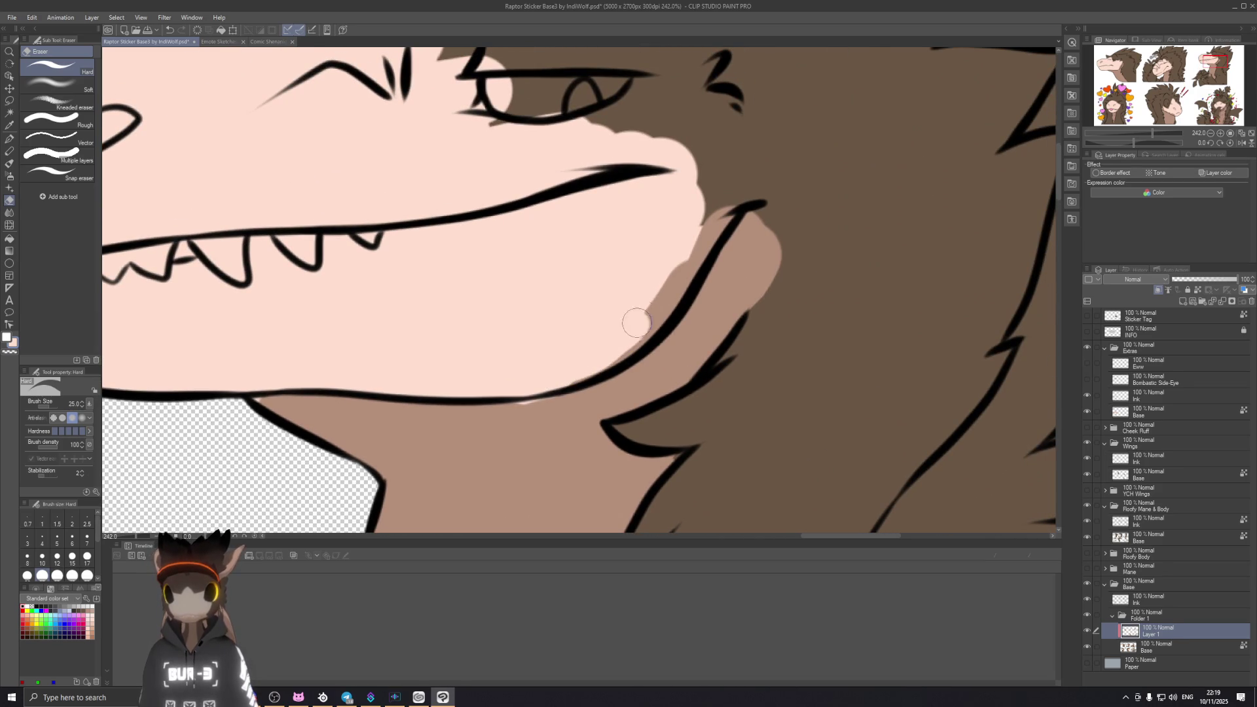
# Step: Cover the tan strip along the jaw, then eyedrop the neck brown and fill the gap along the chin outline
pyautogui.moveTo(586, 348); pyautogui.dragTo(671, 282)
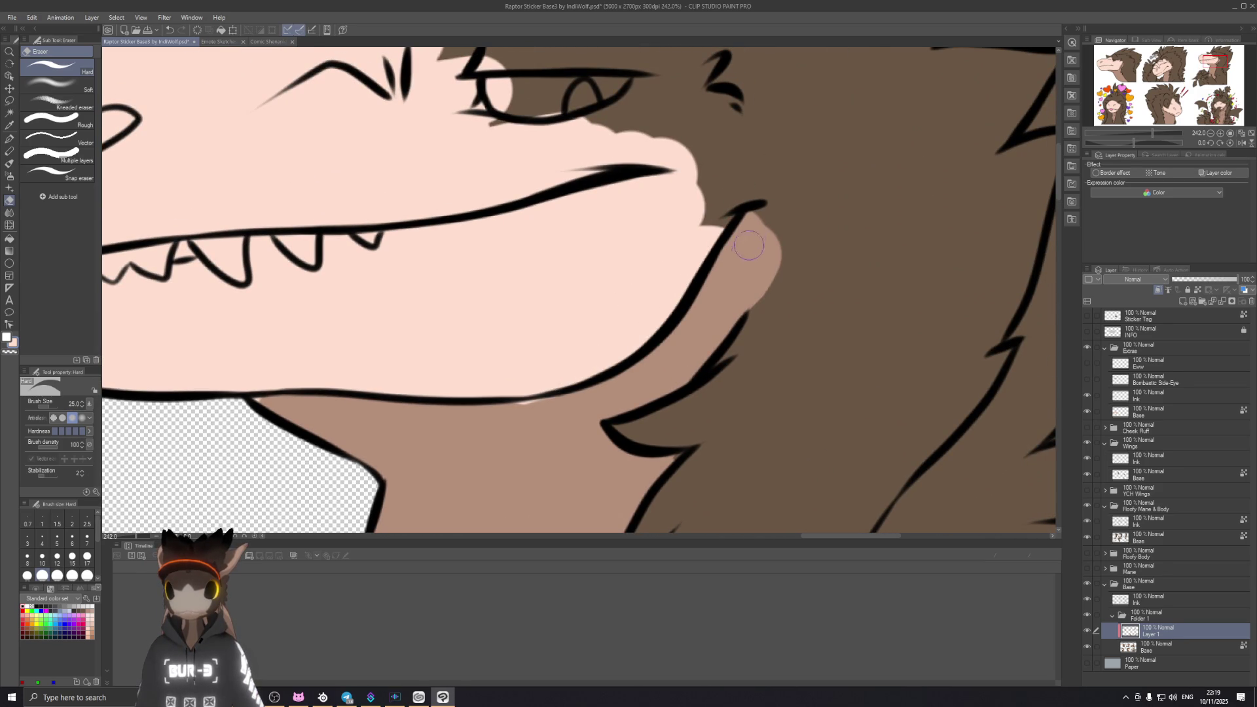
pyautogui.hscroll(-3, 744, 340)
pyautogui.scroll(-1, 744, 340)
pyautogui.hscroll(-3, 609, 393)
pyautogui.scroll(-1, 687, 359)
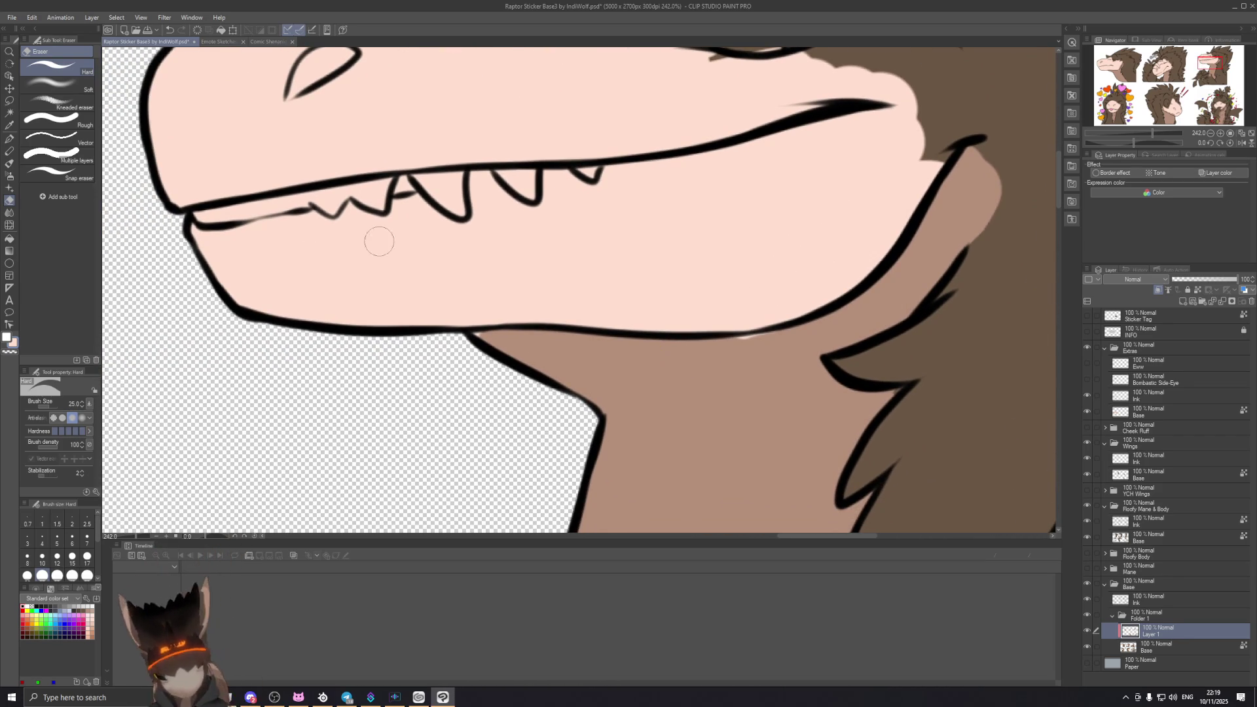
pyautogui.press('p')
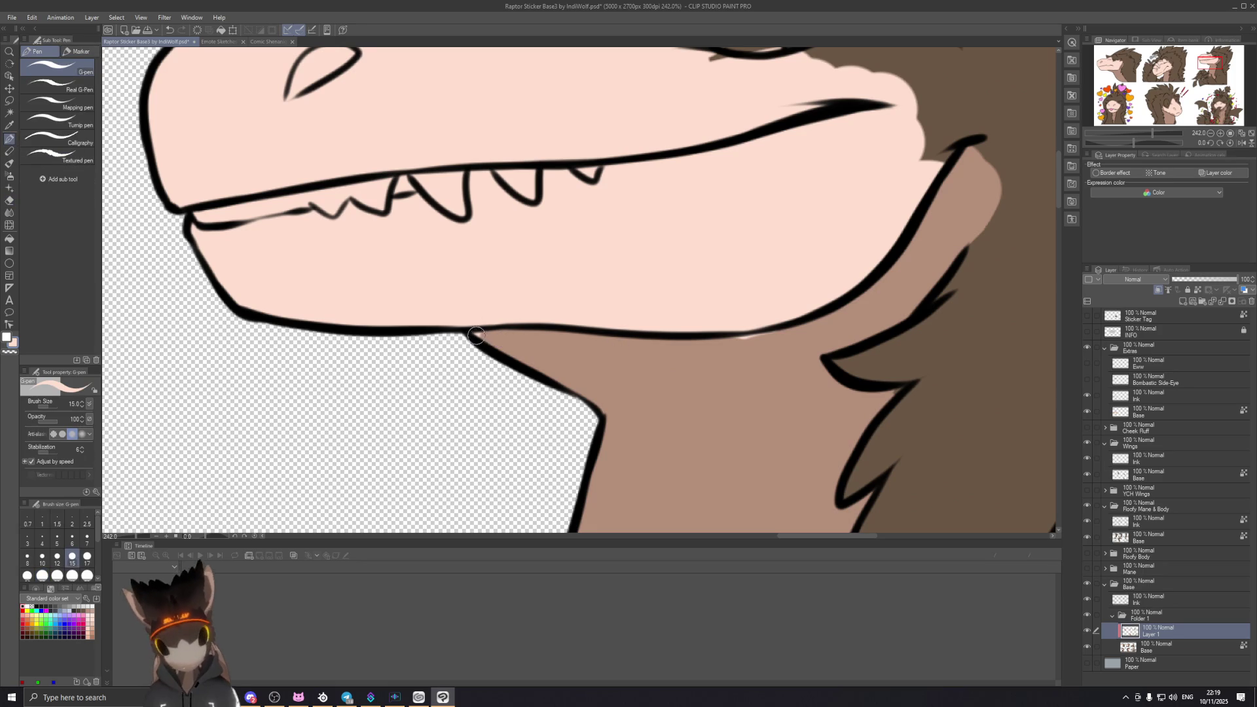
pyautogui.hotkey('ctrl', 'z')
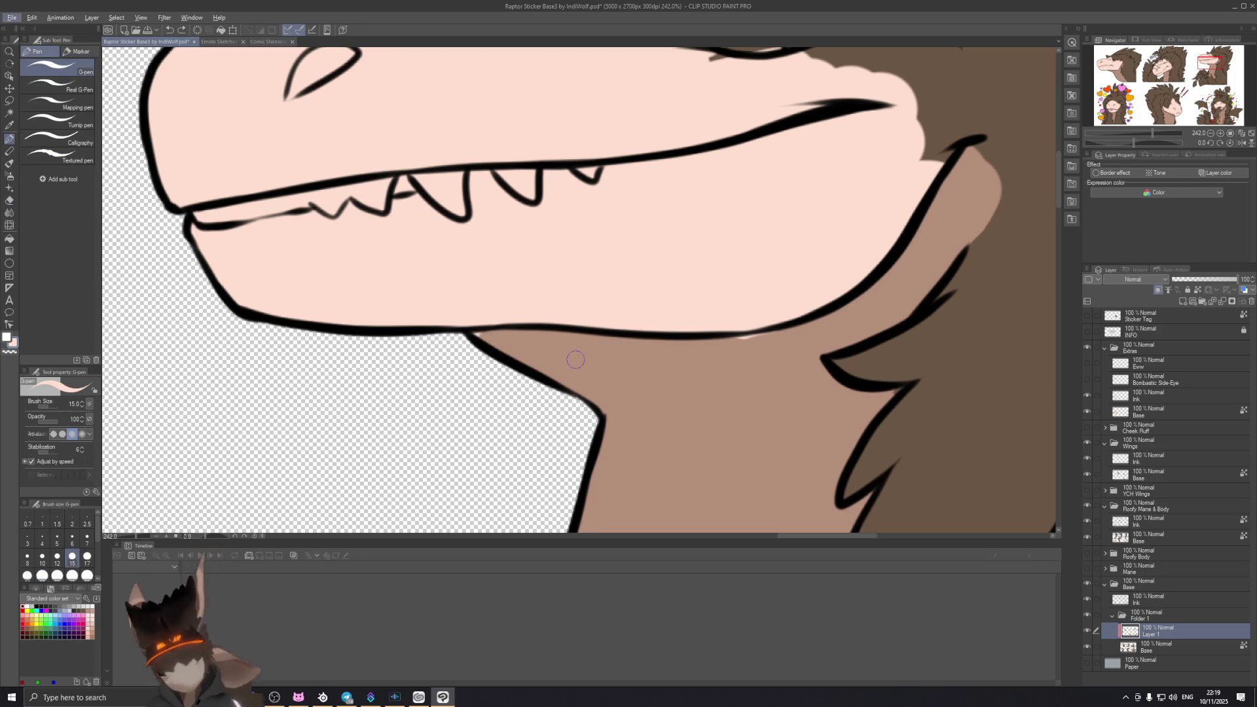
pyautogui.keyDown('alt'); pyautogui.click(574, 359); pyautogui.keyUp('alt')
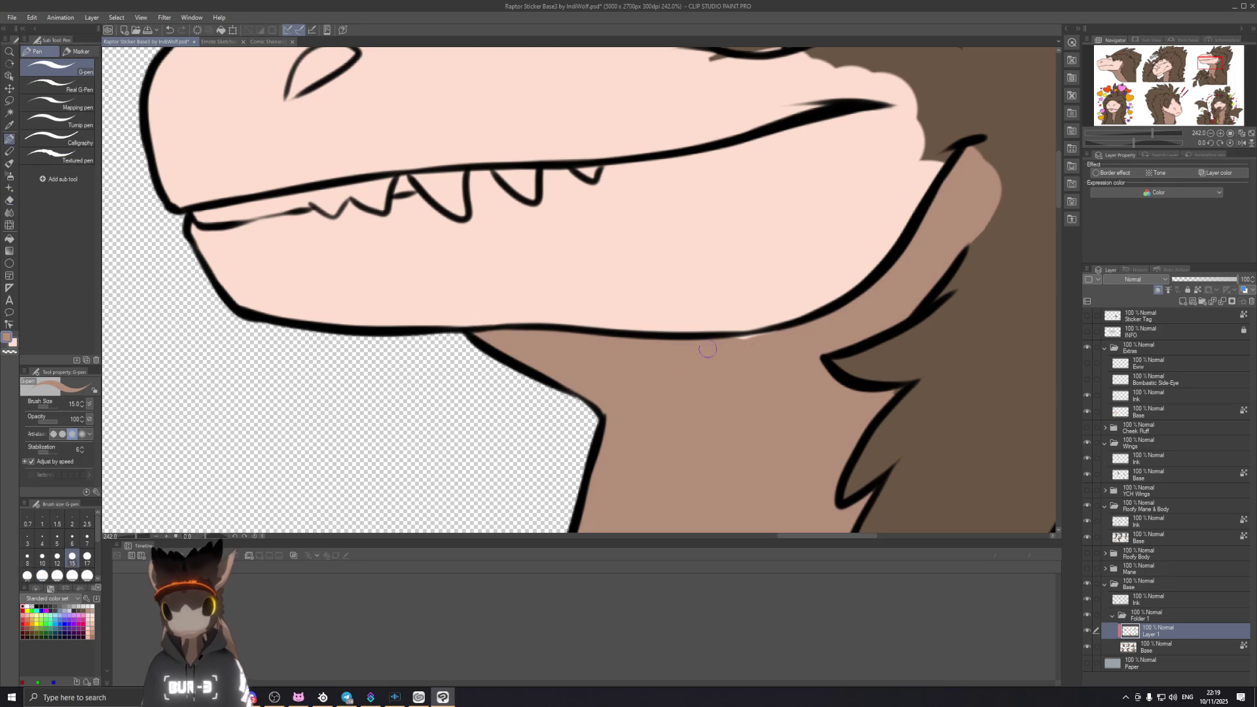
pyautogui.moveTo(713, 340); pyautogui.dragTo(843, 316)
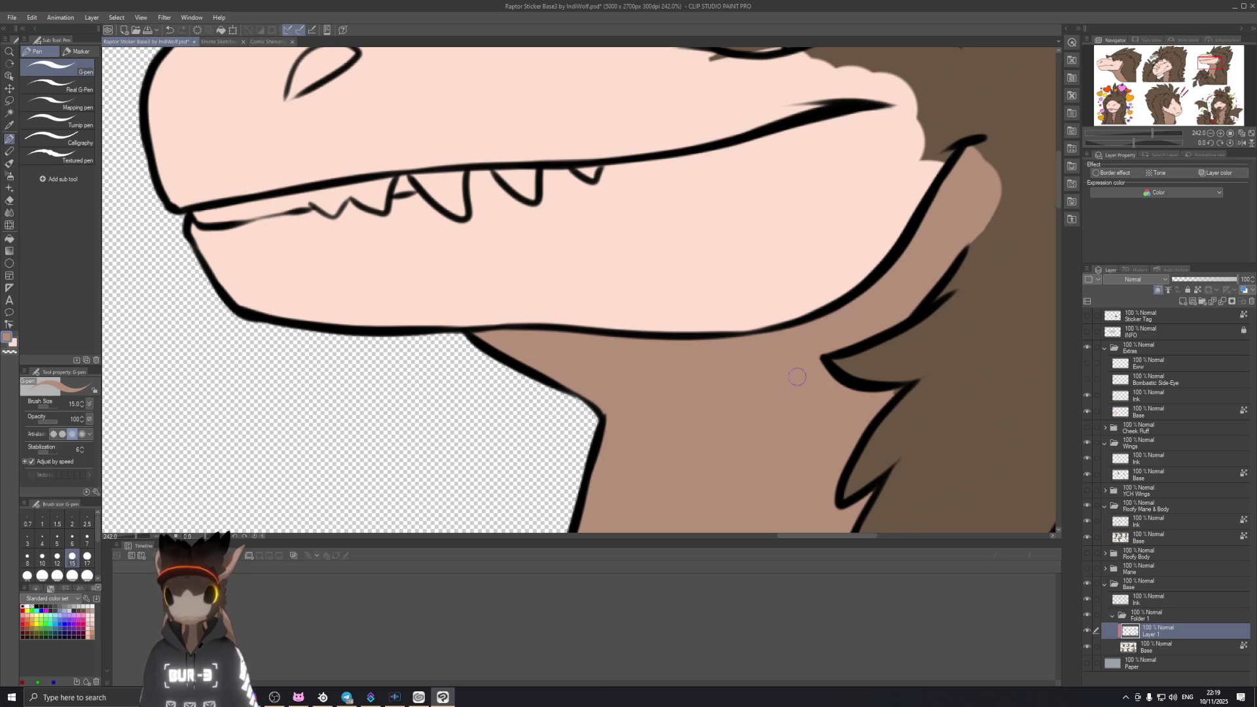
pyautogui.scroll(-2, 639, 354)
pyautogui.scroll(-2, 639, 354)
pyautogui.scroll(-1, 735, 303)
pyautogui.scroll(1, 735, 303)
pyautogui.scroll(1, 707, 324)
pyautogui.scroll(1, 676, 347)
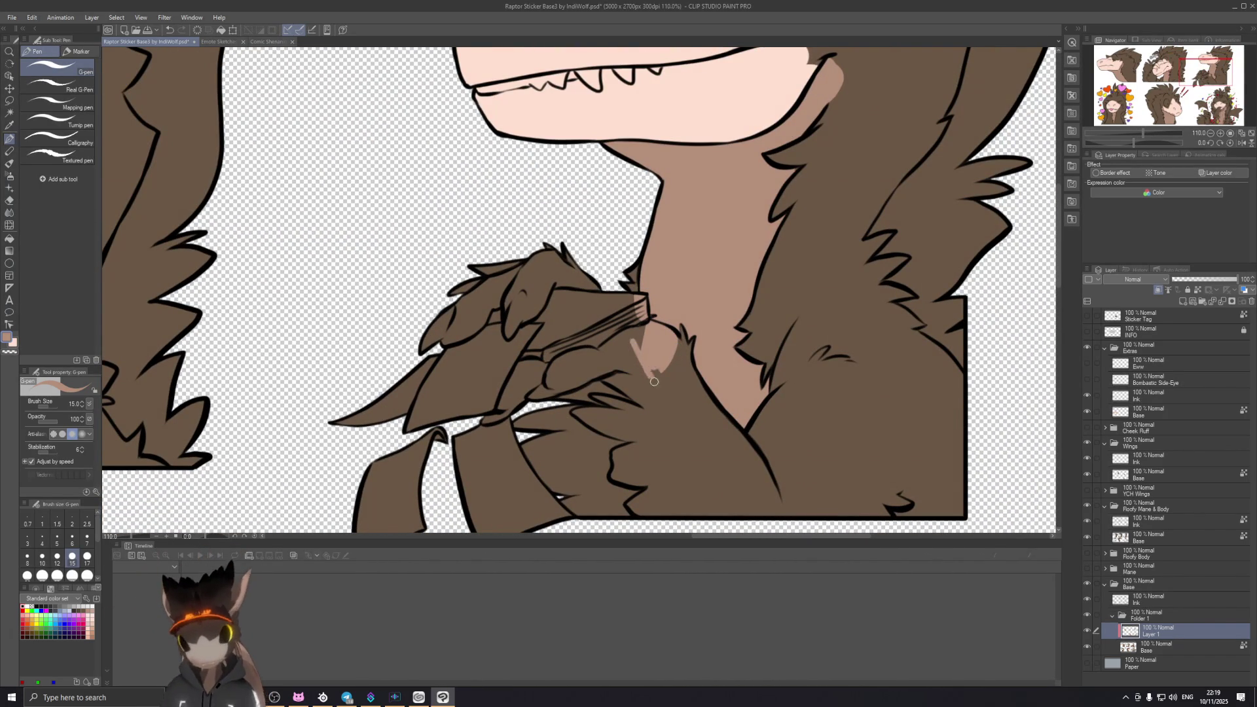
# Step: Erase the pink wedge on the chest just below the raptor's claws with the Hard eraser
pyautogui.press('e')
pyautogui.moveTo(651, 381)
pyautogui.mouseDown()
pyautogui.moveTo(661, 349)
pyautogui.moveTo(643, 317)
pyautogui.mouseUp()
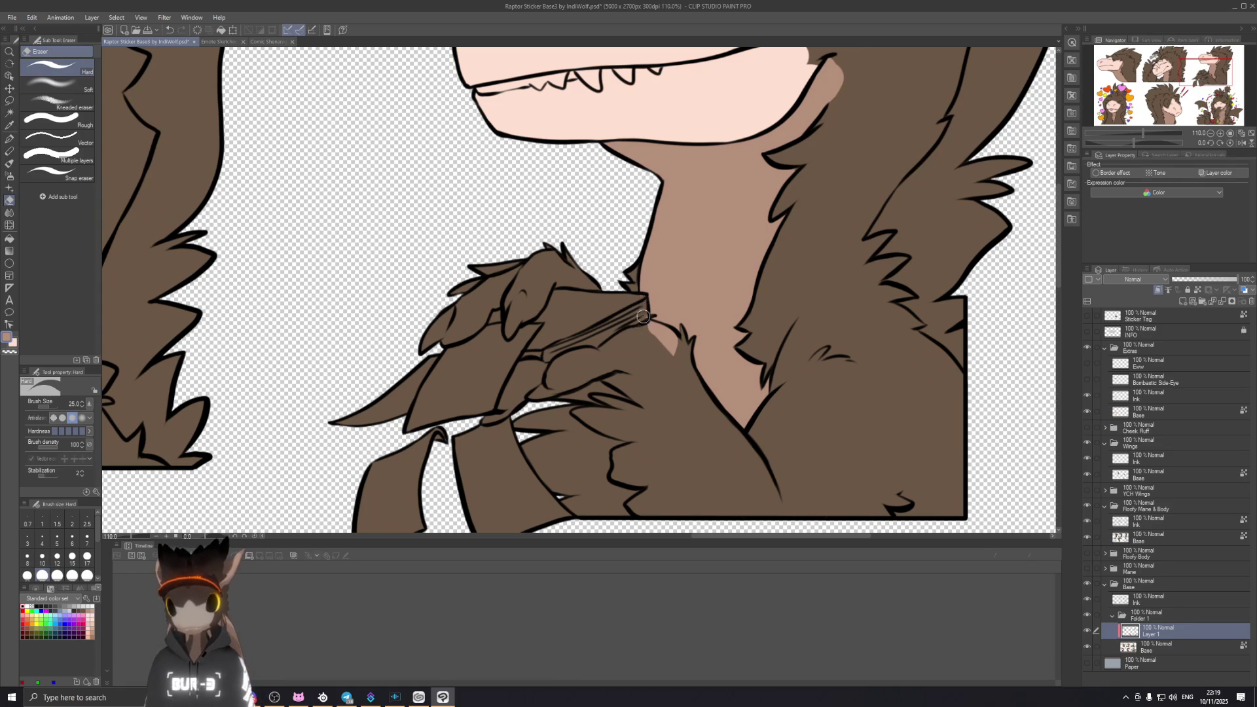
pyautogui.scroll(1, 646, 316)
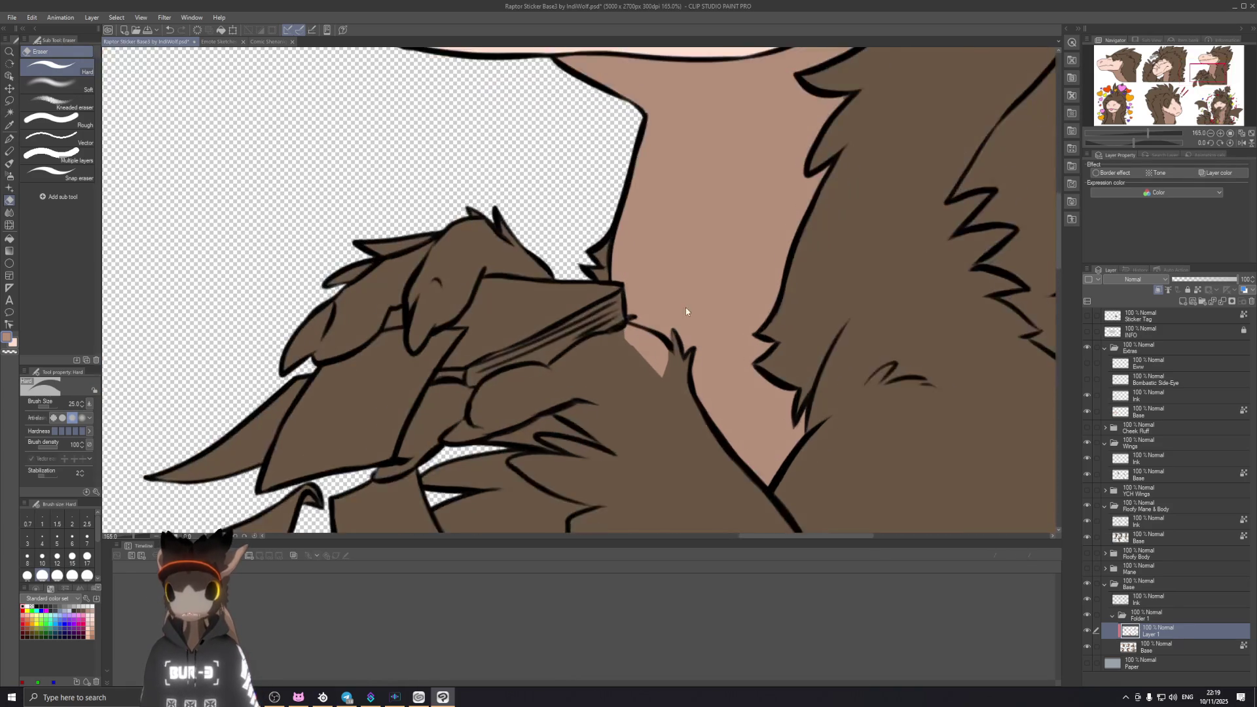
pyautogui.scroll(1, 682, 300)
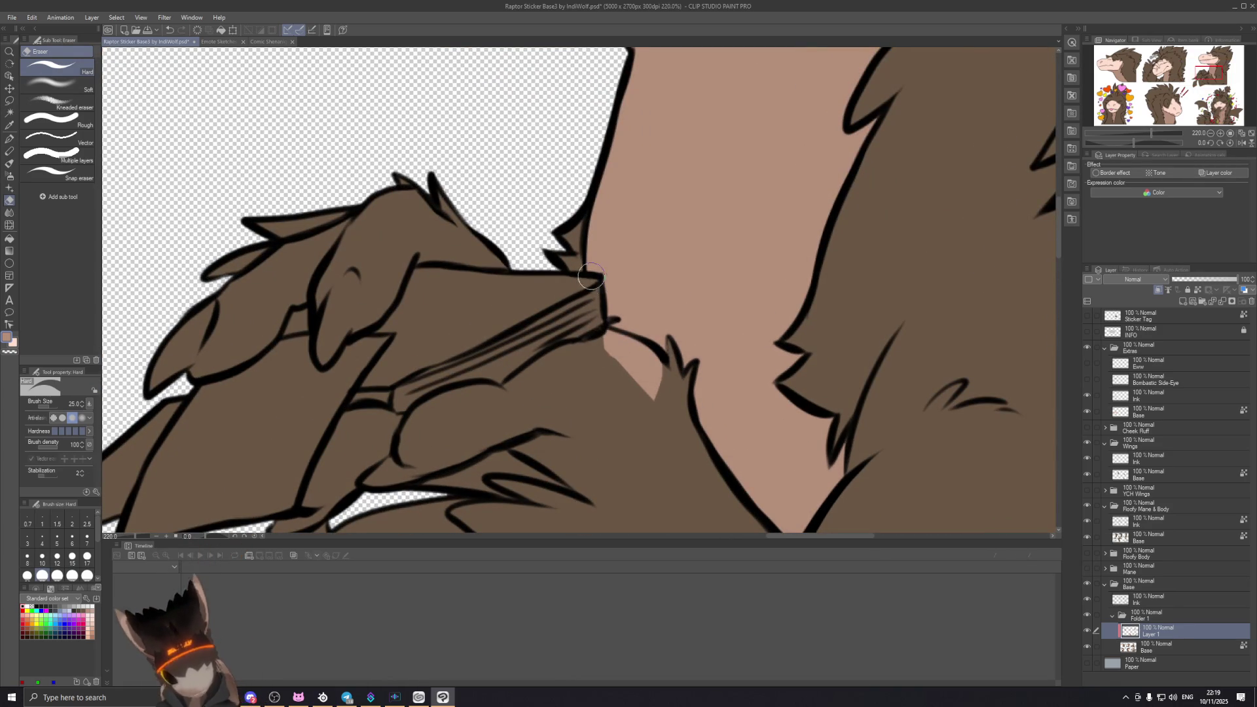
pyautogui.moveTo(584, 328)
pyautogui.mouseDown()
pyautogui.moveTo(658, 390)
pyautogui.moveTo(640, 356)
pyautogui.moveTo(612, 348)
pyautogui.moveTo(622, 340)
pyautogui.moveTo(660, 407)
pyautogui.mouseUp()
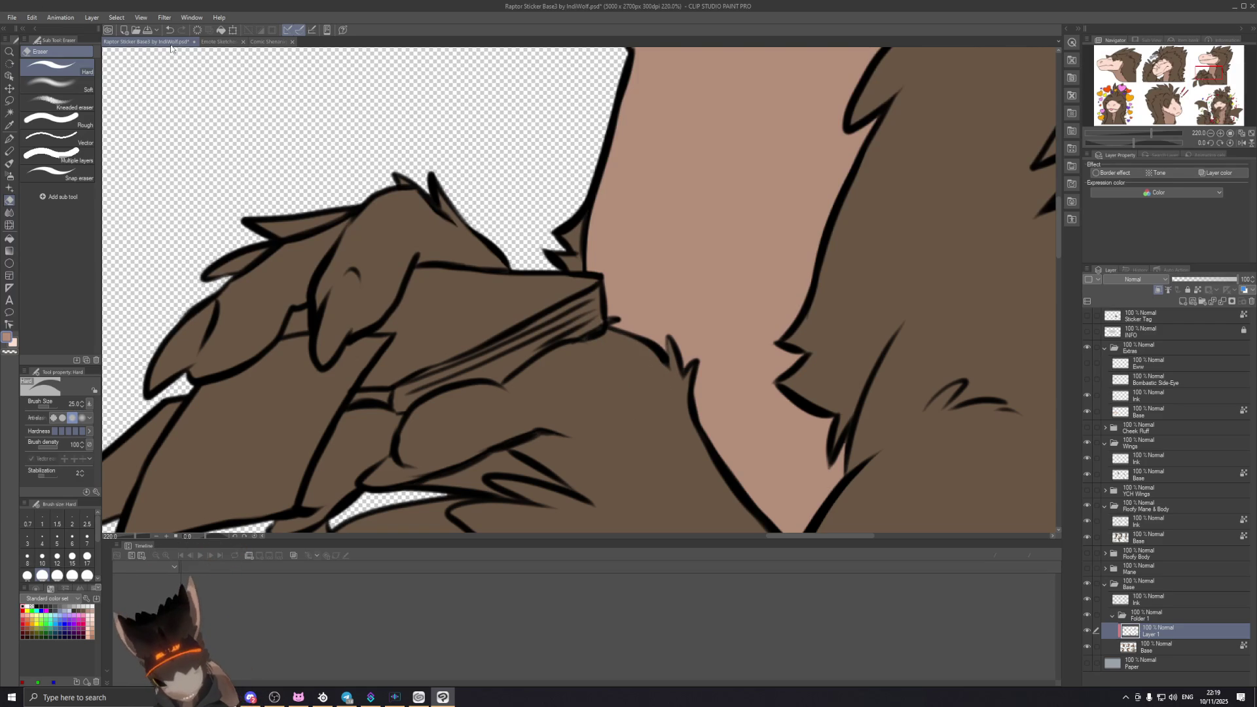
pyautogui.click(141, 17)
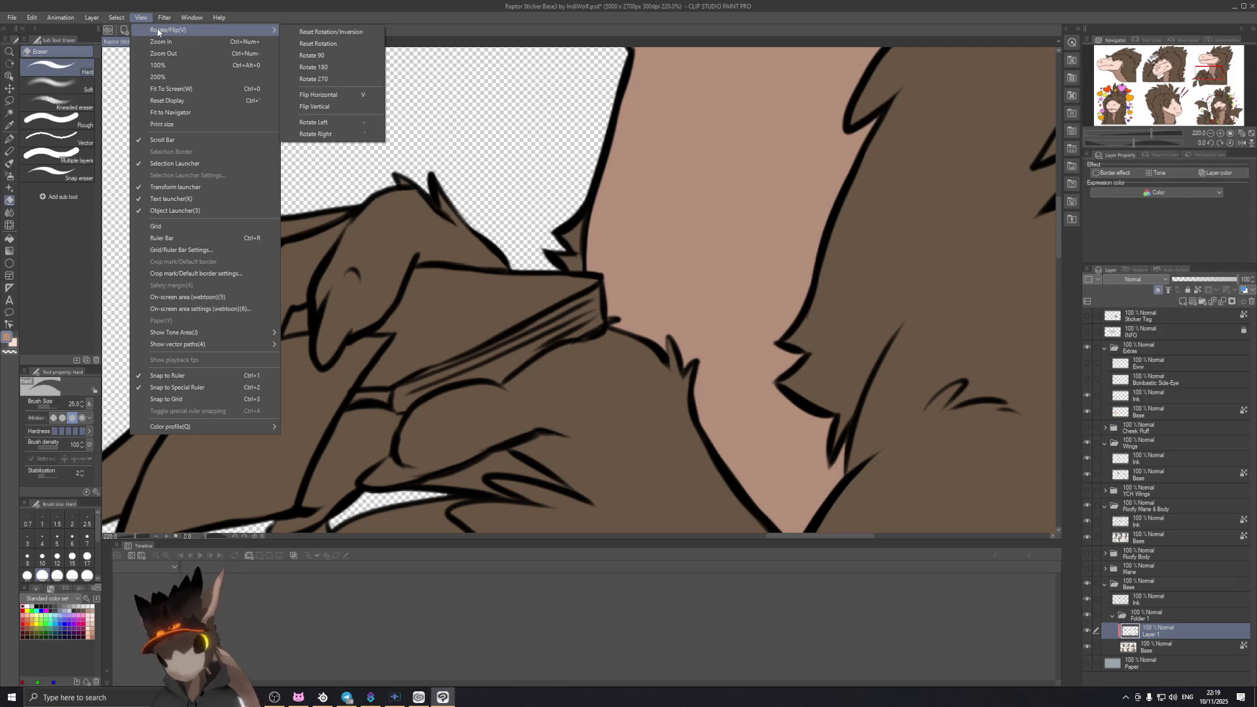
pyautogui.hotkey('alt', 'Tab')
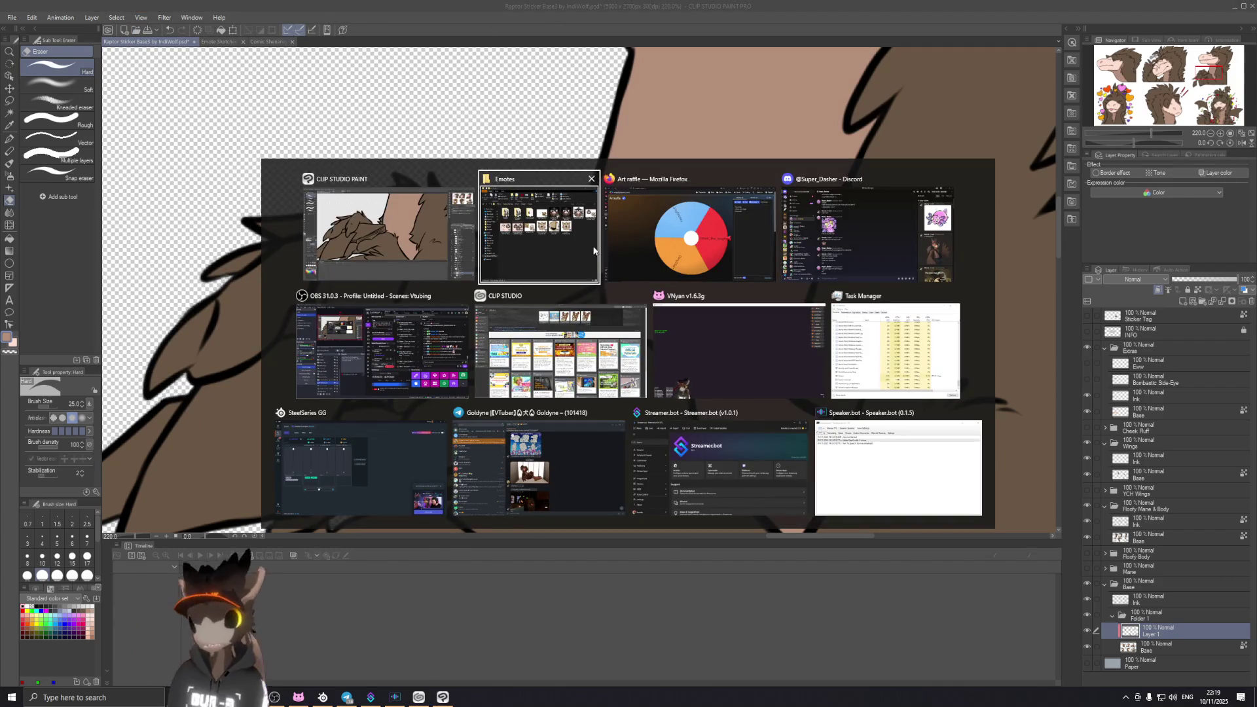
pyautogui.press('Escape')
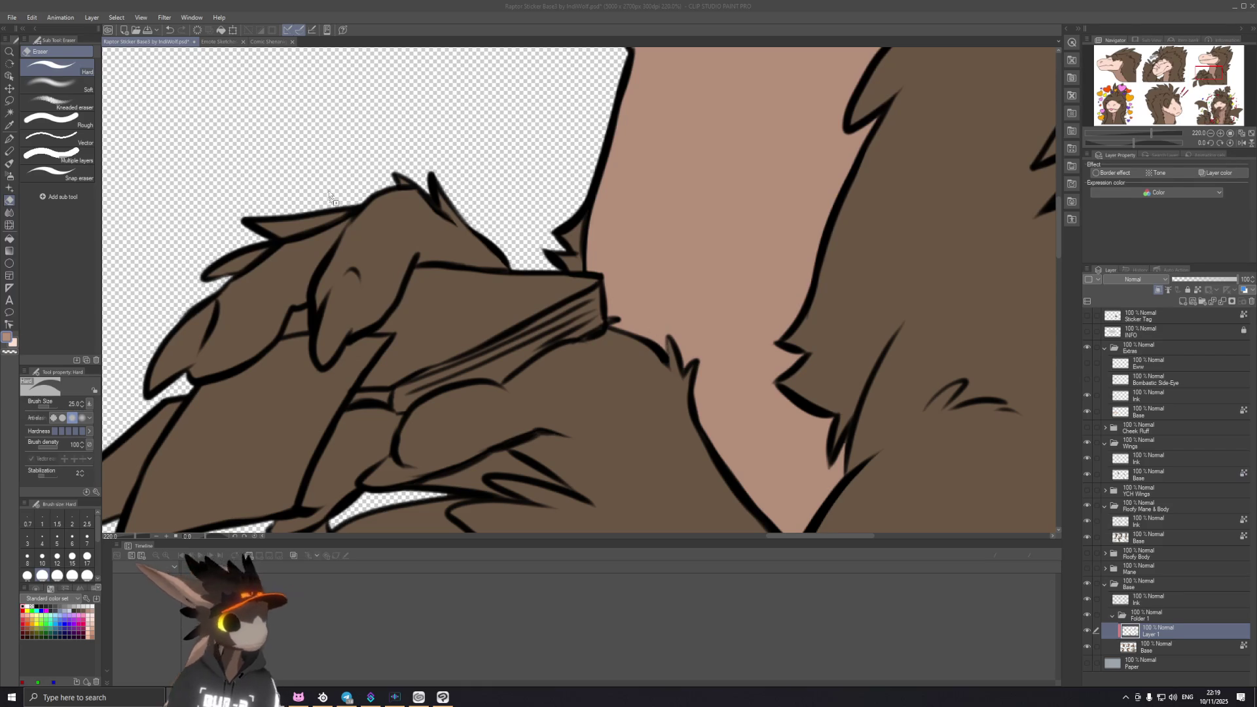
pyautogui.click(345, 44)
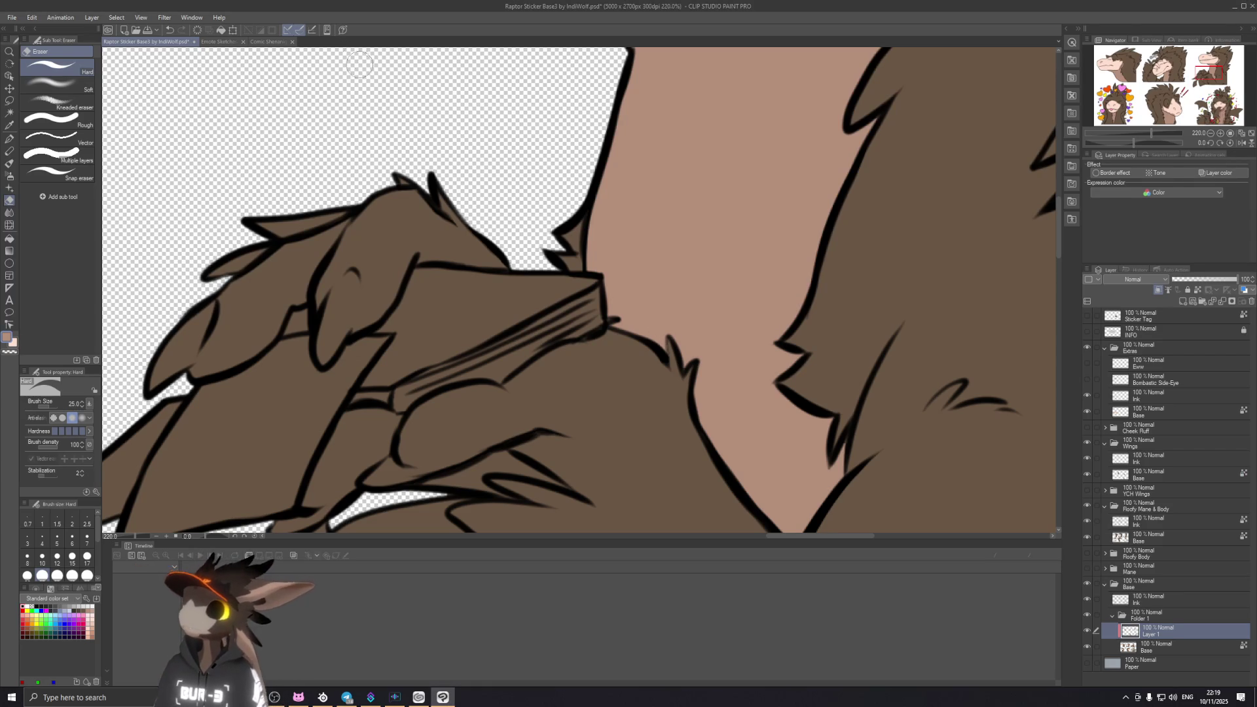
pyautogui.click(191, 18)
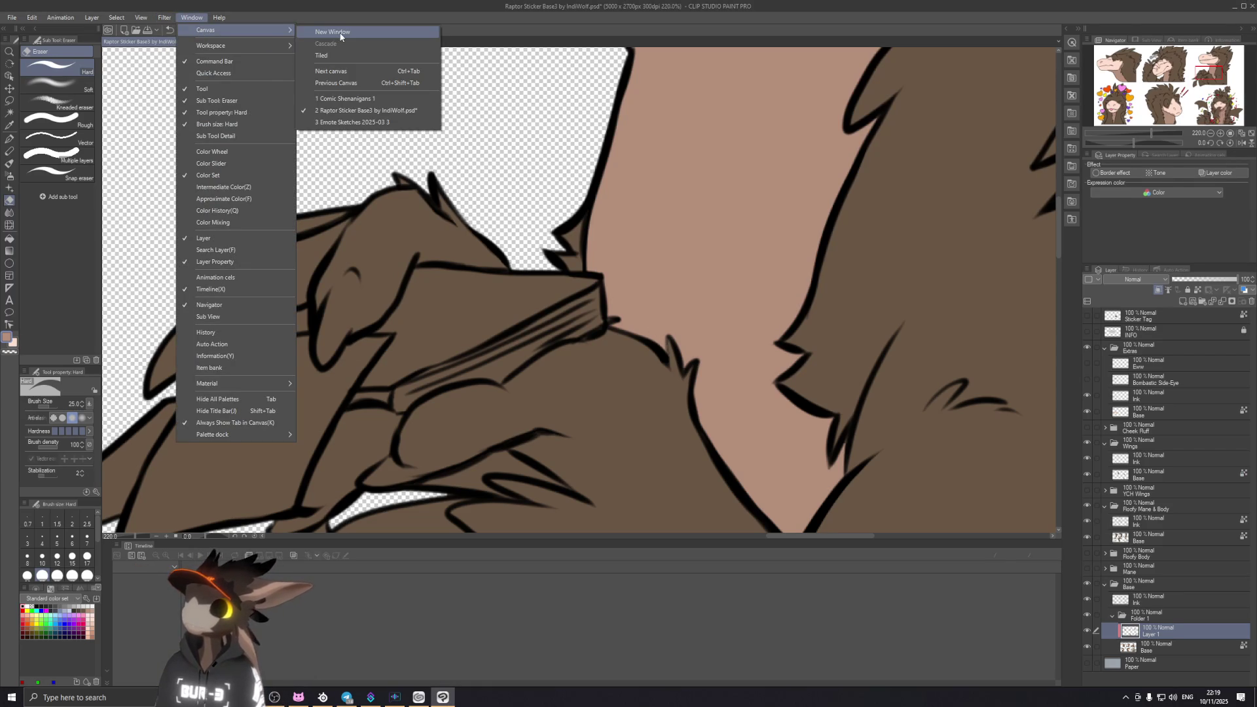
pyautogui.moveTo(237, 29)
pyautogui.click(341, 34)
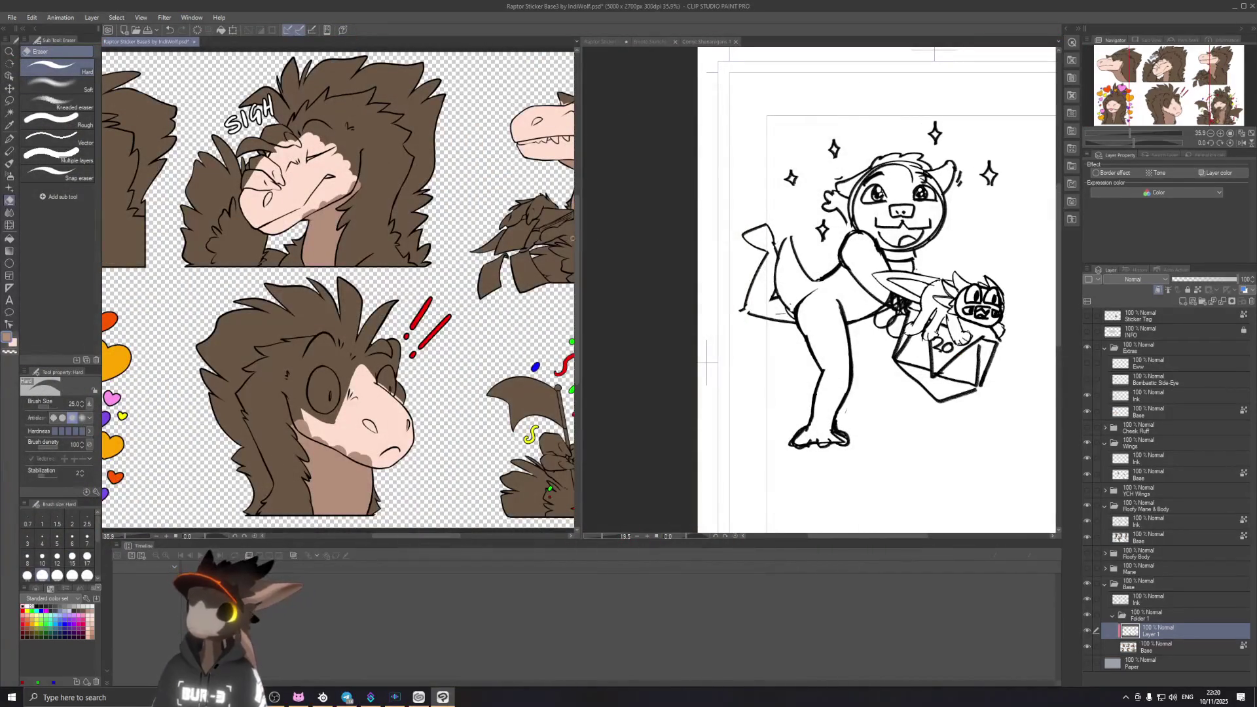
pyautogui.moveTo(580, 275)
pyautogui.mouseDown()
pyautogui.moveTo(495, 239)
pyautogui.moveTo(372, 240)
pyautogui.mouseUp()
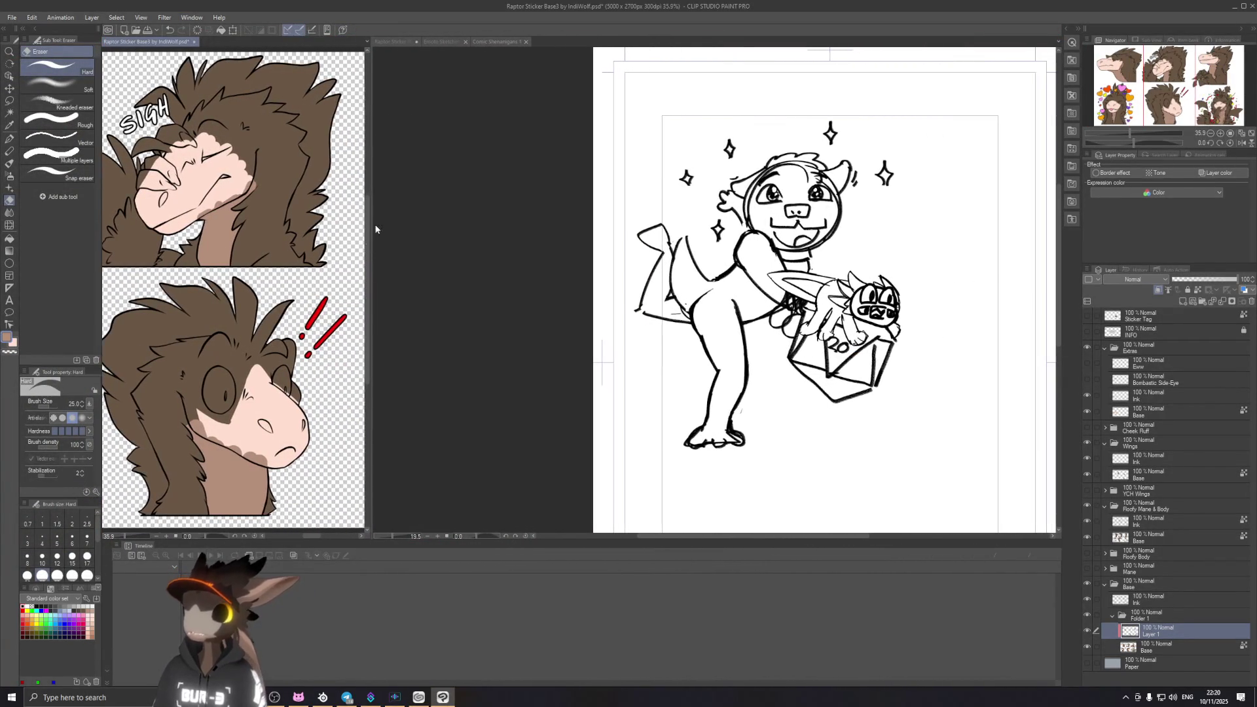
pyautogui.click(400, 41)
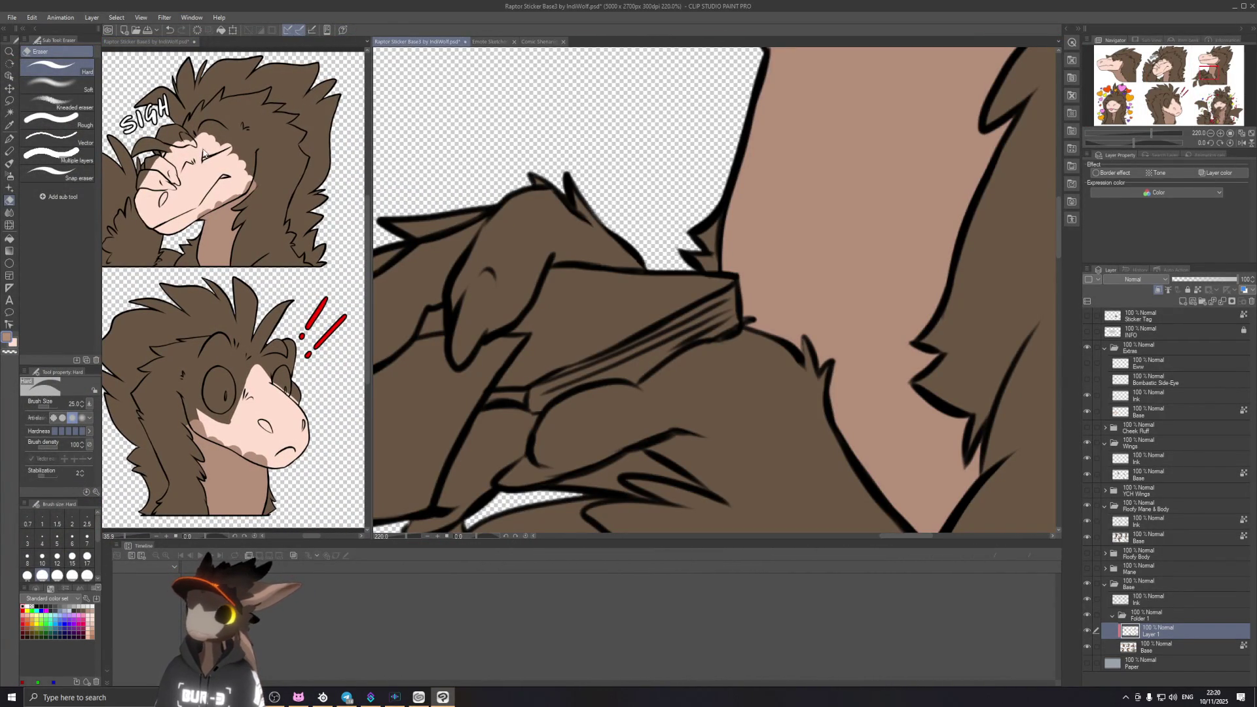
pyautogui.scroll(-5, 204, 154)
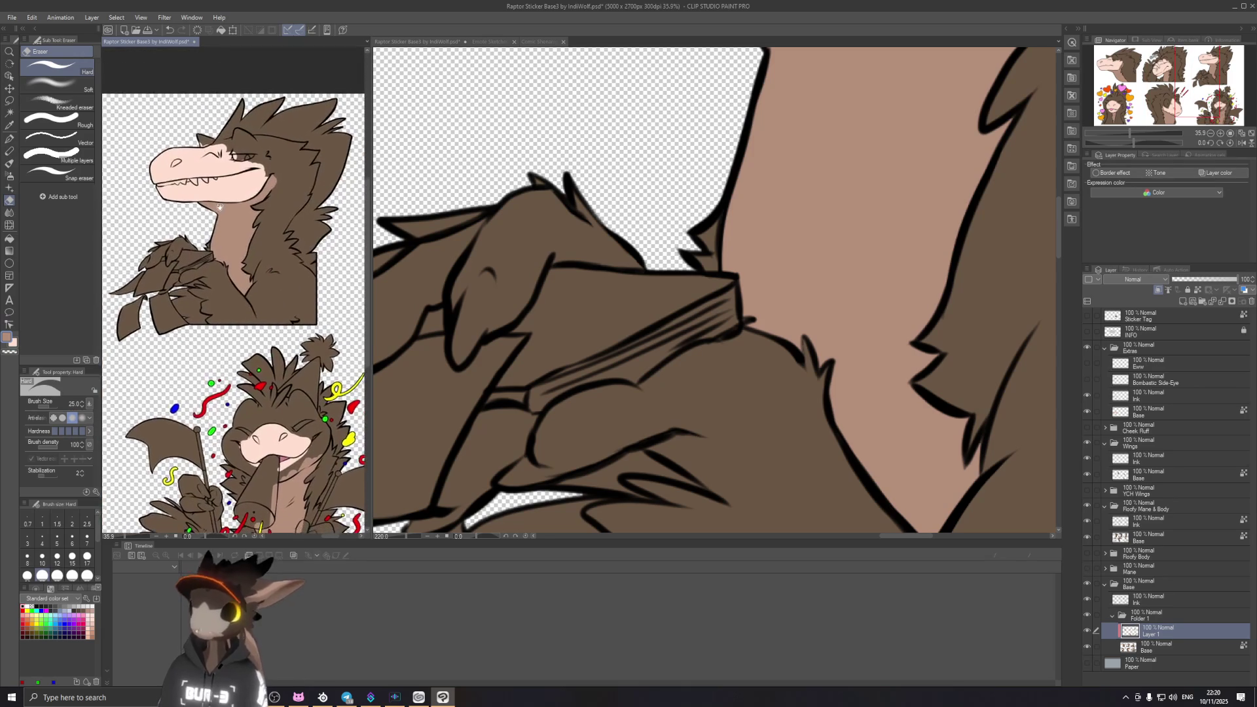
pyautogui.scroll(1, 218, 209)
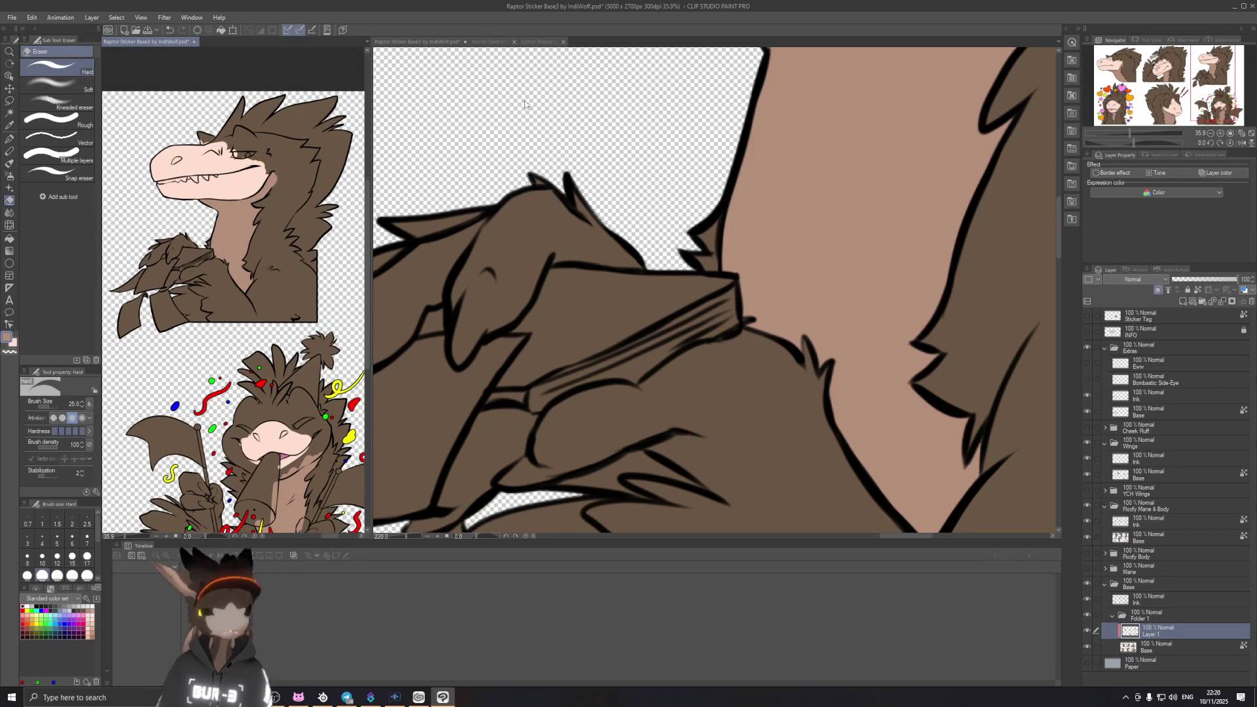
pyautogui.scroll(2, 656, 235)
pyautogui.scroll(1, 659, 238)
pyautogui.scroll(1, 706, 275)
# Step: On the Base layer, ink the dark outline where the small horn meets the snout with the G-pen
pyautogui.moveTo(665, 307); pyautogui.dragTo(775, 598)
pyautogui.scroll(-1, 794, 258)
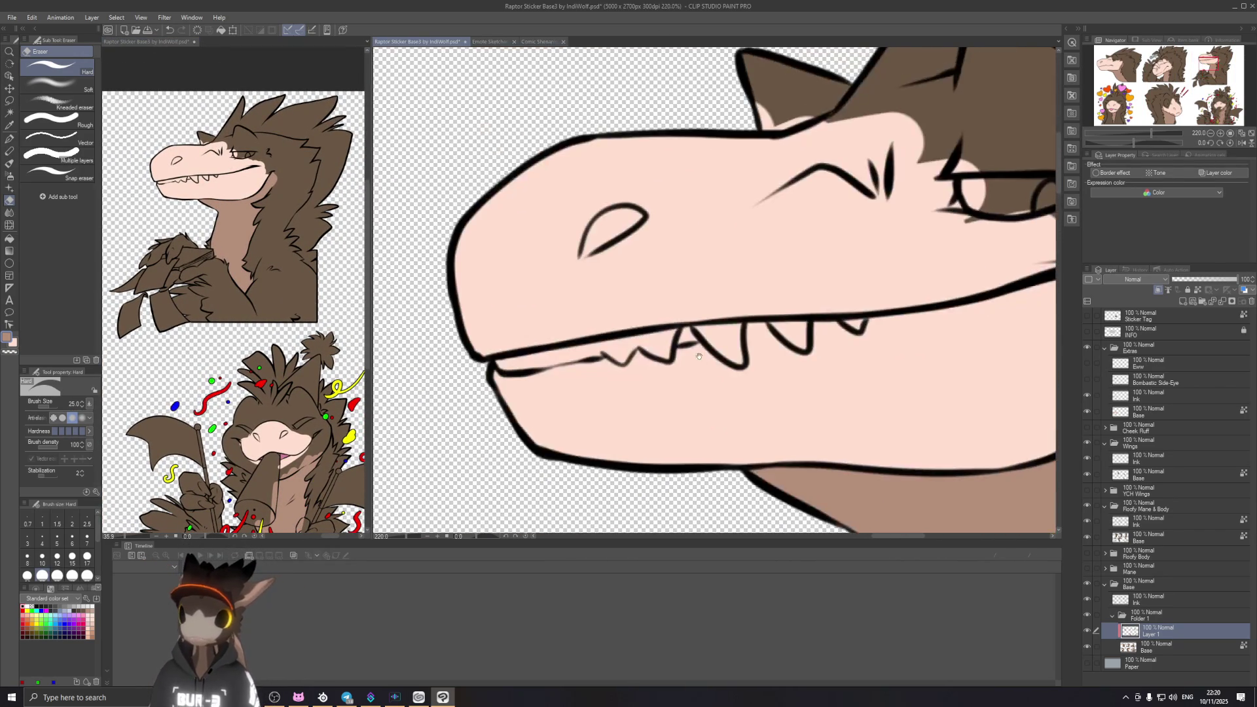
pyautogui.scroll(-1, 794, 258)
pyautogui.scroll(1, 794, 259)
pyautogui.scroll(1, 702, 284)
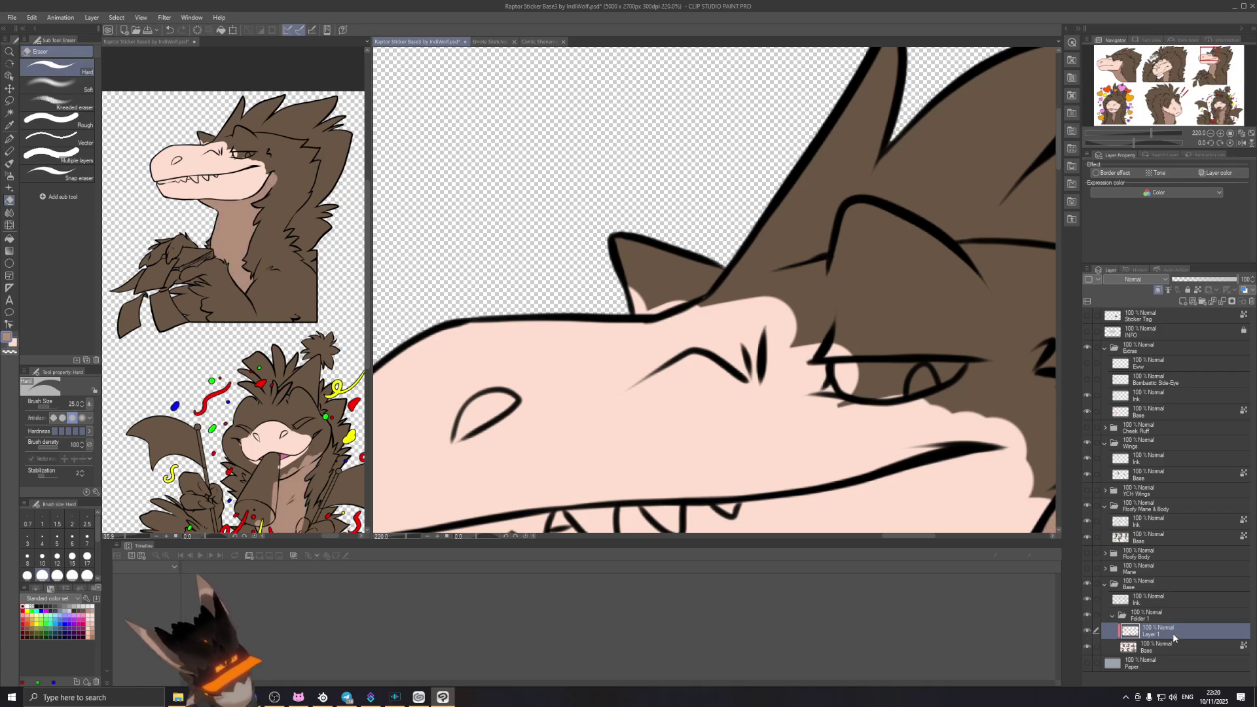
pyautogui.click(1155, 648)
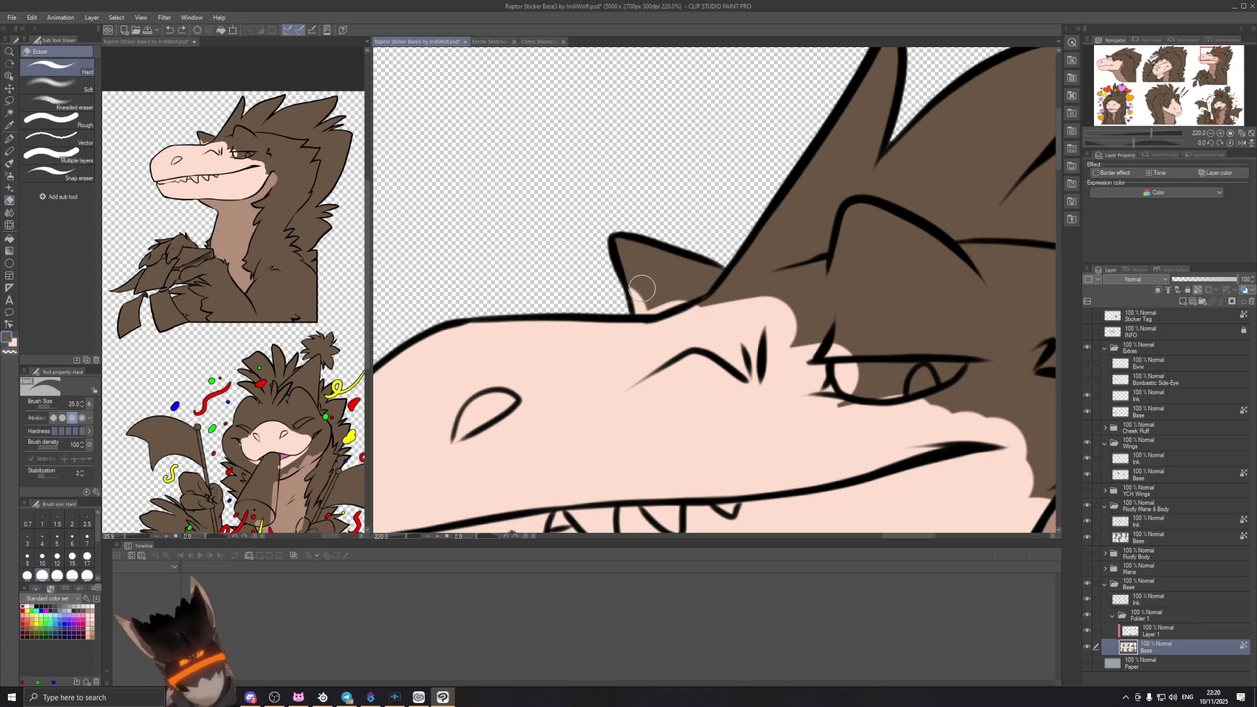
pyautogui.press('p')
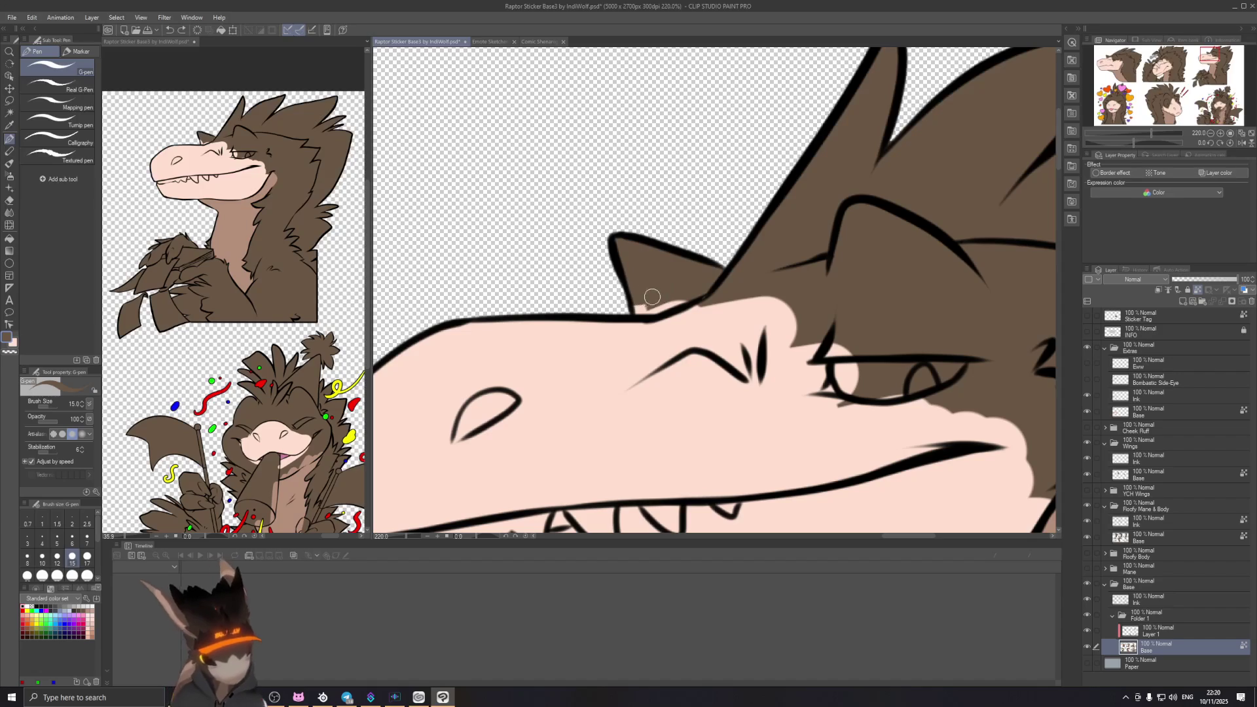
pyautogui.moveTo(628, 312); pyautogui.dragTo(714, 292)
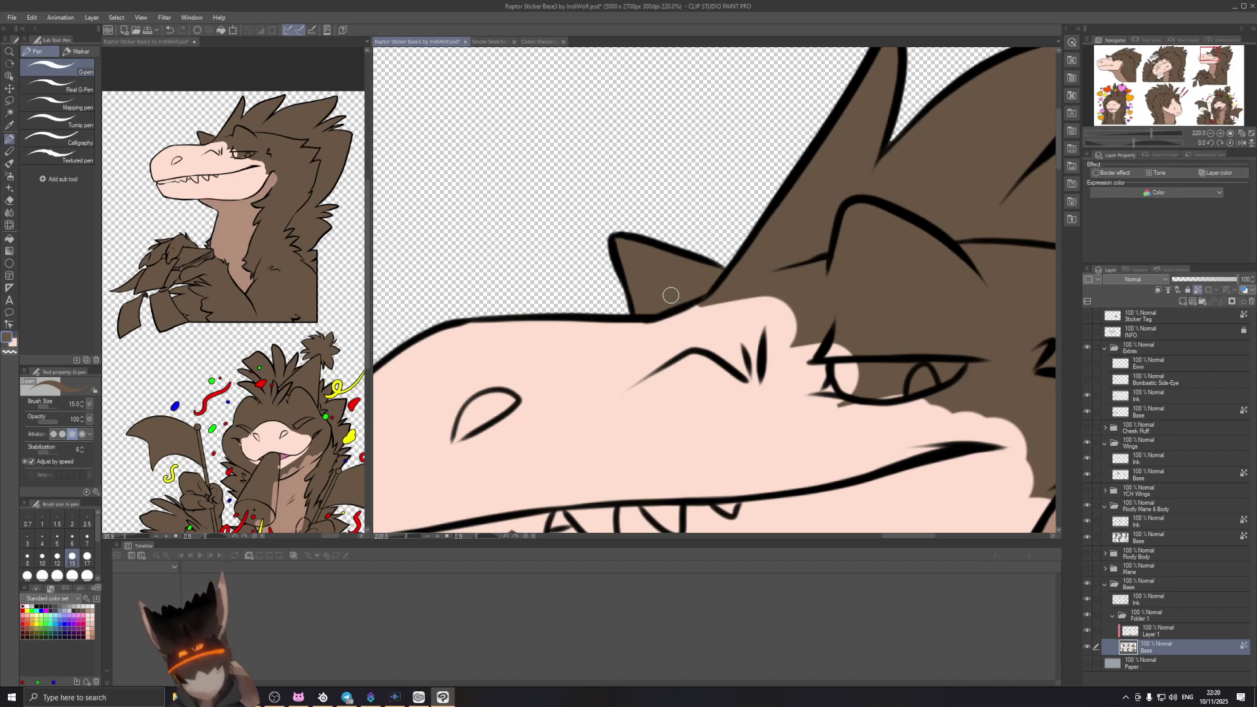
pyautogui.moveTo(716, 268); pyautogui.dragTo(520, 230)
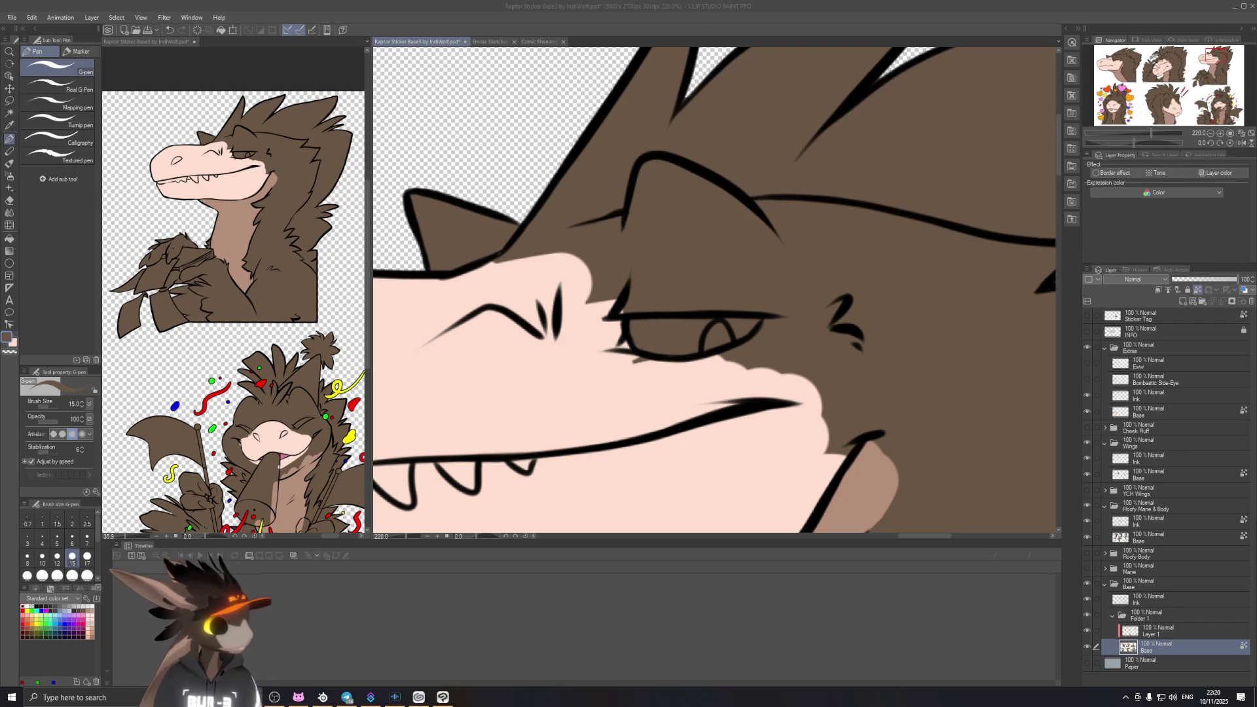
pyautogui.click(1080, 96)
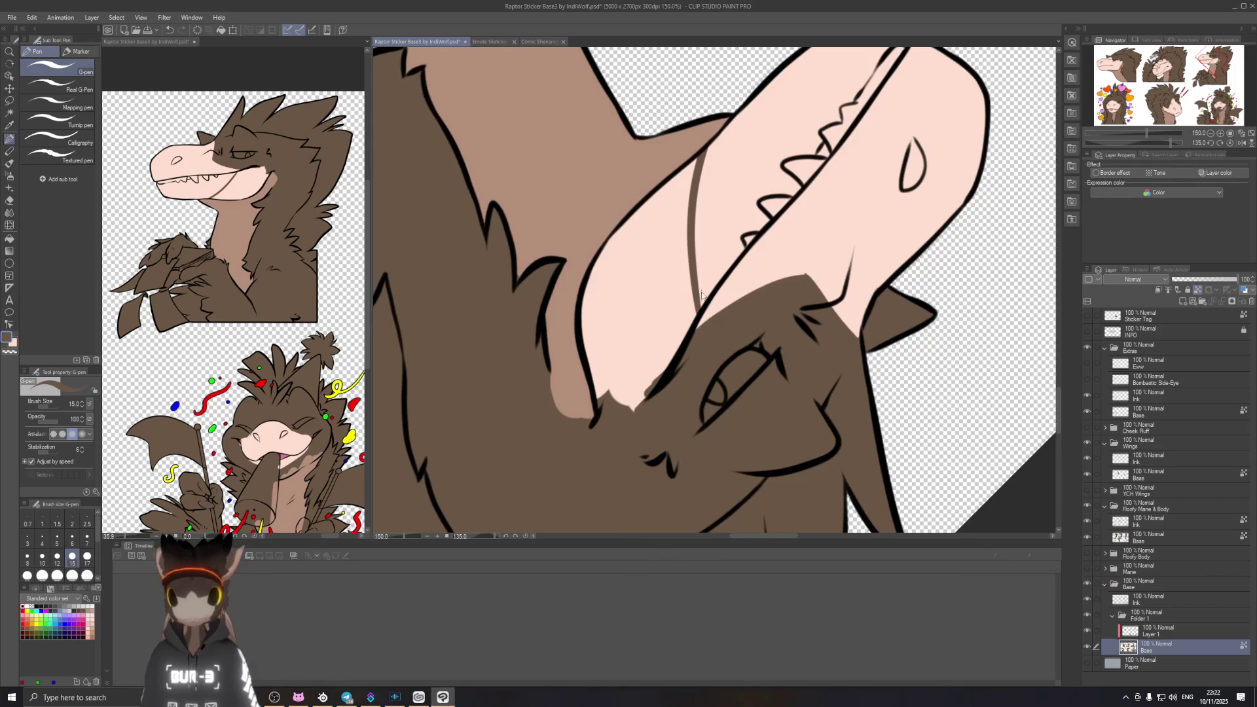
# Step: Paint brown G-pen strokes over the pale patch beside the chin outline until only brown remains
pyautogui.moveTo(697, 314); pyautogui.dragTo(691, 156)
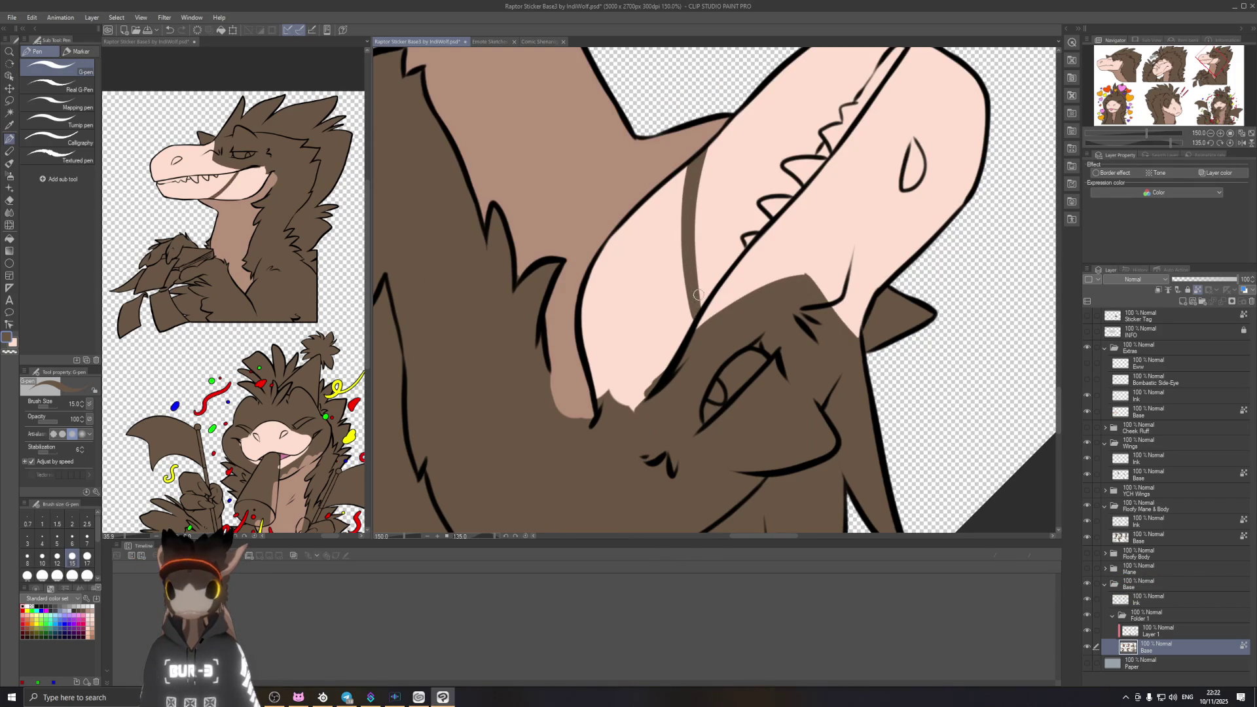
pyautogui.moveTo(695, 314); pyautogui.dragTo(660, 381)
pyautogui.moveTo(688, 310)
pyautogui.mouseDown()
pyautogui.moveTo(640, 403)
pyautogui.moveTo(677, 334)
pyautogui.moveTo(692, 162)
pyautogui.moveTo(651, 231)
pyautogui.moveTo(594, 270)
pyautogui.moveTo(581, 315)
pyautogui.moveTo(641, 197)
pyautogui.moveTo(595, 343)
pyautogui.moveTo(643, 236)
pyautogui.moveTo(619, 358)
pyautogui.mouseUp()
pyautogui.moveTo(658, 255)
pyautogui.mouseDown()
pyautogui.moveTo(641, 369)
pyautogui.moveTo(660, 333)
pyautogui.mouseUp()
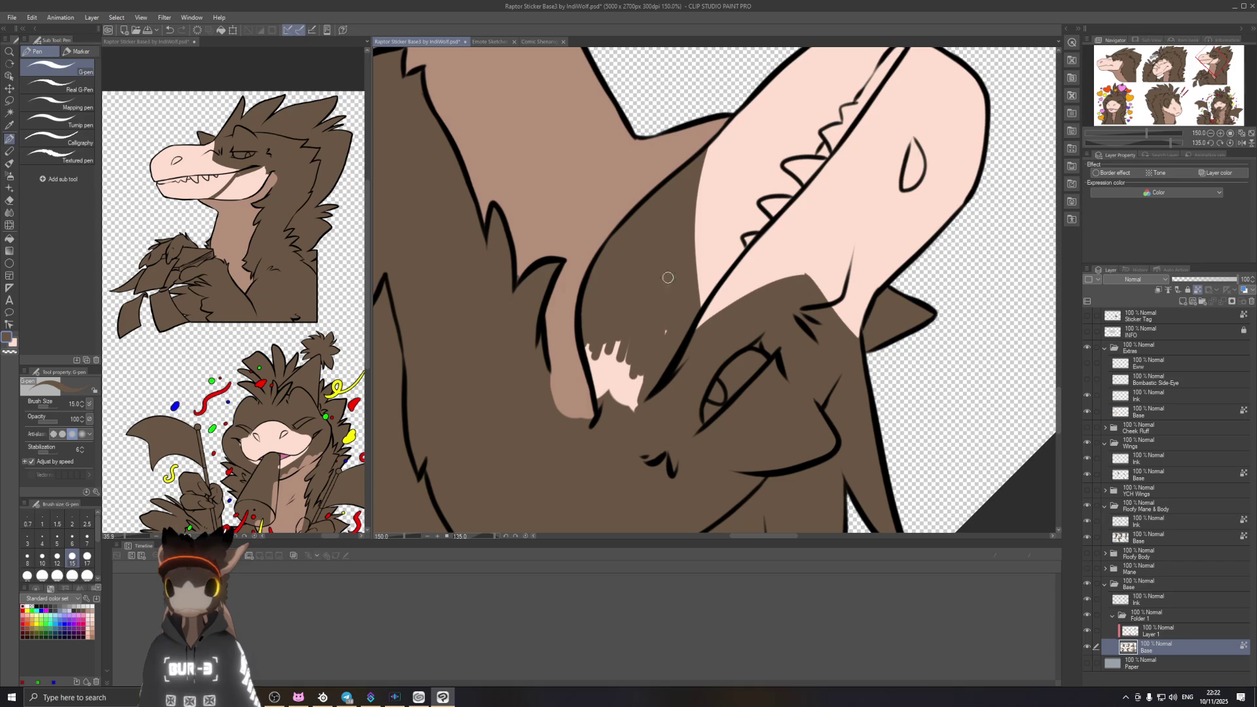
pyautogui.moveTo(594, 393)
pyautogui.mouseDown()
pyautogui.moveTo(581, 334)
pyautogui.moveTo(613, 408)
pyautogui.moveTo(628, 352)
pyautogui.mouseUp()
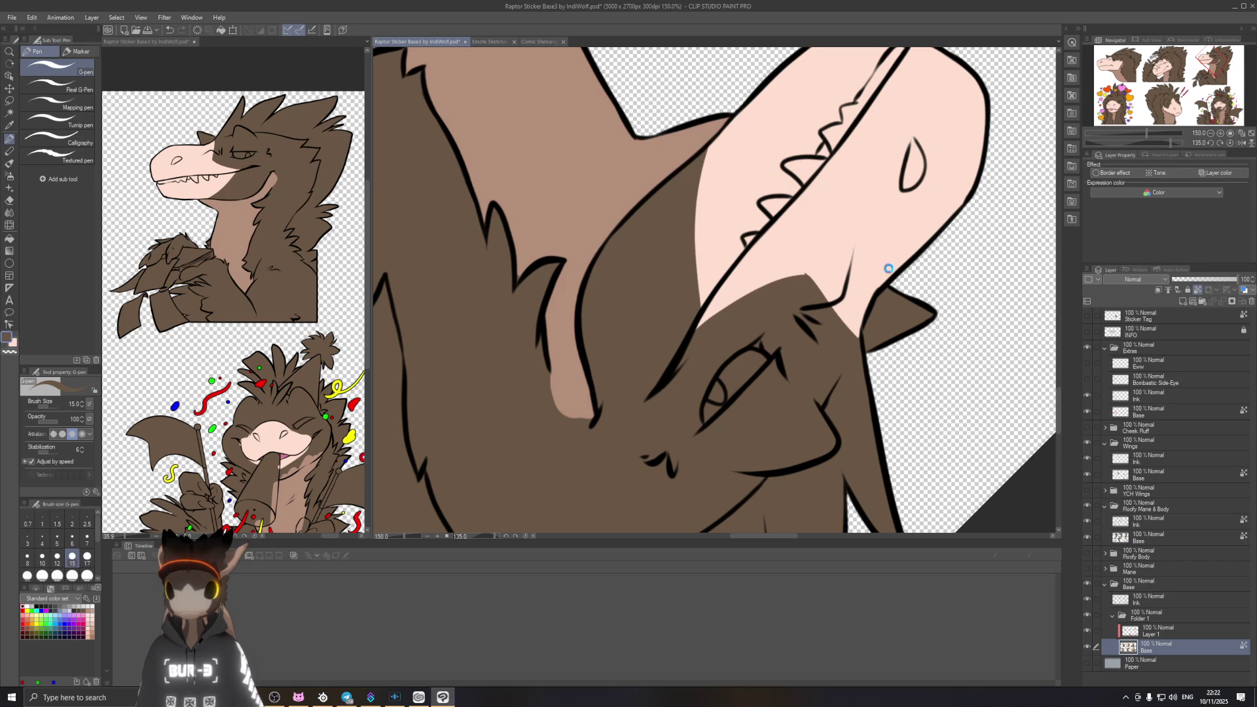
# Step: Return the canvas view upright and resume the pen
pyautogui.press('r')
pyautogui.doubleClick(842, 178)
pyautogui.press('p')
pyautogui.scroll(-3, 882, 224)
# Step: Straighten the canvas and pan down to the confetti raptor sticker
pyautogui.press('r')
pyautogui.scroll(1, 688, 275)
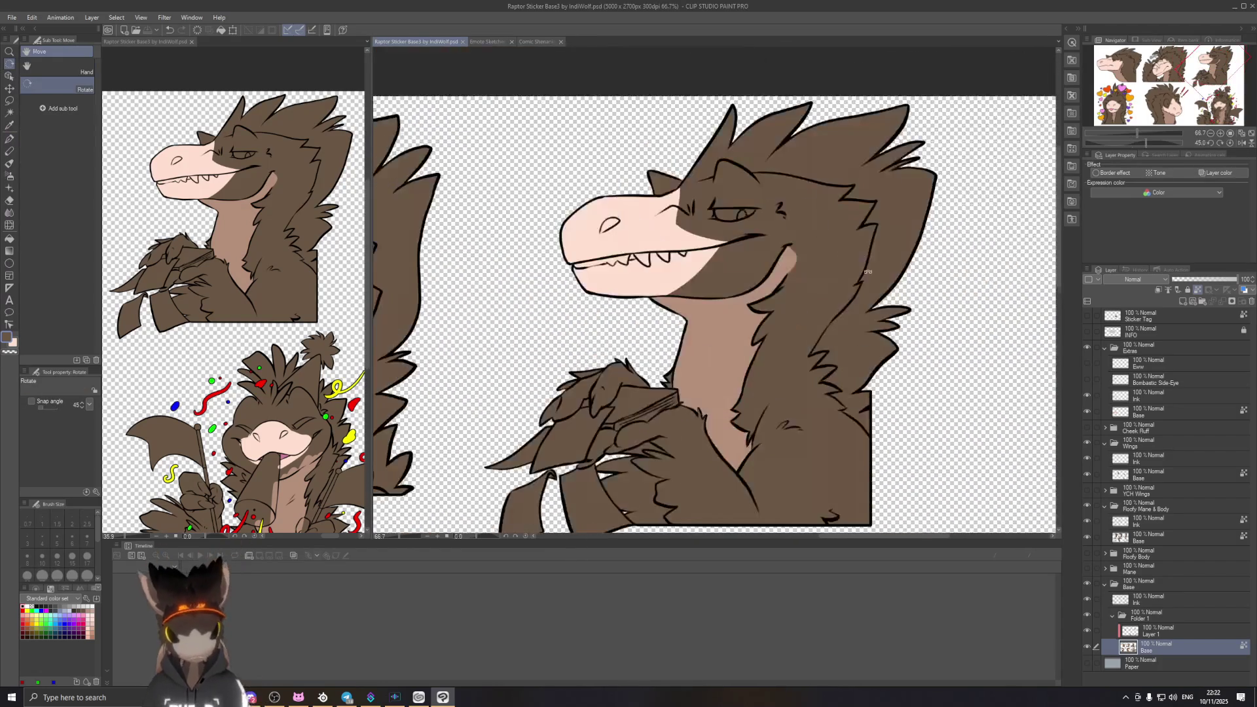
pyautogui.scroll(1, 586, 303)
pyautogui.moveTo(586, 307); pyautogui.dragTo(591, 307)
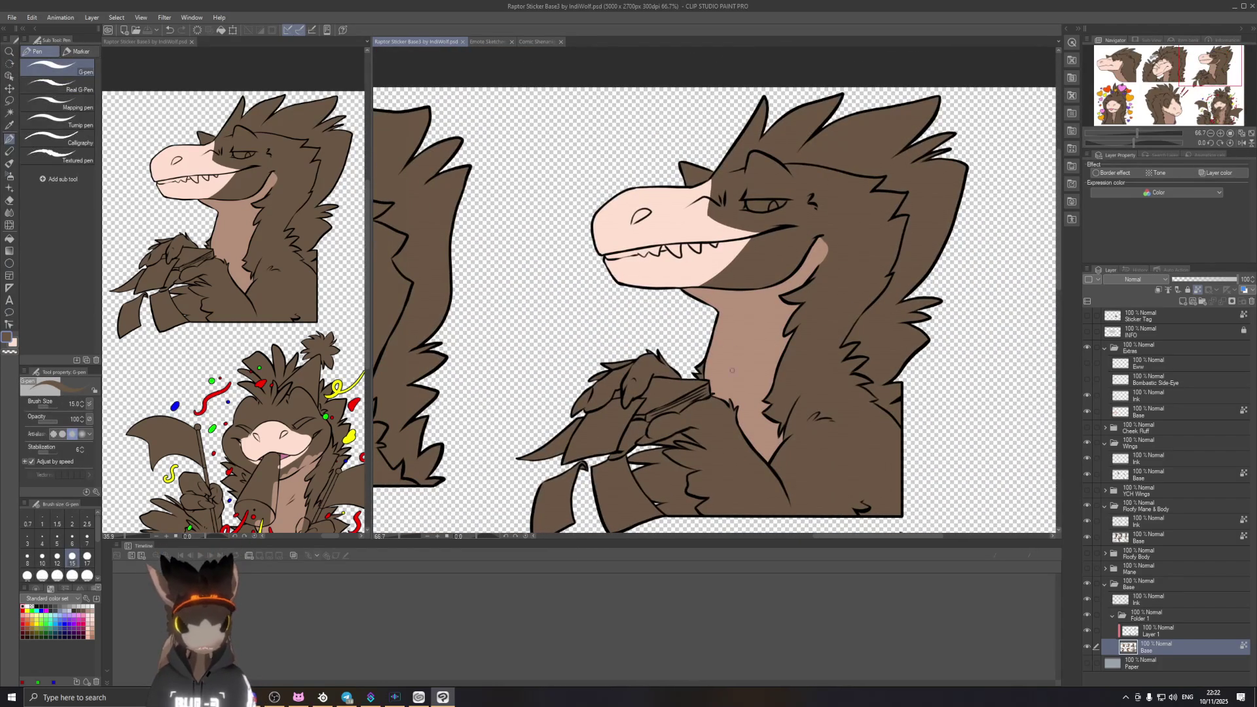
pyautogui.moveTo(722, 404)
pyautogui.mouseDown()
pyautogui.moveTo(664, 168)
pyautogui.moveTo(674, 80)
pyautogui.mouseUp()
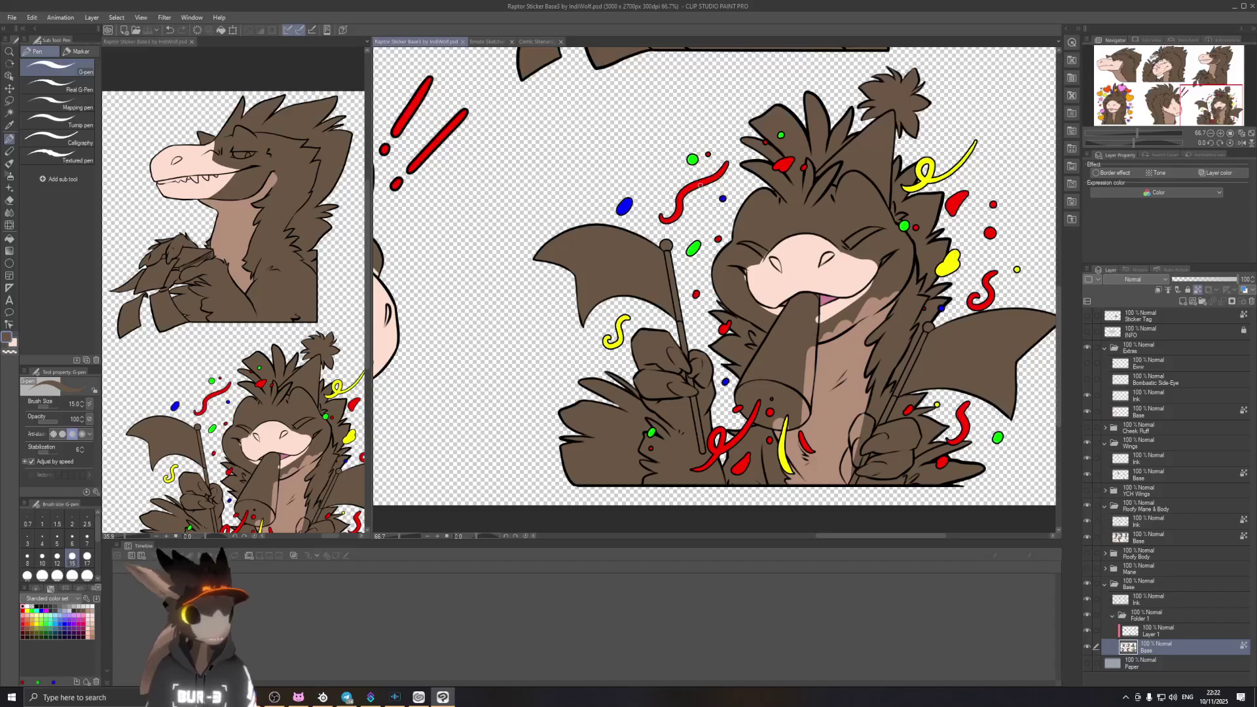
pyautogui.moveTo(700, 185); pyautogui.dragTo(693, 143)
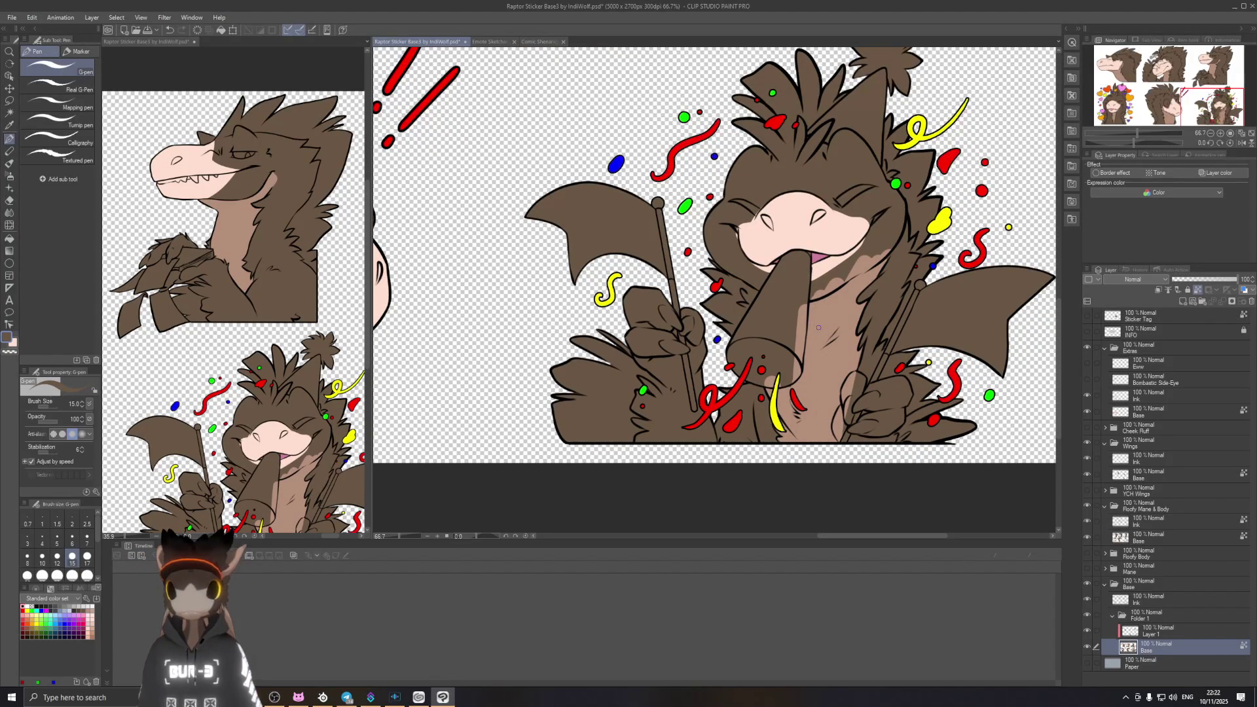
pyautogui.scroll(2, 818, 327)
pyautogui.scroll(2, 864, 201)
pyautogui.scroll(2, 826, 223)
# Step: Eyedrop the confetti raptor's peach skin colour and swap between pink and brown drawing colours
pyautogui.moveTo(831, 218); pyautogui.dragTo(840, 312)
pyautogui.keyDown('alt'); pyautogui.click(797, 252); pyautogui.keyUp('alt')
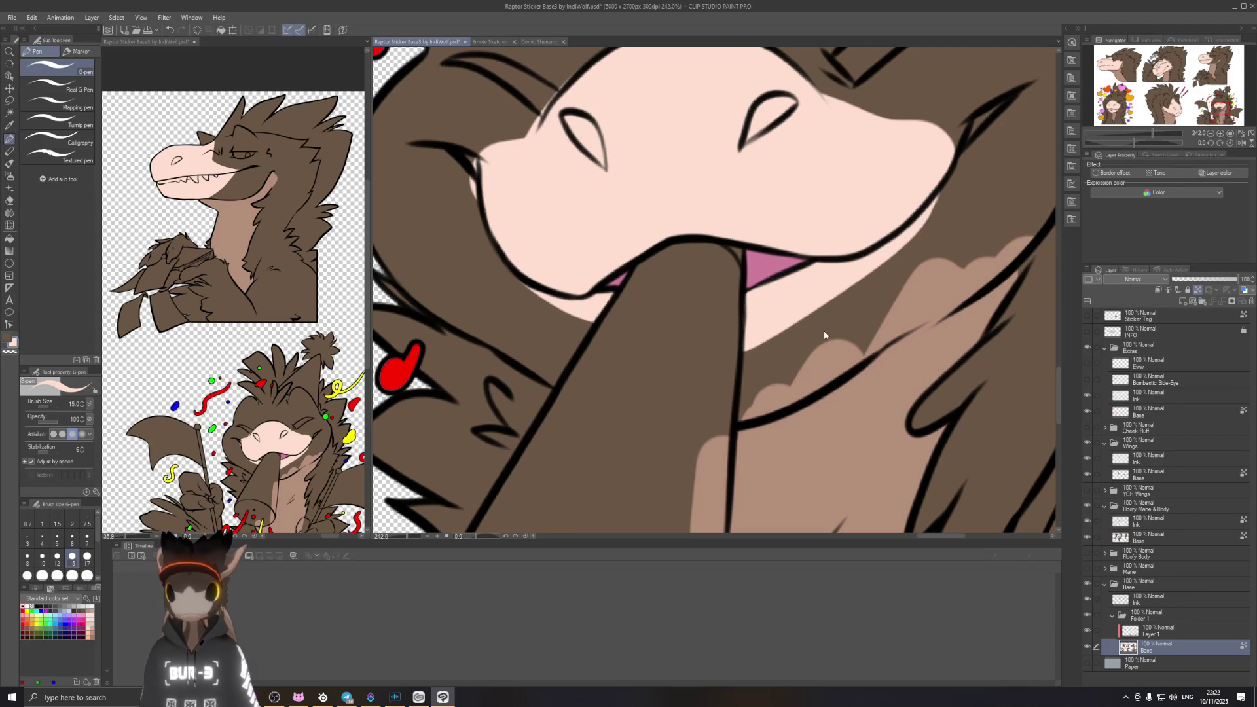
pyautogui.scroll(-3, 824, 335)
pyautogui.scroll(-2, 806, 332)
pyautogui.scroll(1, 776, 329)
pyautogui.scroll(1, 744, 326)
pyautogui.moveTo(745, 328); pyautogui.dragTo(734, 365)
pyautogui.scroll(2, 922, 374)
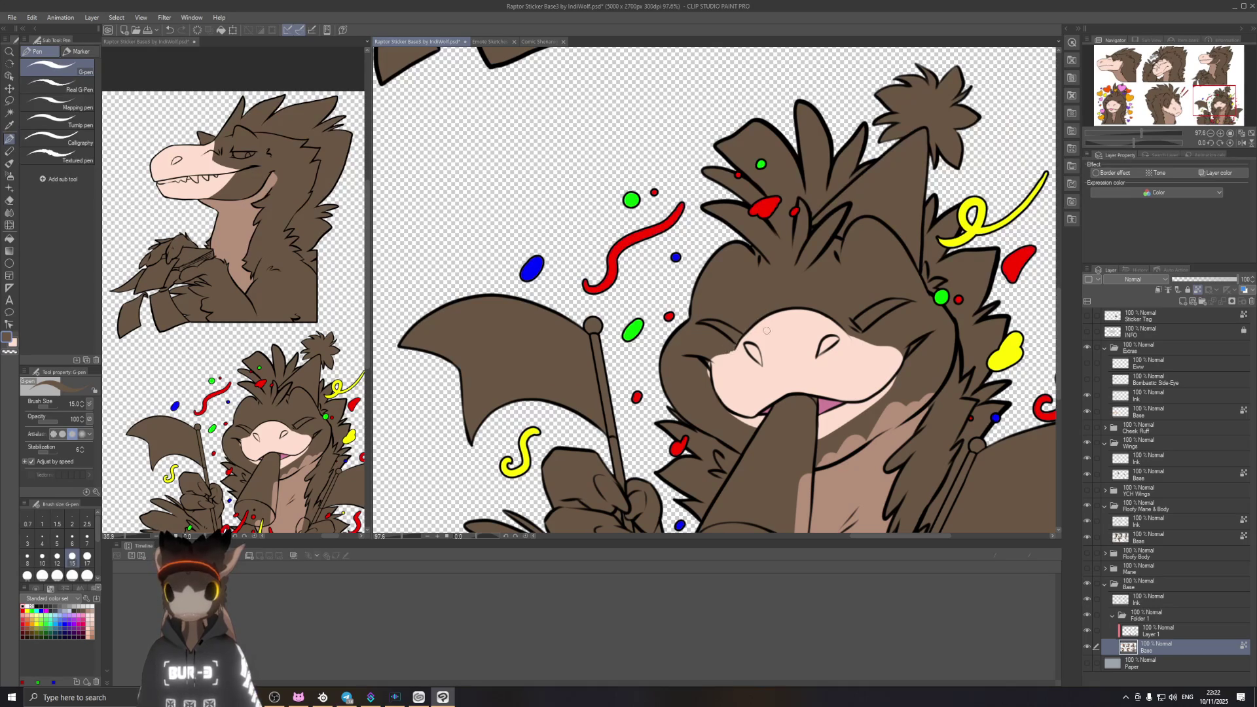
pyautogui.press('x')
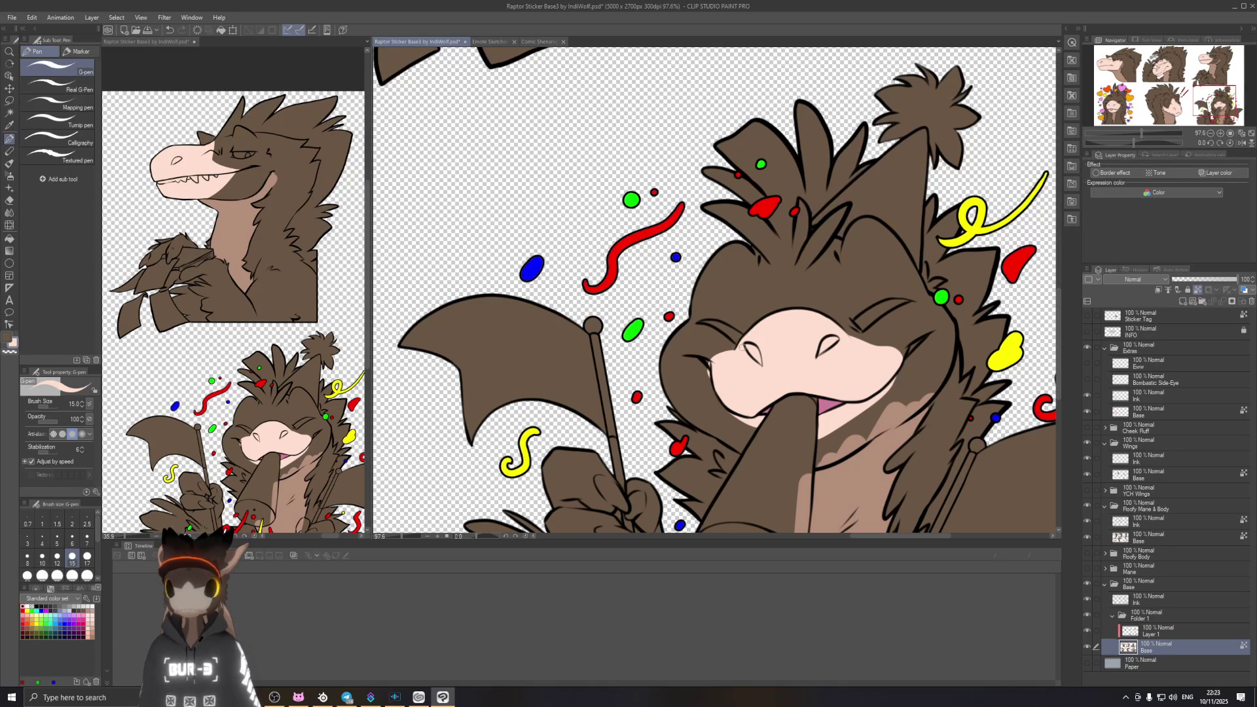
pyautogui.press('x')
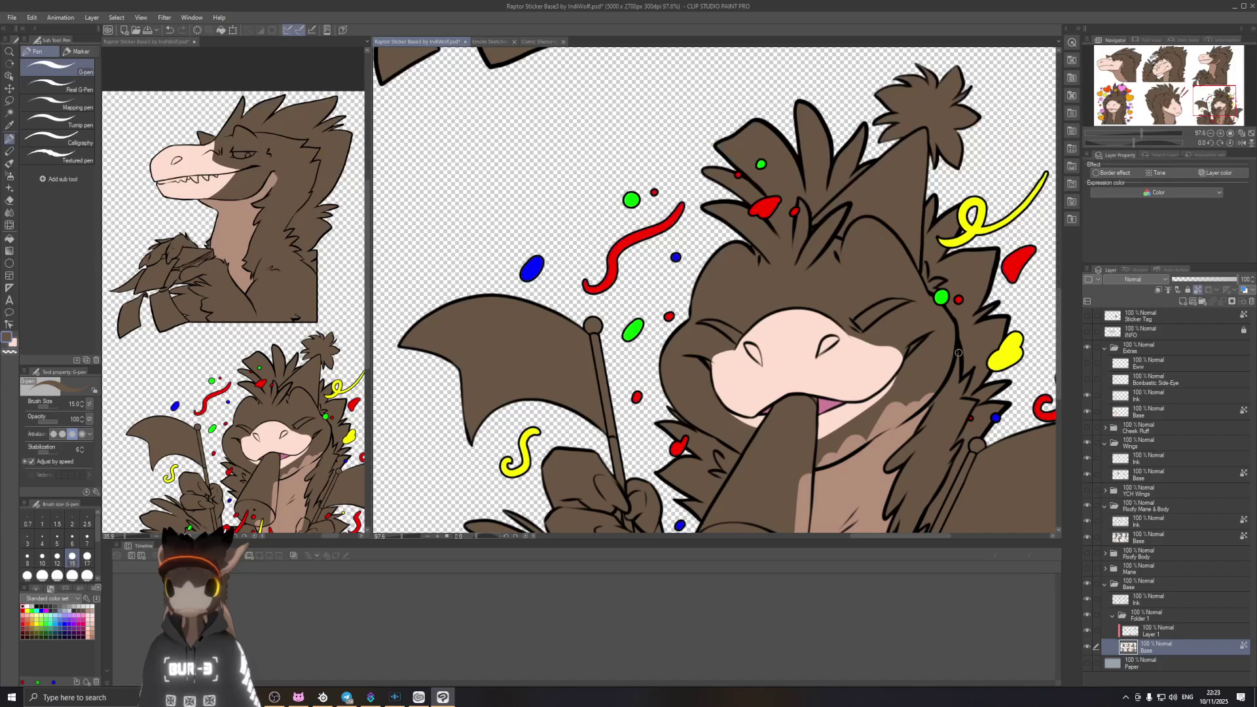
# Step: Tilt the view and sample the pale pink snout tone as the drawing colour, then straighten up
pyautogui.moveTo(965, 357); pyautogui.dragTo(824, 334)
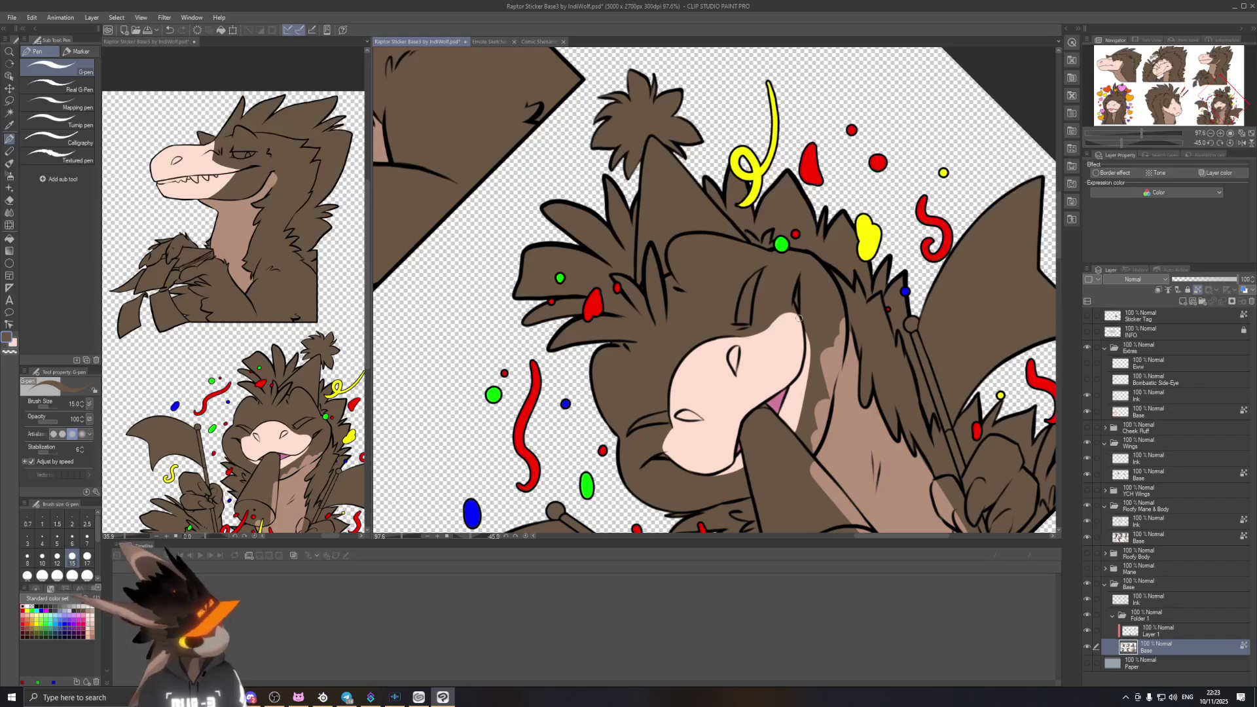
pyautogui.keyDown('alt'); pyautogui.click(746, 338); pyautogui.keyUp('alt')
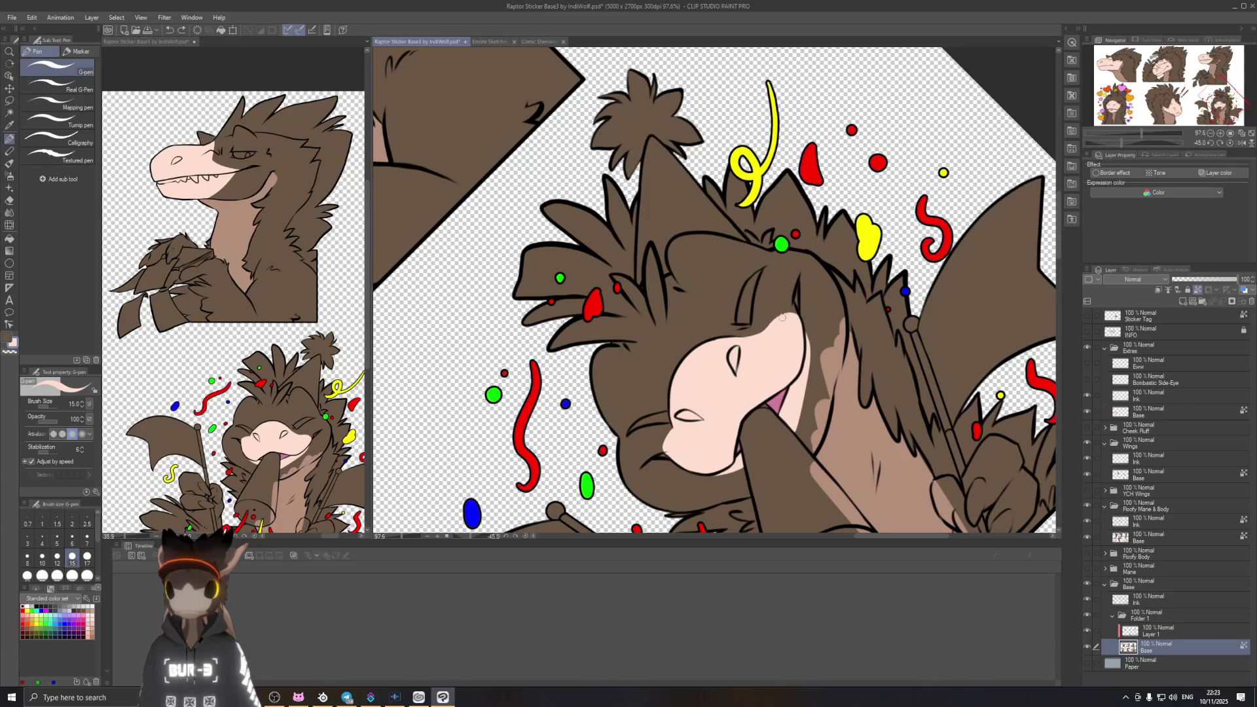
pyautogui.moveTo(890, 294); pyautogui.dragTo(788, 444)
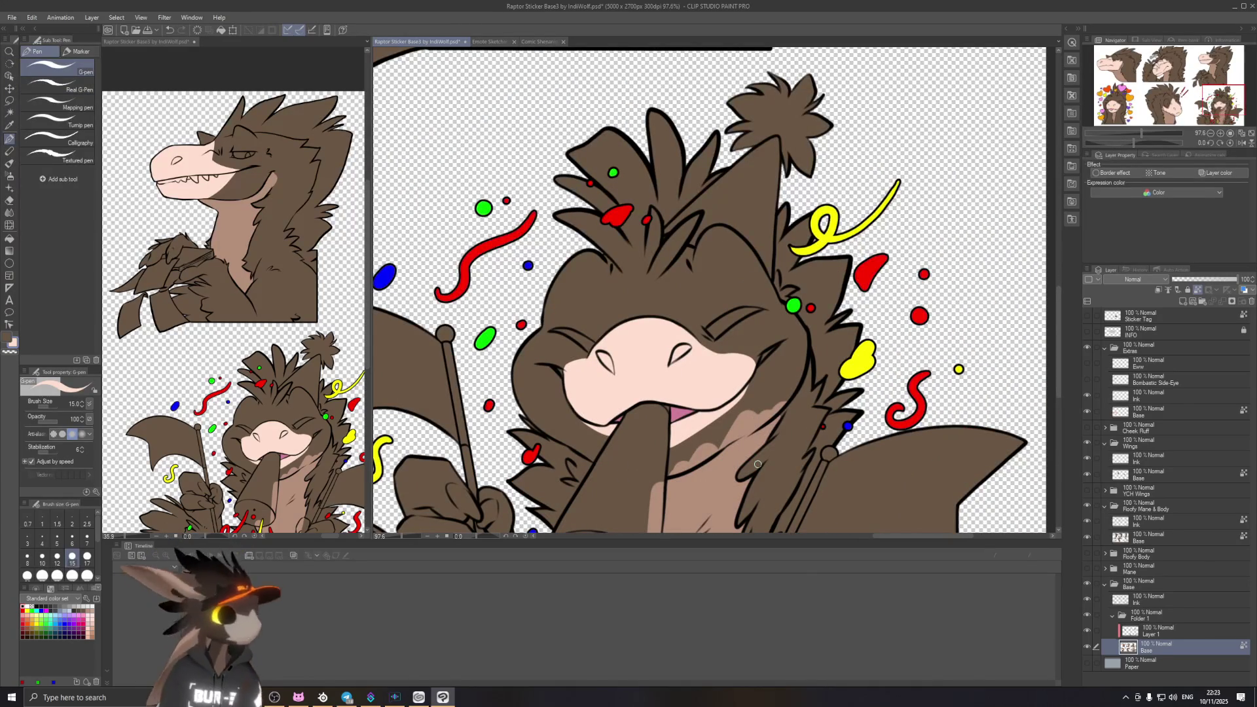
pyautogui.moveTo(773, 405); pyautogui.dragTo(804, 358)
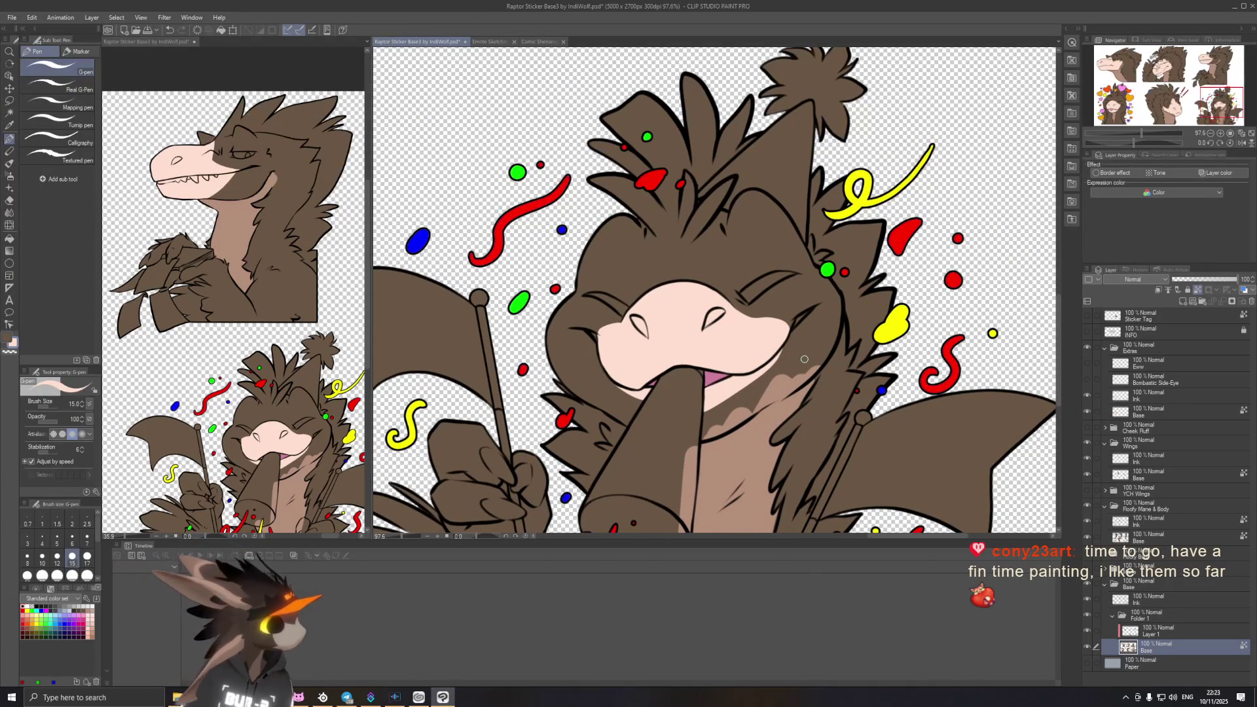
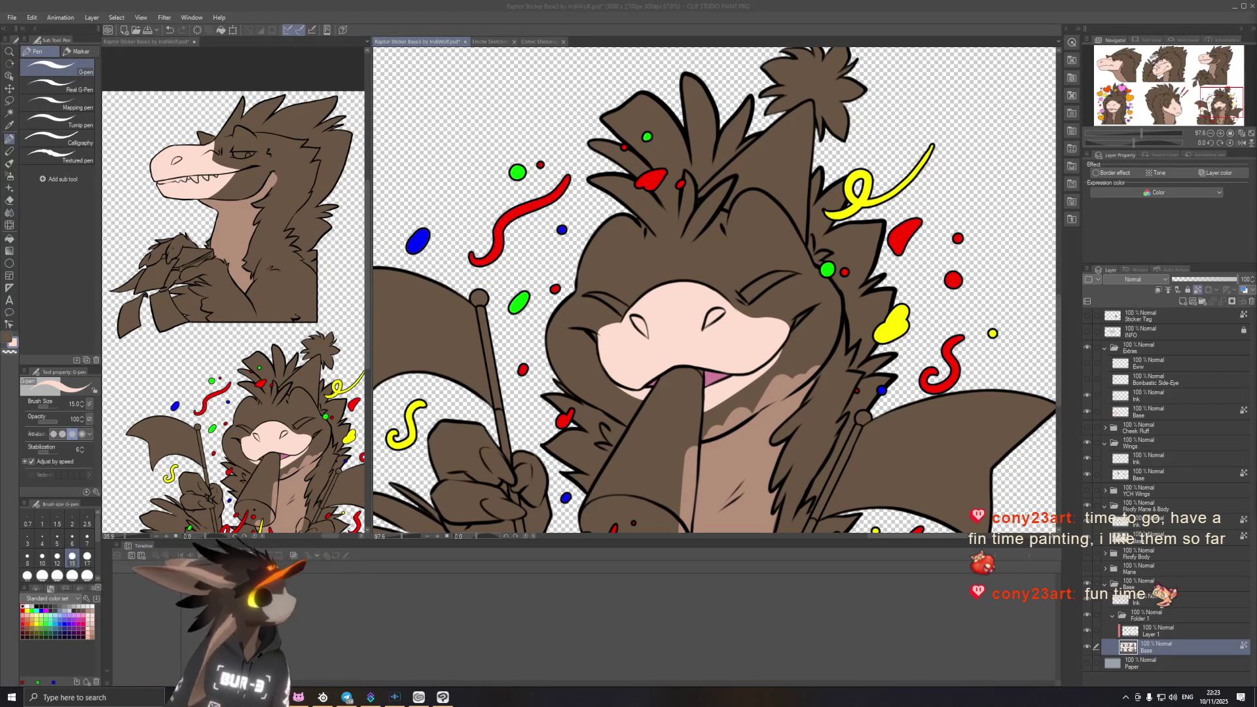
# Step: Bring Clip Studio Paint to the front to review the sticker sheet
pyautogui.click(1008, 17)
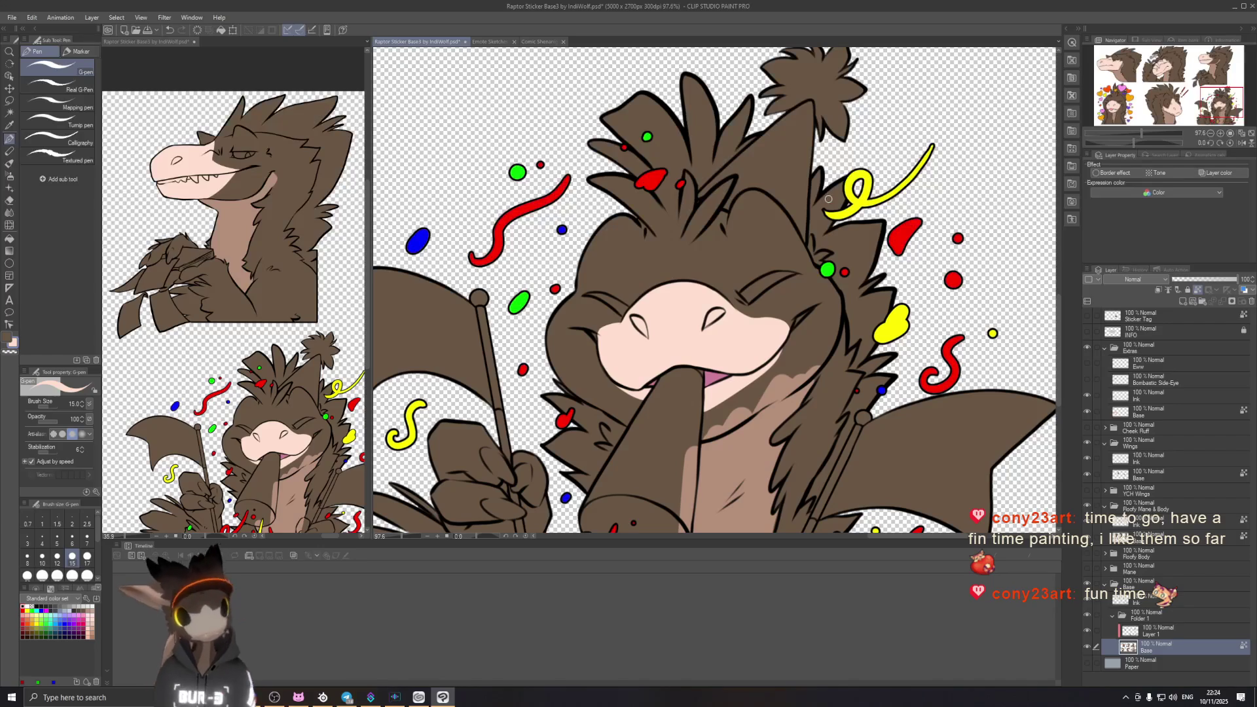
pyautogui.scroll(-2, 715, 290)
pyautogui.scroll(-2, 716, 290)
pyautogui.scroll(-2, 715, 290)
pyautogui.scroll(-1, 715, 290)
pyautogui.scroll(2, 815, 345)
pyautogui.scroll(1, 815, 347)
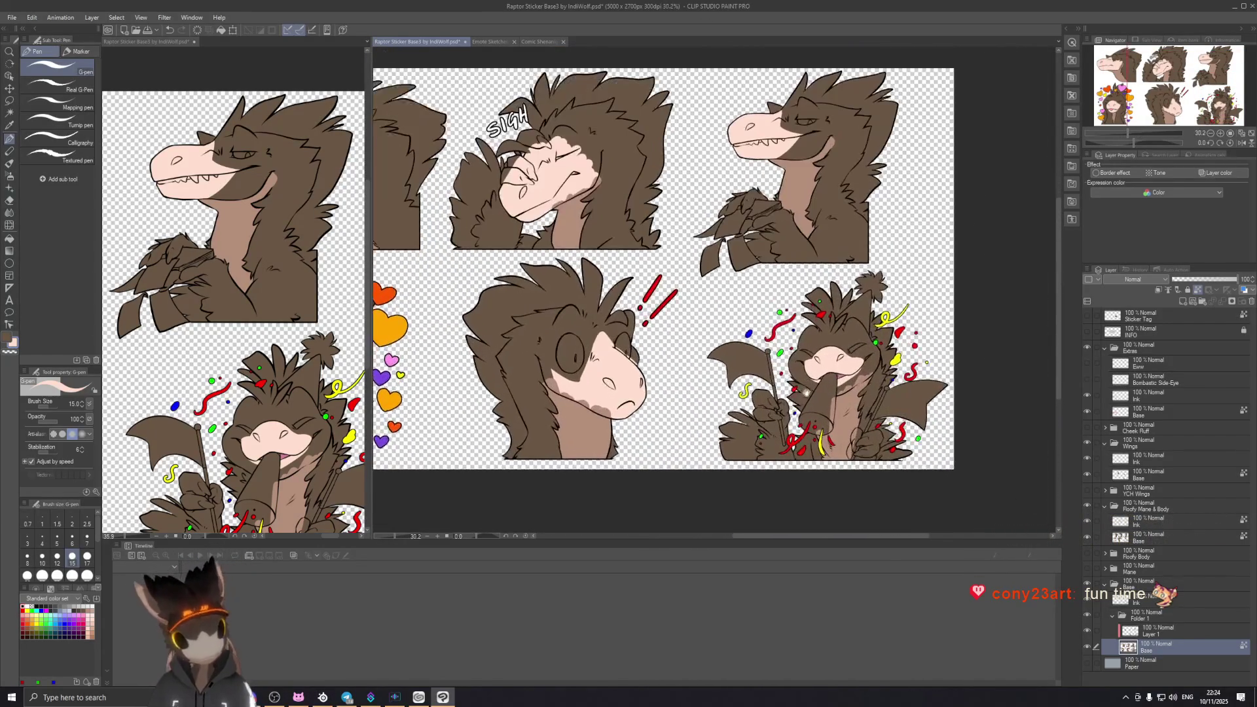
pyautogui.scroll(2, 612, 310)
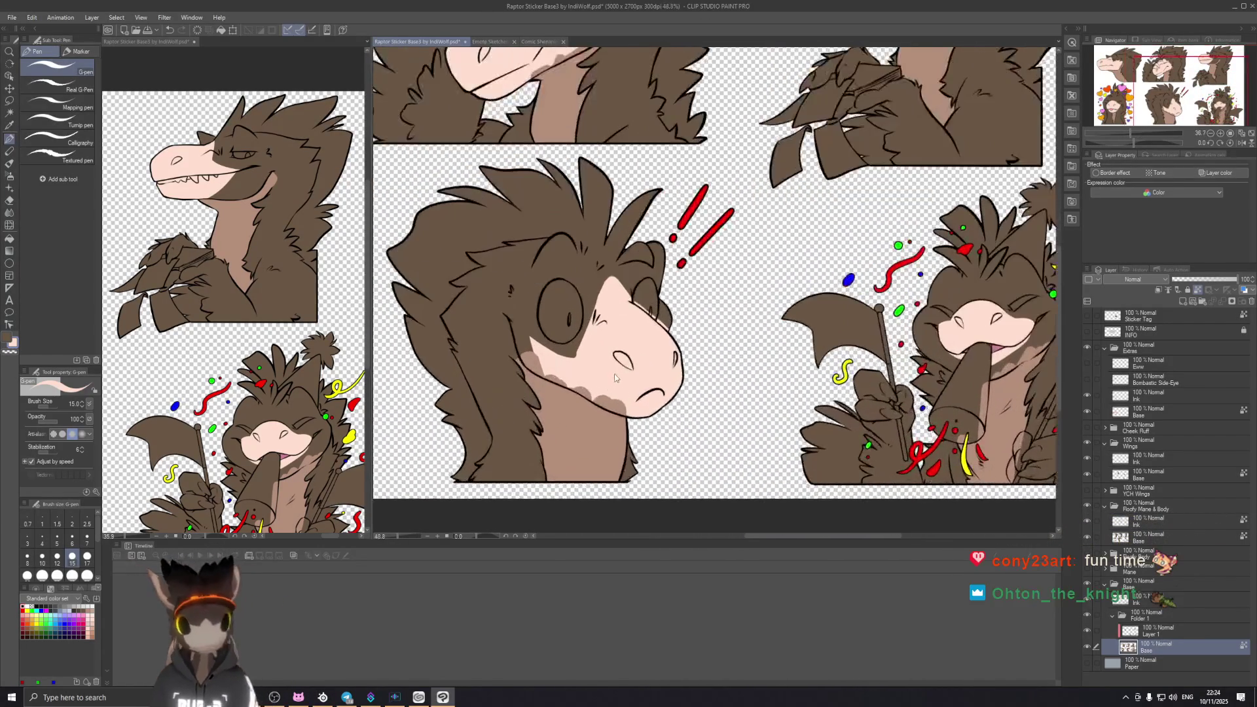
pyautogui.scroll(1, 612, 310)
pyautogui.scroll(-1, 613, 311)
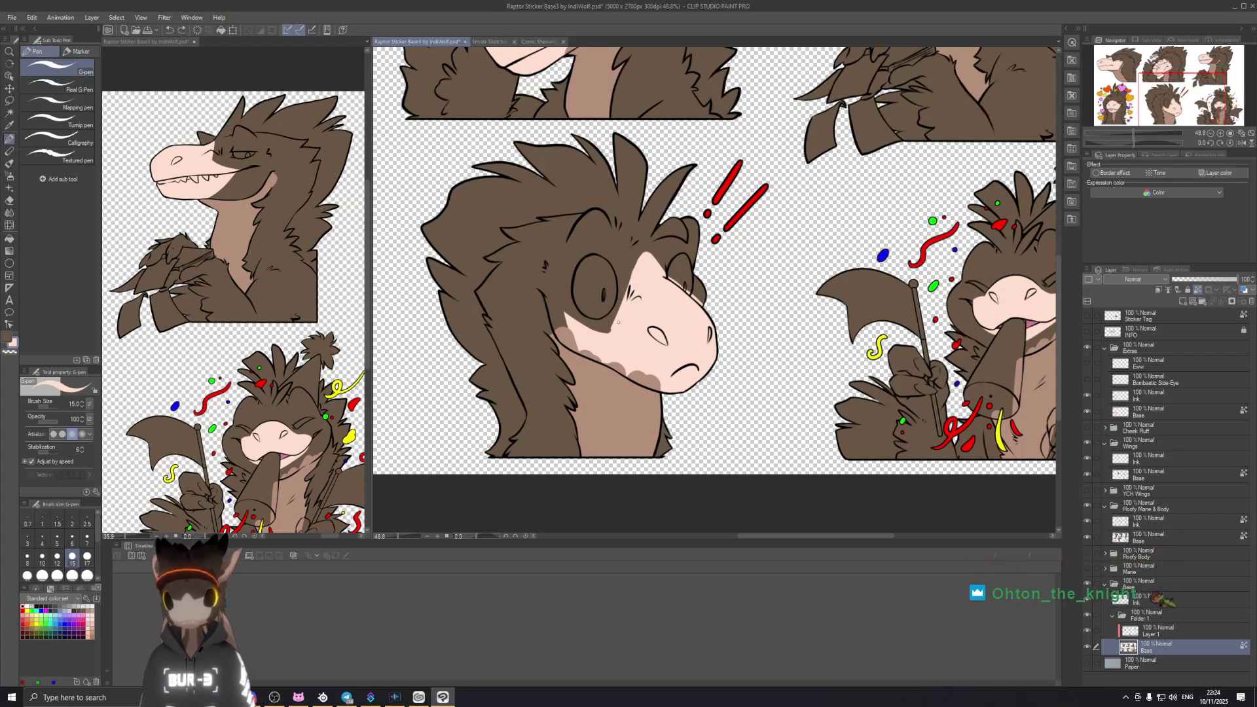
pyautogui.scroll(1, 660, 256)
pyautogui.scroll(1, 668, 271)
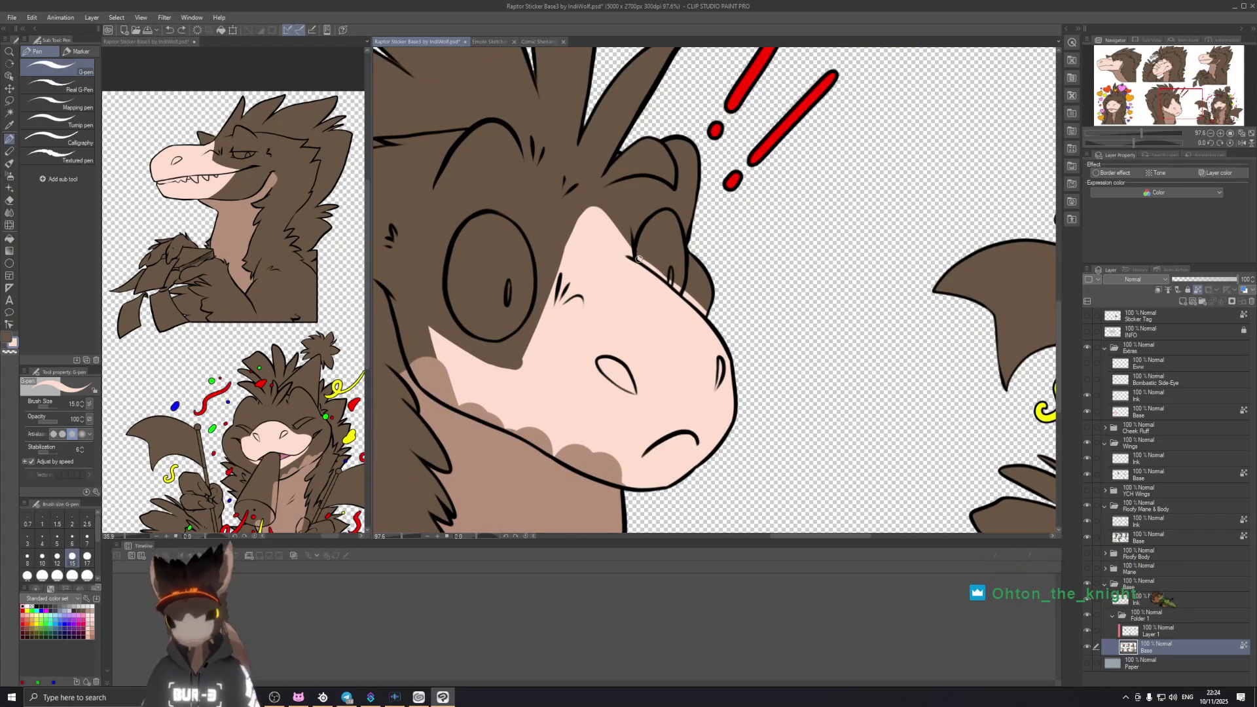
# Step: Swap to the darker drawing colour and pan the side reference view onto the startled raptor sticker
pyautogui.press('x')
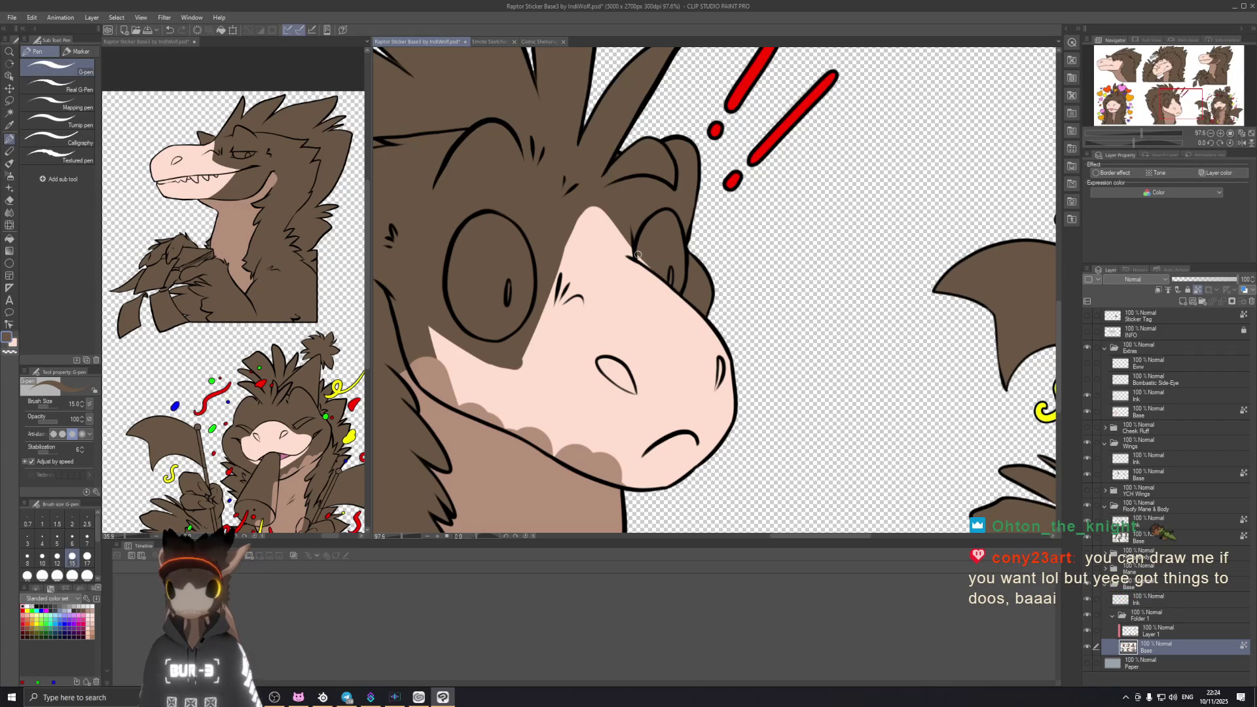
pyautogui.hotkey('ctrl', 'Tab')
pyautogui.moveTo(224, 360); pyautogui.dragTo(396, 239)
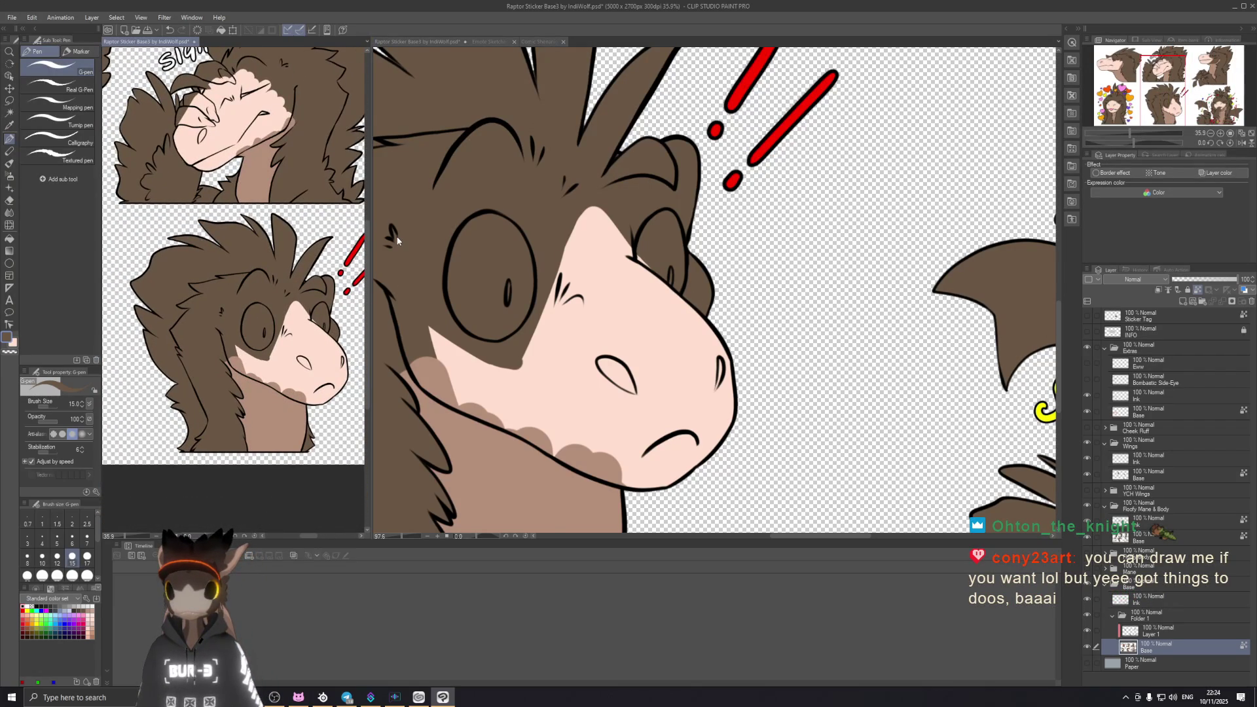
pyautogui.hotkey('ctrl', 'Tab')
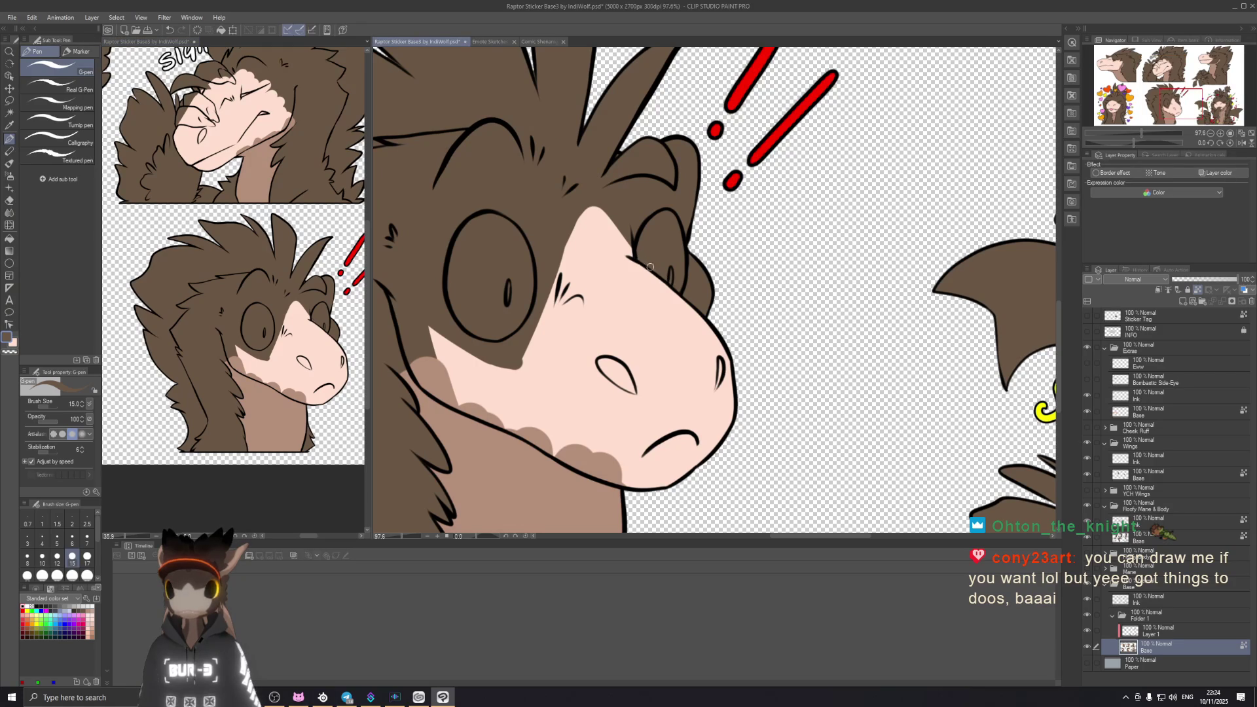
# Step: Test strokes along the startled raptor's snout edge and undo each of them
pyautogui.moveTo(599, 209); pyautogui.dragTo(635, 256)
pyautogui.hotkey('ctrl', 'z')
pyautogui.moveTo(599, 209)
pyautogui.mouseDown()
pyautogui.moveTo(635, 257)
pyautogui.moveTo(589, 203)
pyautogui.mouseUp()
pyautogui.hotkey('ctrl', 'z')
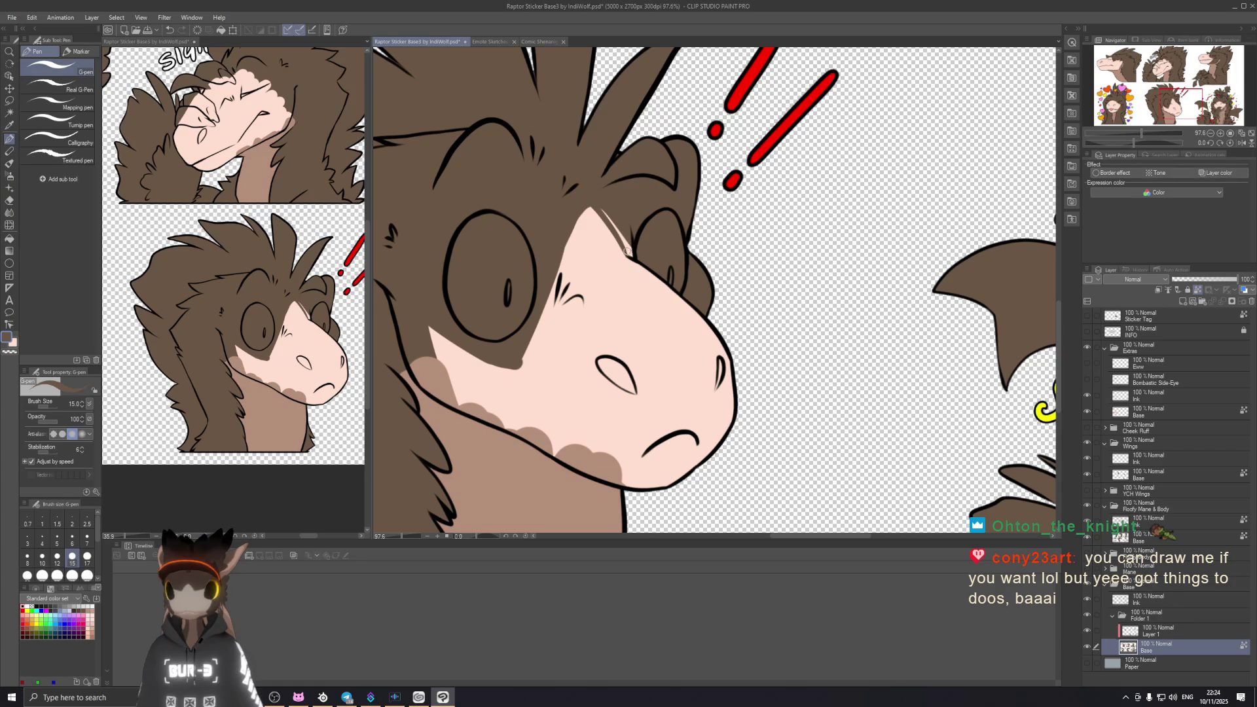
pyautogui.hotkey('ctrl', 'z')
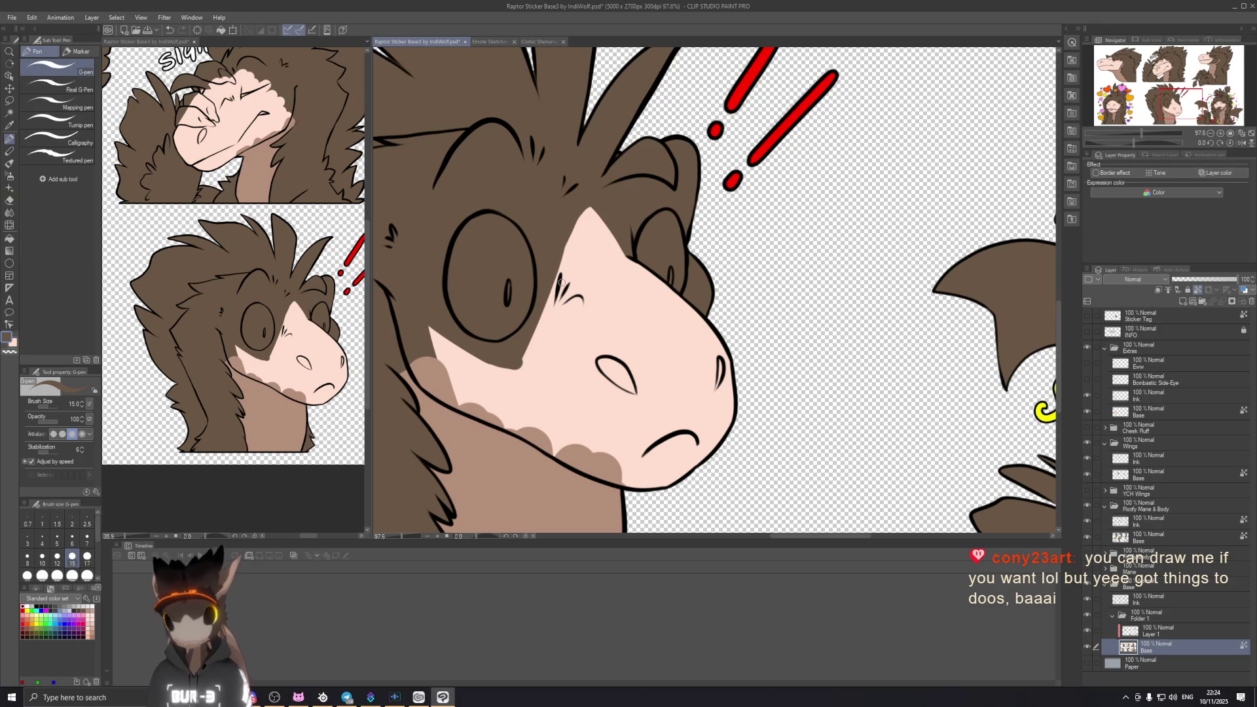
pyautogui.scroll(-1, 693, 348)
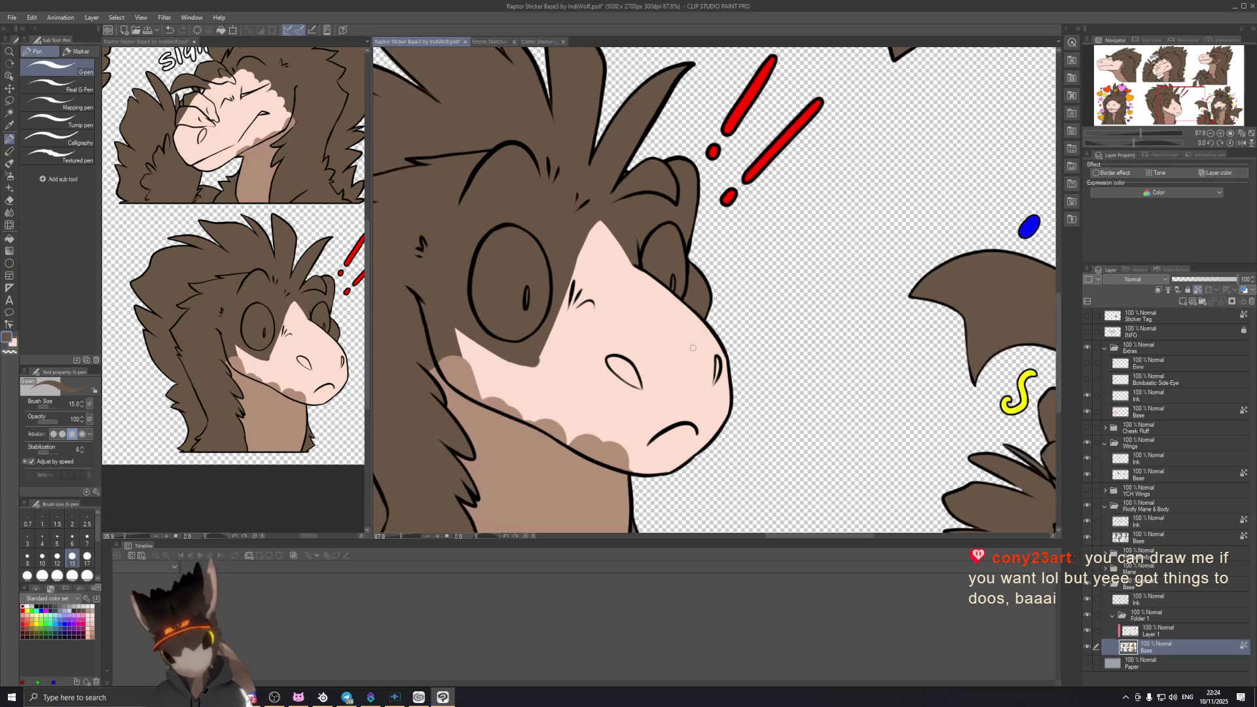
pyautogui.scroll(1, 692, 347)
pyautogui.scroll(1, 602, 381)
pyautogui.scroll(1, 601, 381)
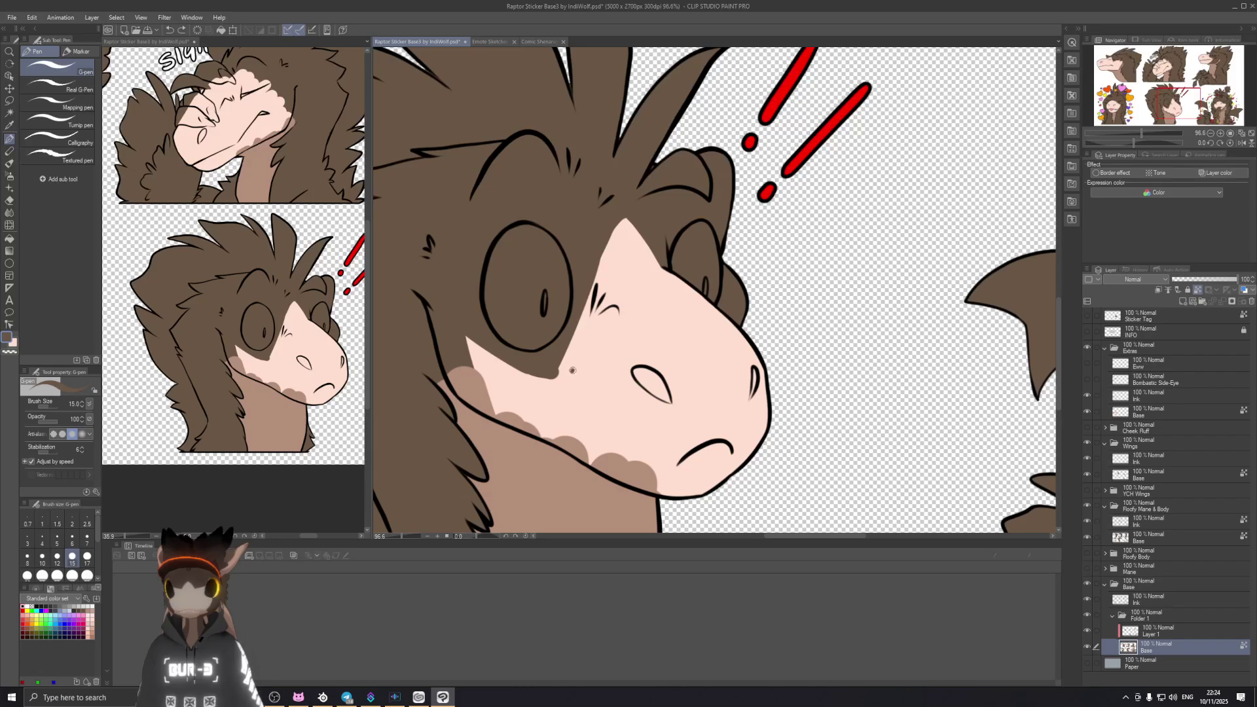
# Step: Paint and rework a brown shading stroke along the snout beside the startled raptor's eye
pyautogui.moveTo(576, 366); pyautogui.dragTo(605, 245)
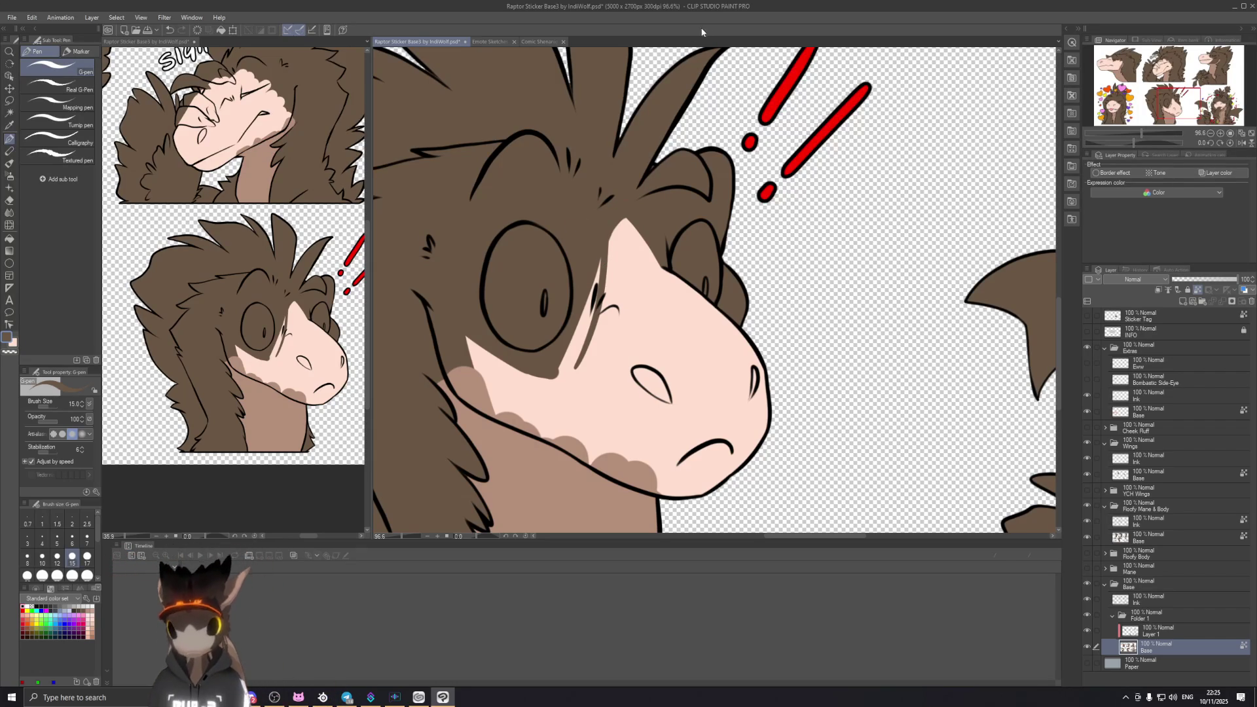
pyautogui.hotkey('ctrl', 'z')
pyautogui.moveTo(565, 378); pyautogui.dragTo(607, 236)
pyautogui.hotkey('ctrl', 'z')
pyautogui.moveTo(565, 379); pyautogui.dragTo(607, 235)
pyautogui.hotkey('ctrl', 'z')
pyautogui.moveTo(567, 382); pyautogui.dragTo(607, 236)
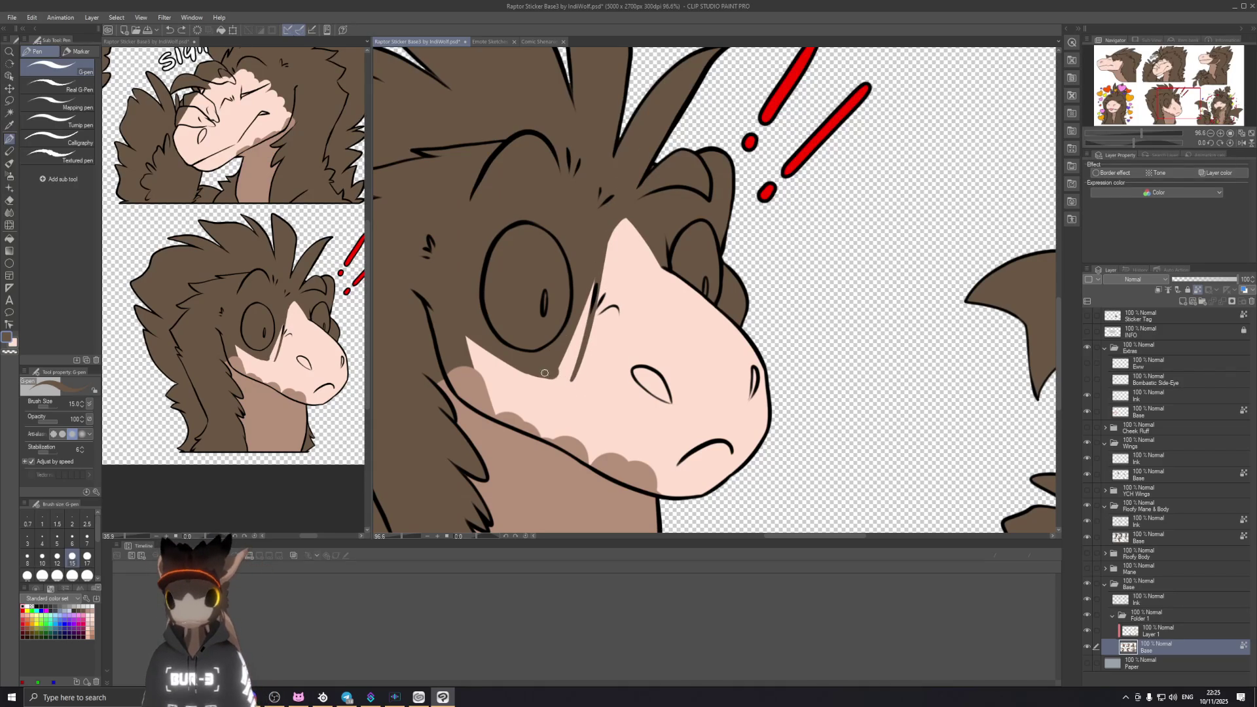
pyautogui.moveTo(574, 371); pyautogui.dragTo(589, 310)
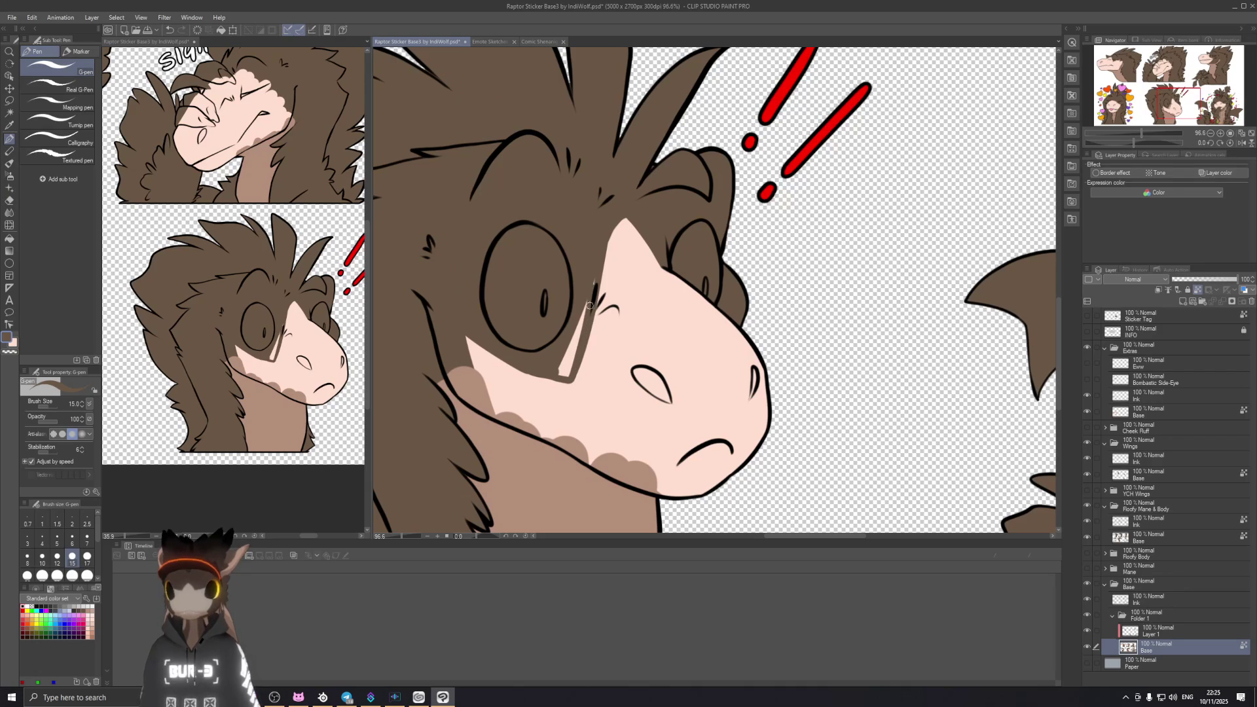
pyautogui.hotkey('ctrl', 'z')
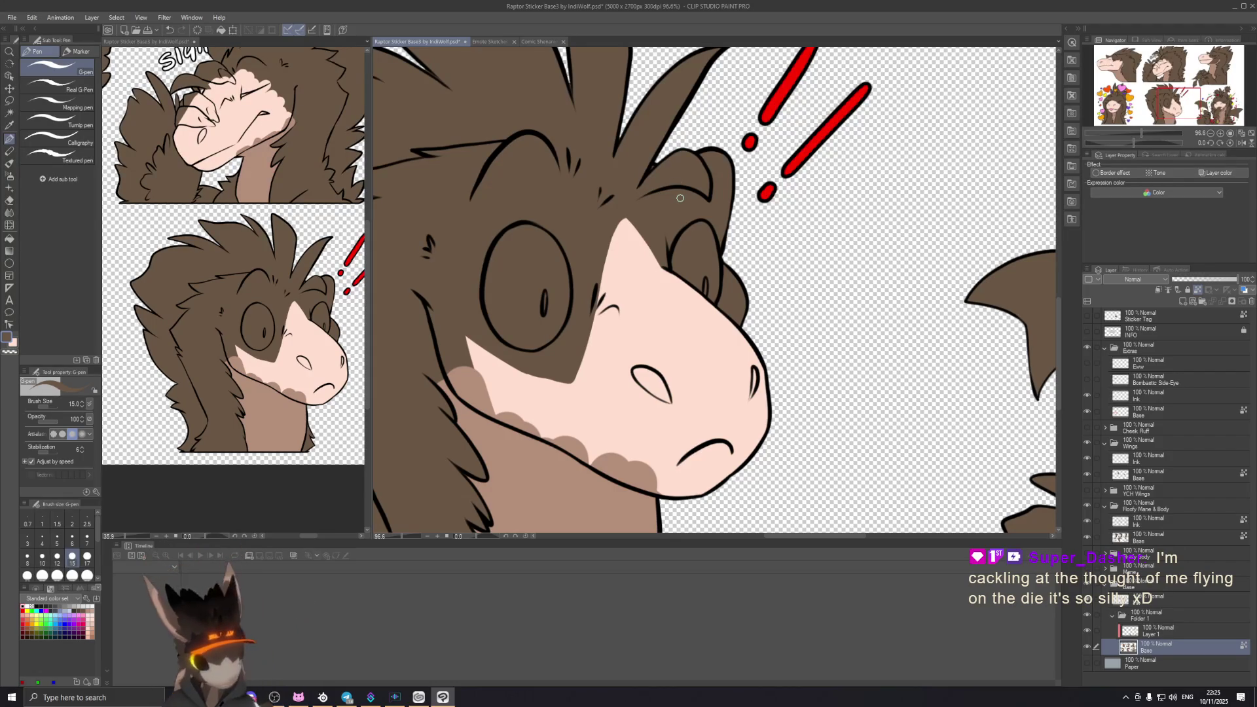
# Step: Cover the pink snout edge just below the eye in brown
pyautogui.moveTo(559, 376); pyautogui.dragTo(682, 356)
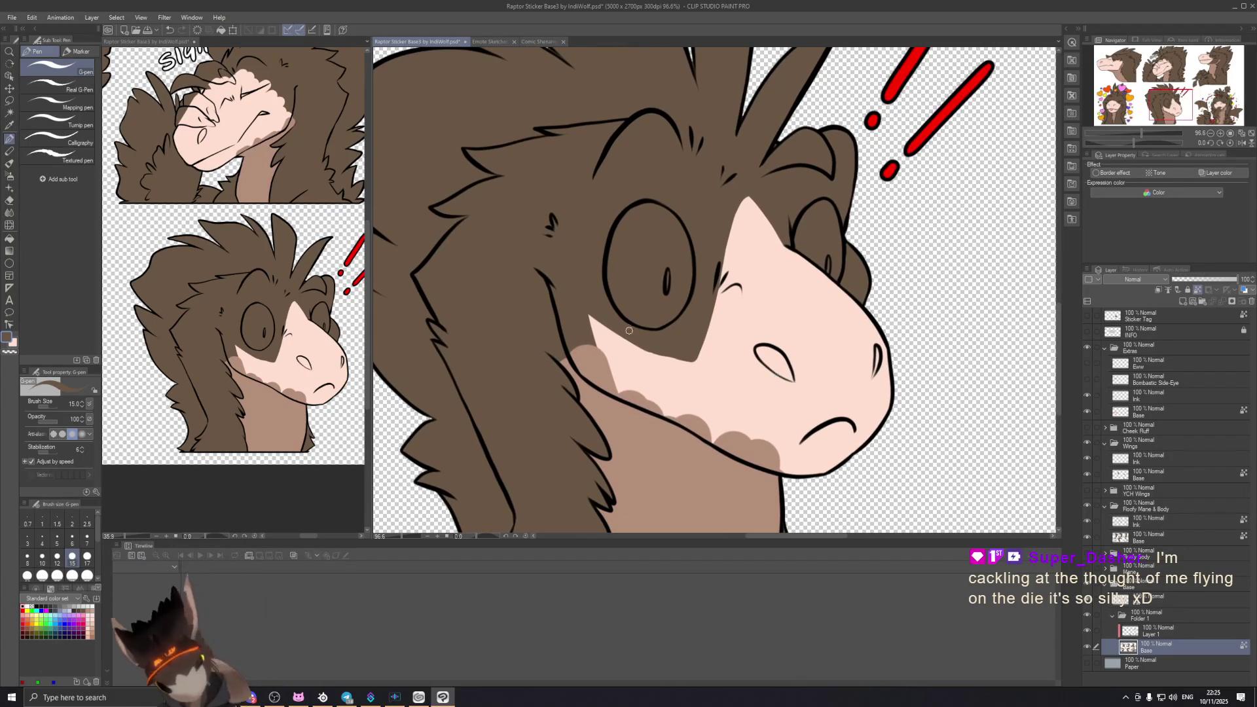
pyautogui.moveTo(688, 359); pyautogui.dragTo(589, 318)
pyautogui.hotkey('ctrl', 'z')
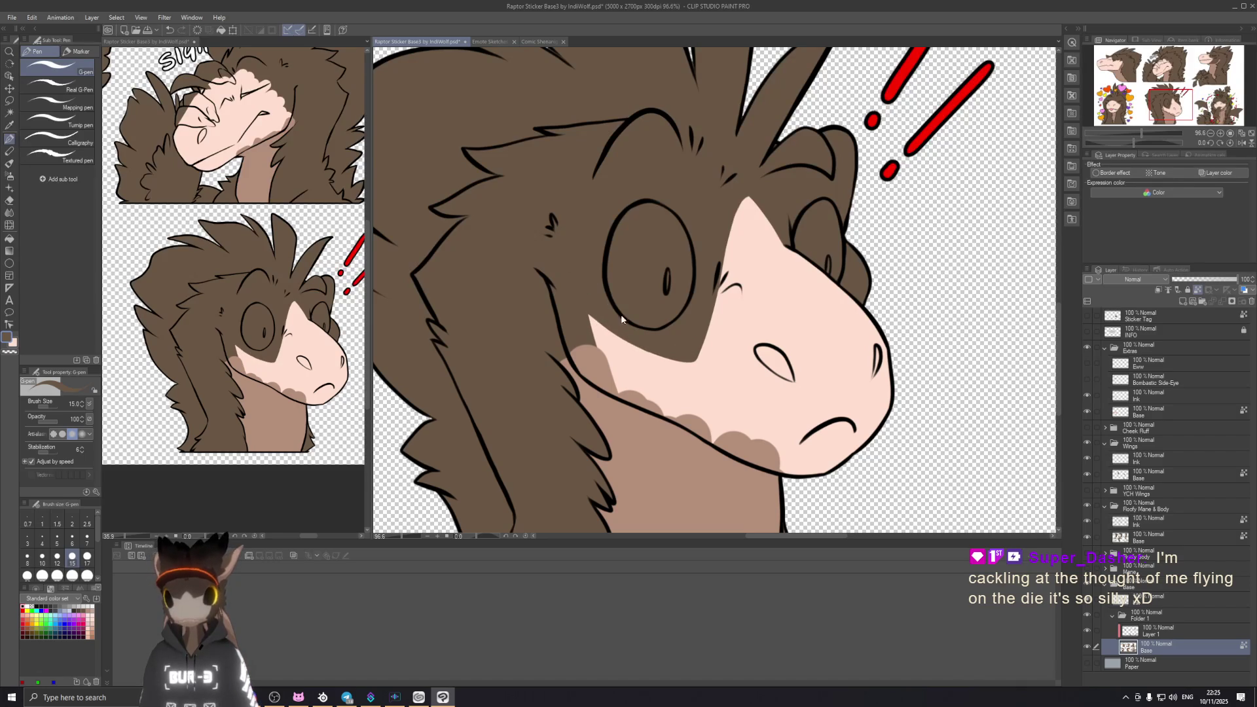
pyautogui.moveTo(684, 359); pyautogui.dragTo(589, 318)
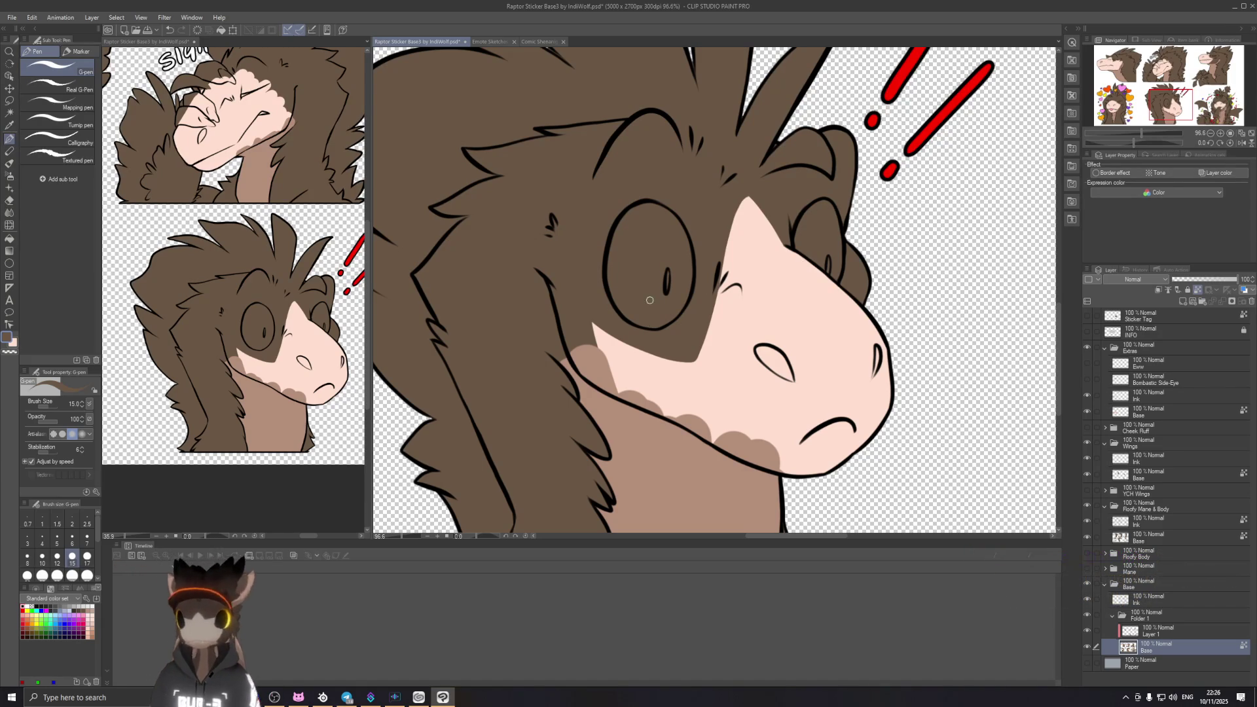
pyautogui.scroll(-2, 660, 336)
pyautogui.scroll(-1, 660, 337)
pyautogui.scroll(-1, 663, 336)
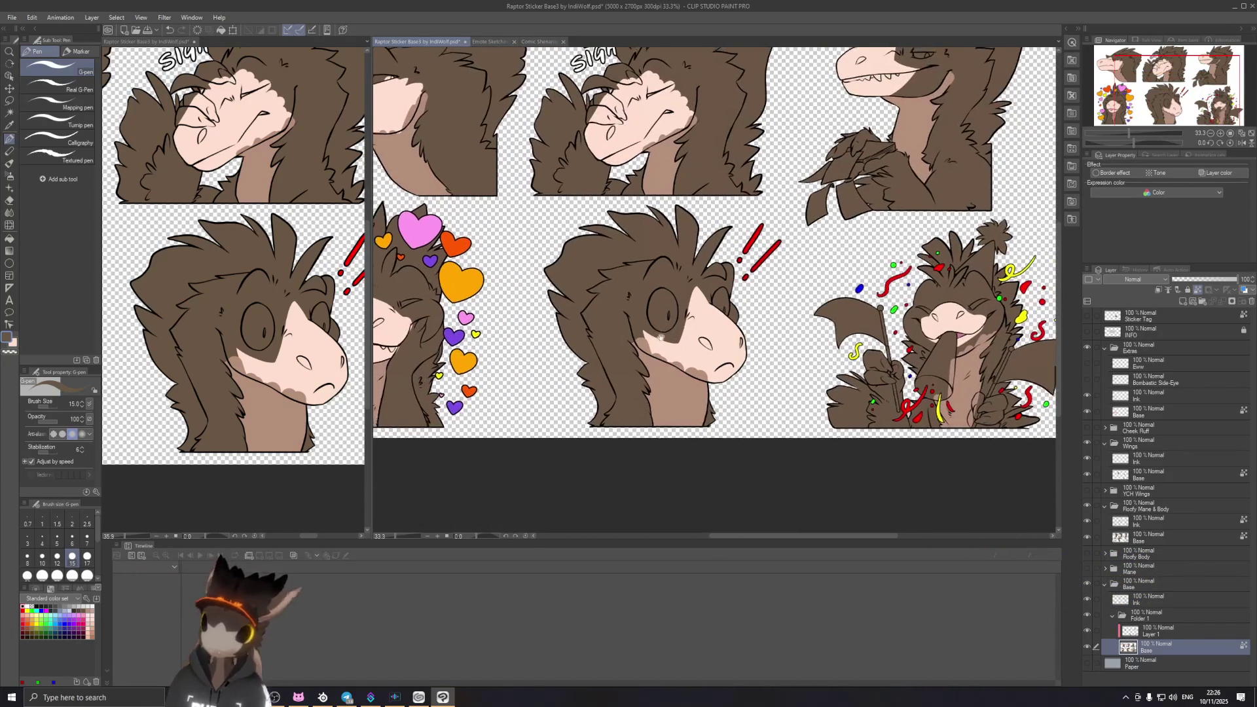
pyautogui.scroll(1, 671, 333)
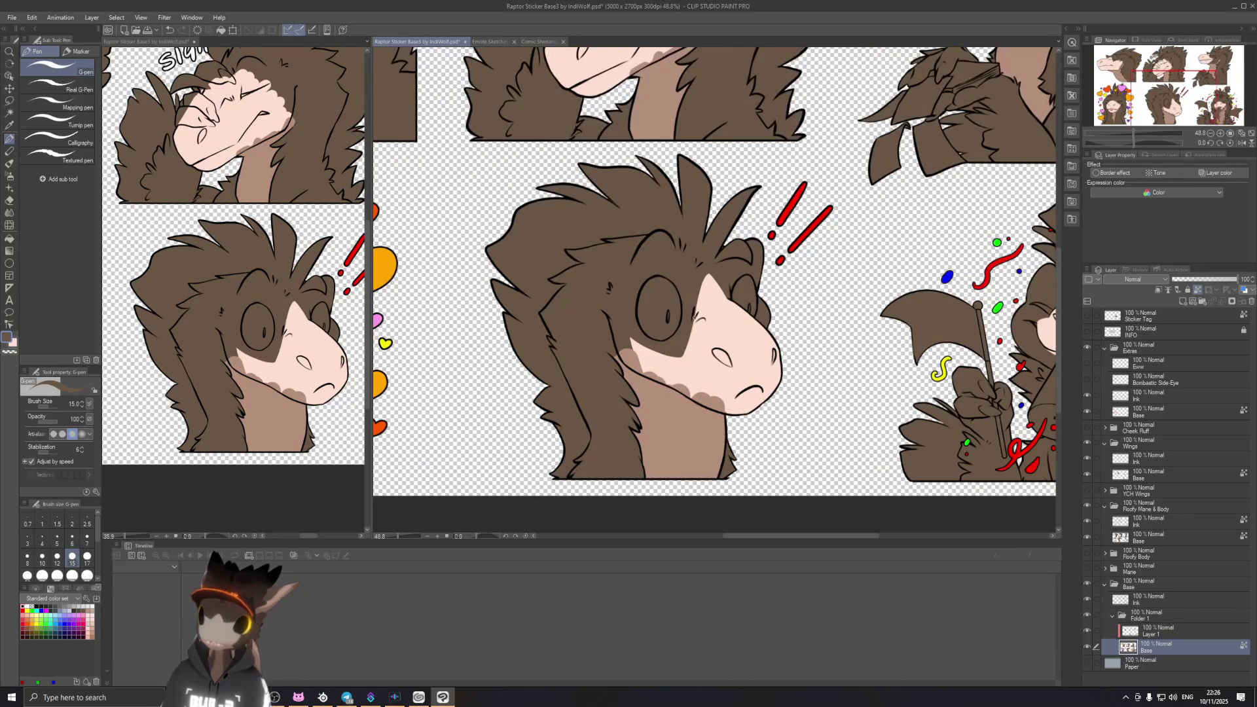
# Step: Pan the sheet so the heart sticker comes into view beside the startled one
pyautogui.moveTo(670, 334); pyautogui.dragTo(794, 328)
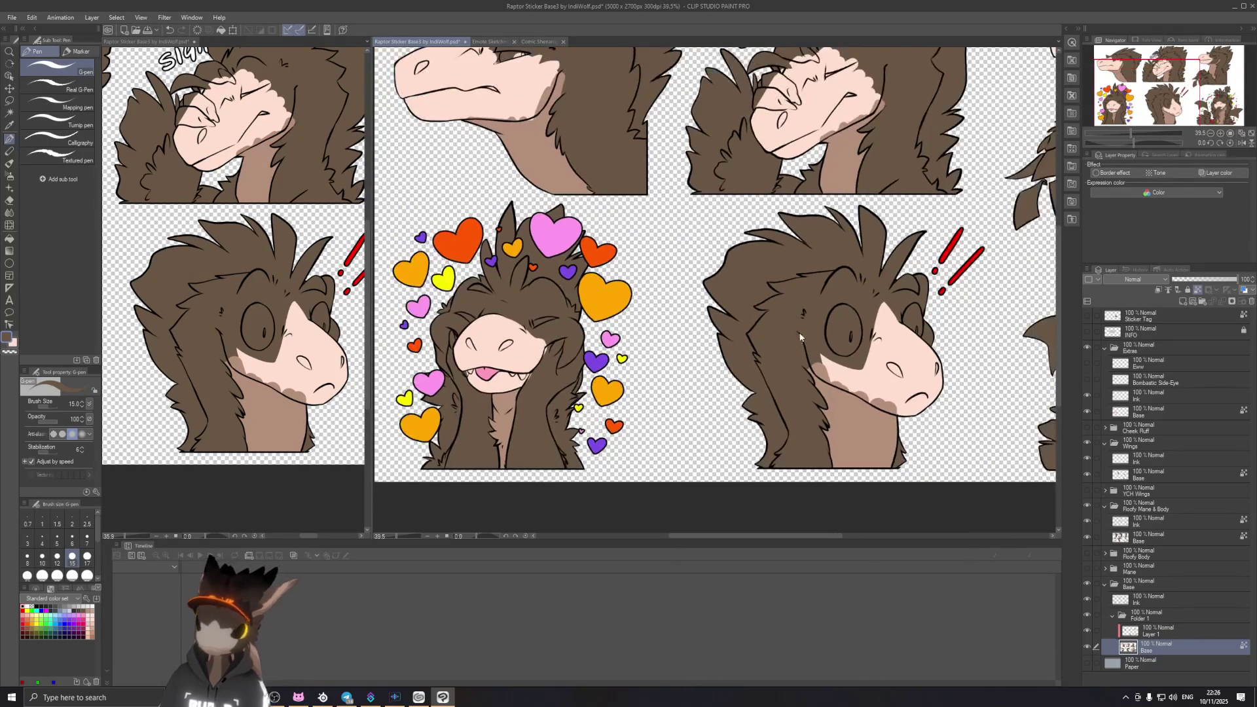
pyautogui.scroll(-1, 801, 350)
pyautogui.scroll(1, 802, 350)
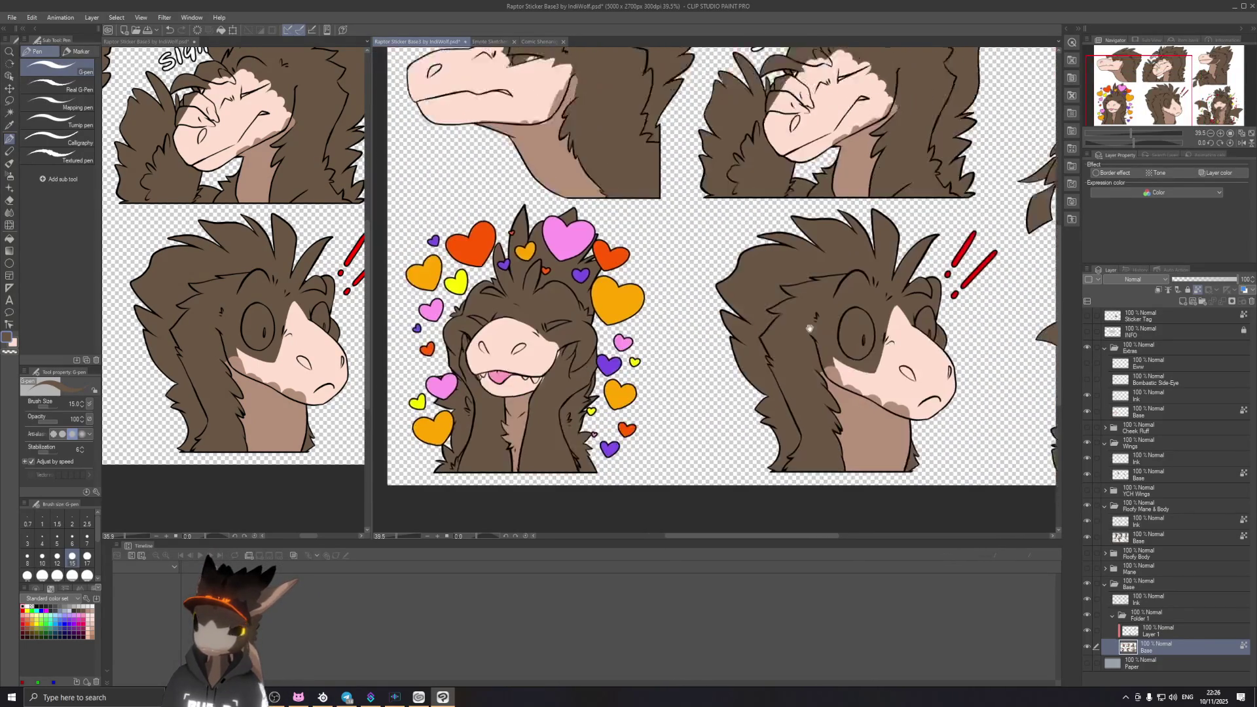
pyautogui.scroll(3, 819, 338)
pyautogui.scroll(2, 808, 328)
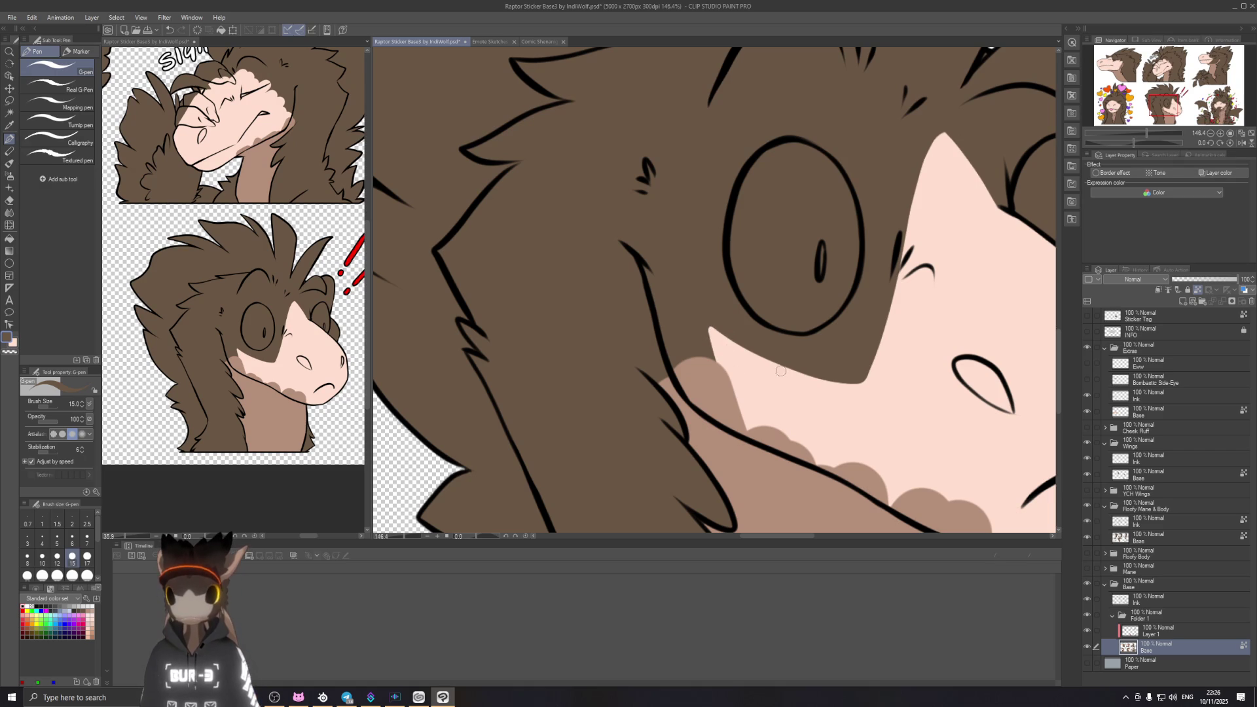
pyautogui.scroll(-3, 811, 333)
pyautogui.scroll(-1, 797, 297)
pyautogui.scroll(-1, 791, 299)
pyautogui.scroll(-1, 783, 302)
pyautogui.scroll(1, 784, 303)
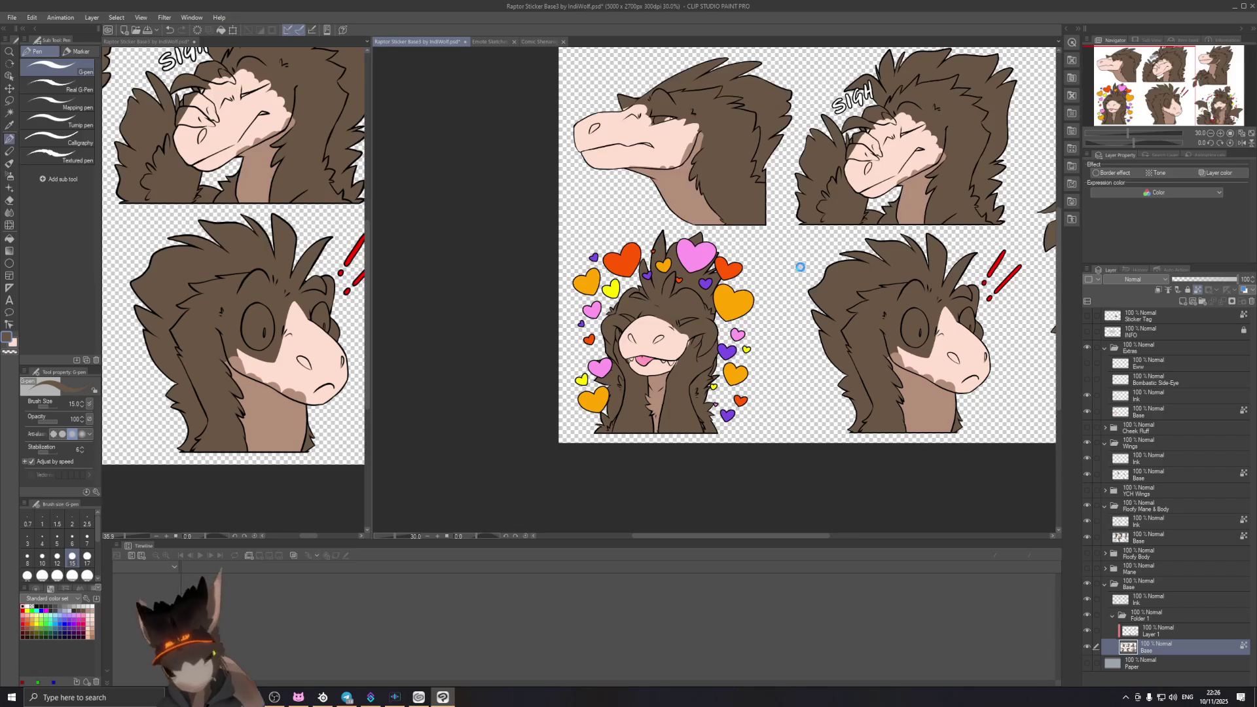
pyautogui.scroll(1, 748, 313)
pyautogui.scroll(4, 655, 284)
pyautogui.scroll(3, 654, 284)
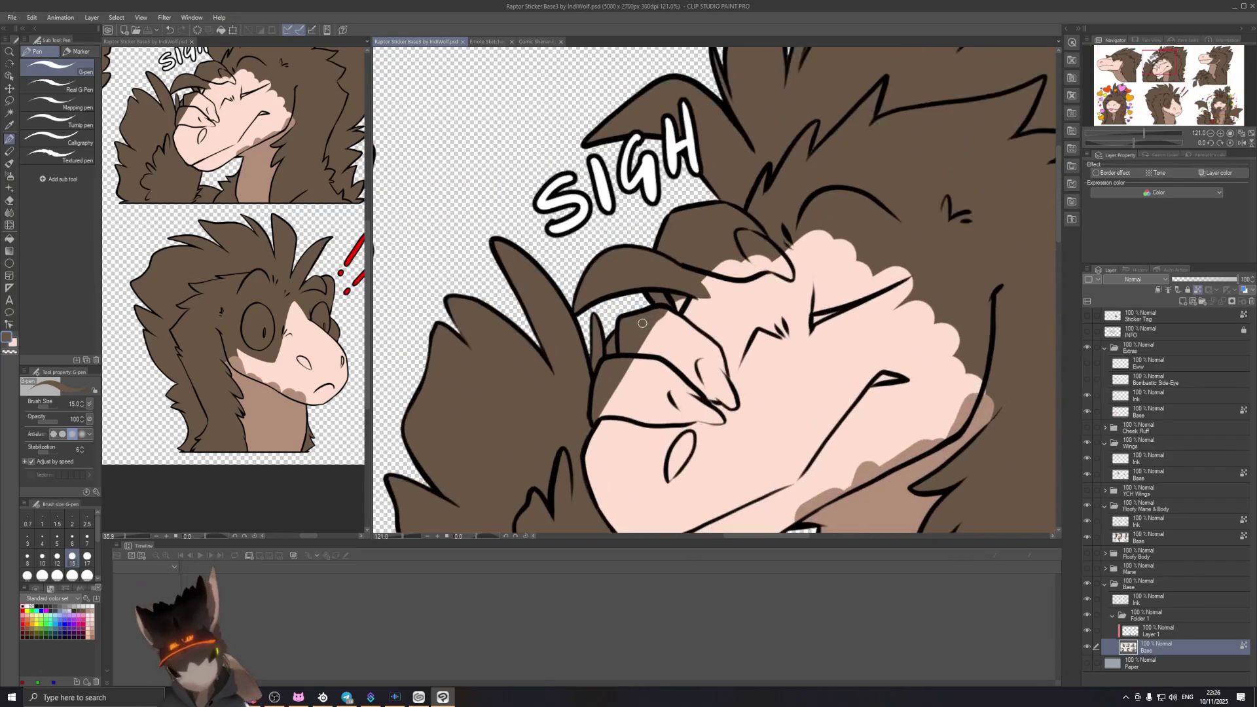
# Step: Shade the sighing raptor's finger and hand dark brown
pyautogui.moveTo(644, 396); pyautogui.dragTo(785, 377)
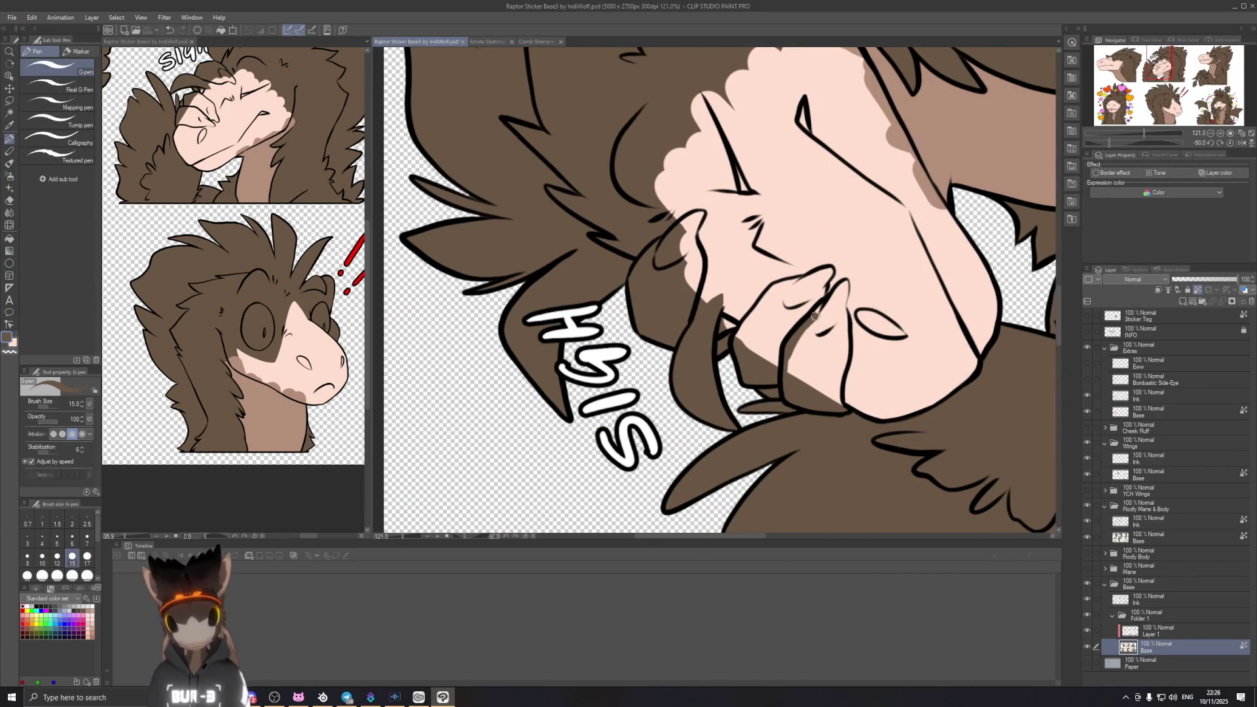
pyautogui.moveTo(845, 283); pyautogui.dragTo(821, 334)
pyautogui.moveTo(844, 283); pyautogui.dragTo(844, 290)
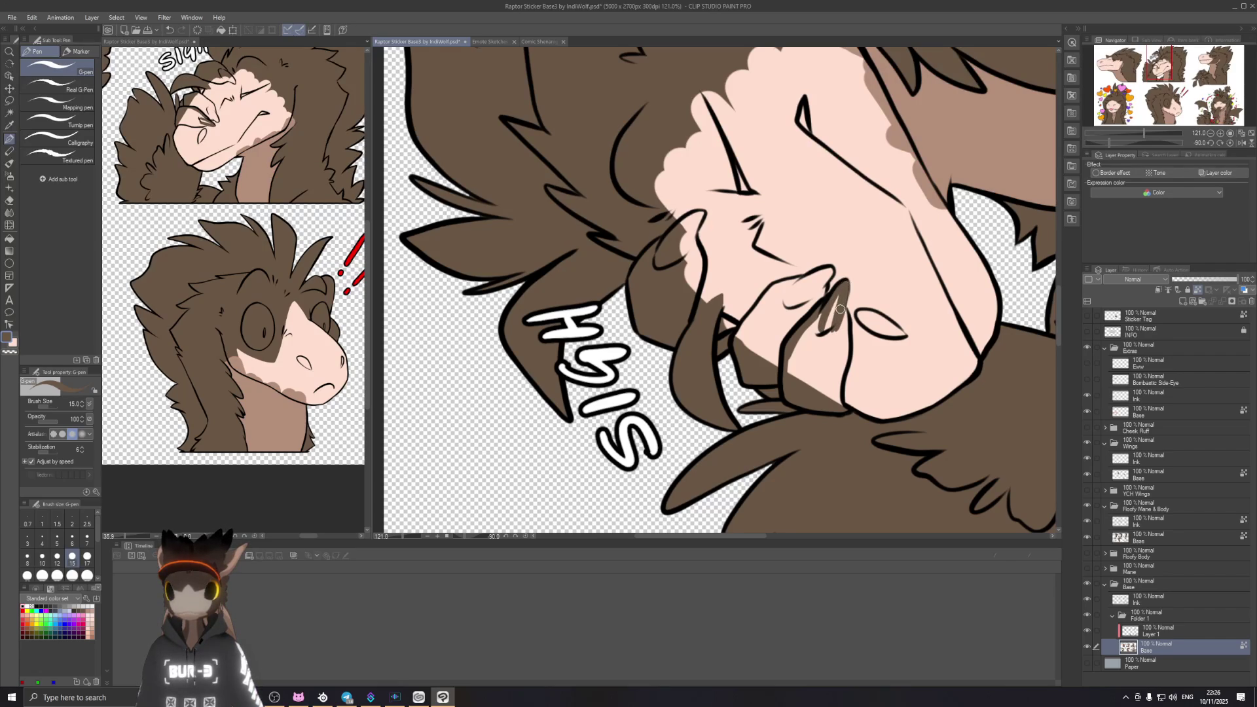
pyautogui.moveTo(841, 292); pyautogui.dragTo(805, 362)
pyautogui.moveTo(821, 315)
pyautogui.mouseDown()
pyautogui.moveTo(785, 377)
pyautogui.moveTo(813, 367)
pyautogui.moveTo(831, 322)
pyautogui.moveTo(840, 409)
pyautogui.mouseUp()
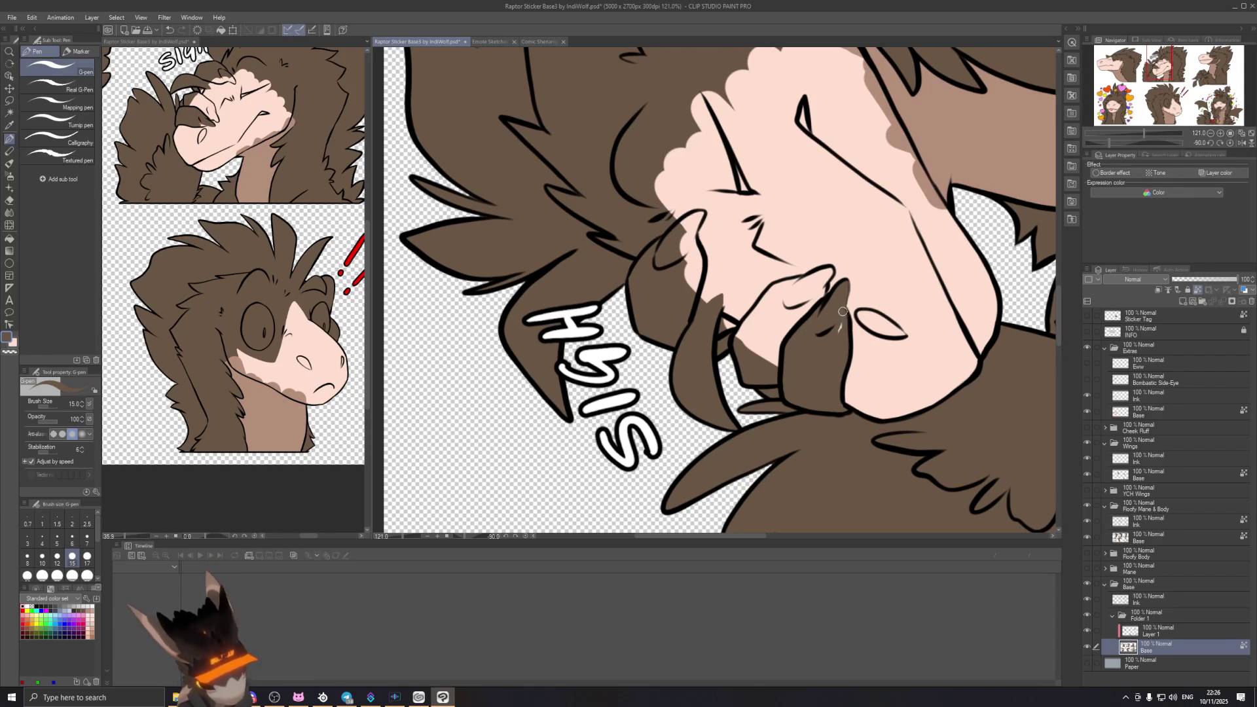
# Step: Fill the pink gaps between the claw lines with brown, rotating the canvas to reach them
pyautogui.moveTo(735, 339); pyautogui.dragTo(771, 292)
pyautogui.moveTo(743, 339)
pyautogui.mouseDown()
pyautogui.moveTo(778, 292)
pyautogui.moveTo(757, 356)
pyautogui.mouseUp()
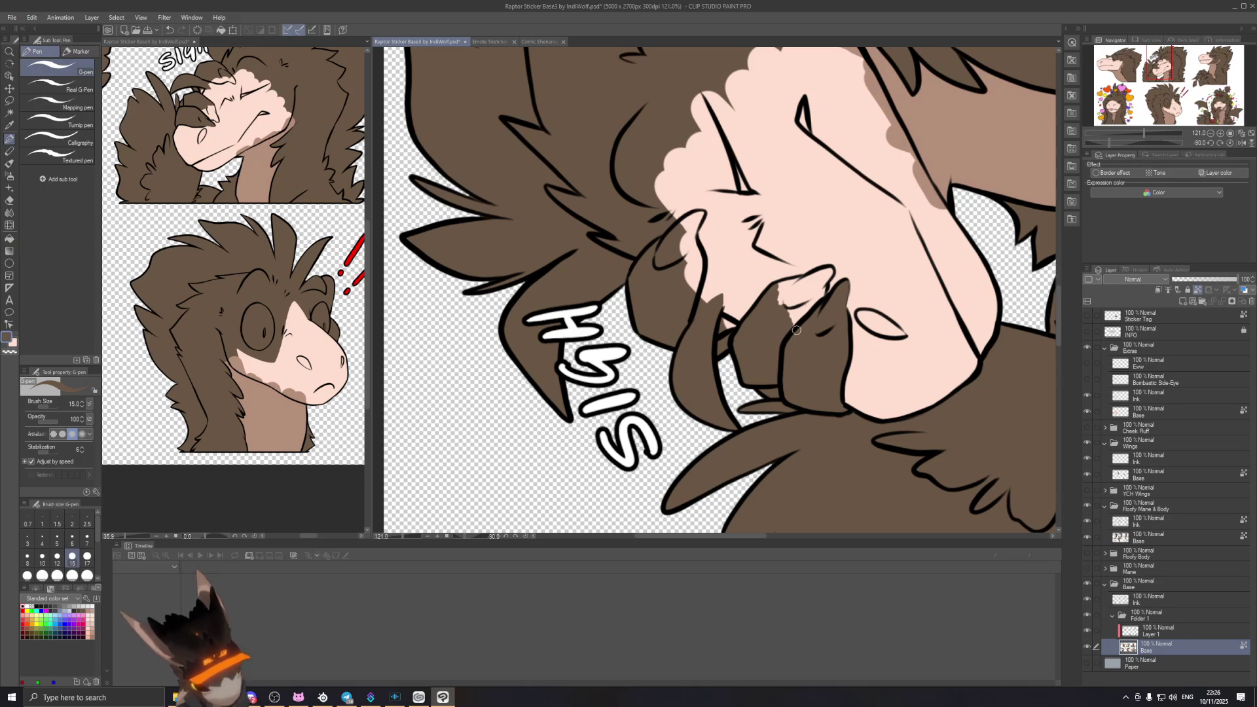
pyautogui.press('r')
pyautogui.moveTo(785, 339); pyautogui.dragTo(798, 194)
pyautogui.scroll(2, 766, 285)
pyautogui.moveTo(766, 285); pyautogui.dragTo(788, 335)
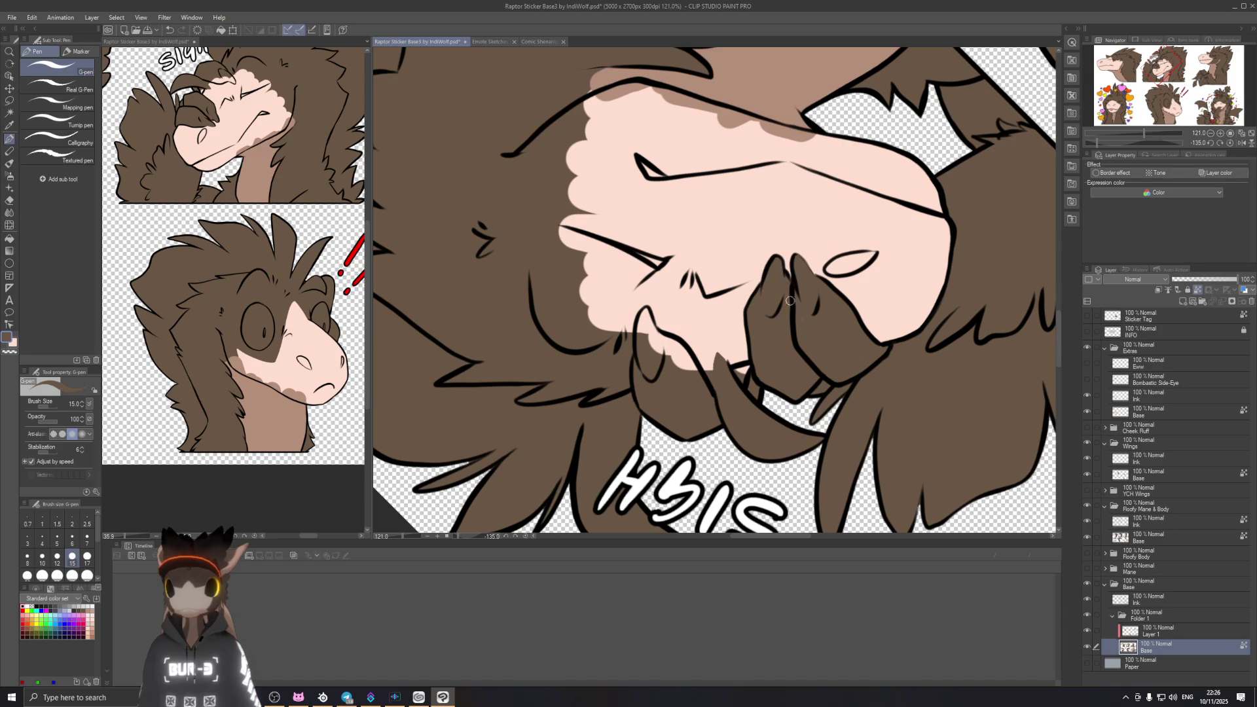
pyautogui.hscroll(-2, 797, 332)
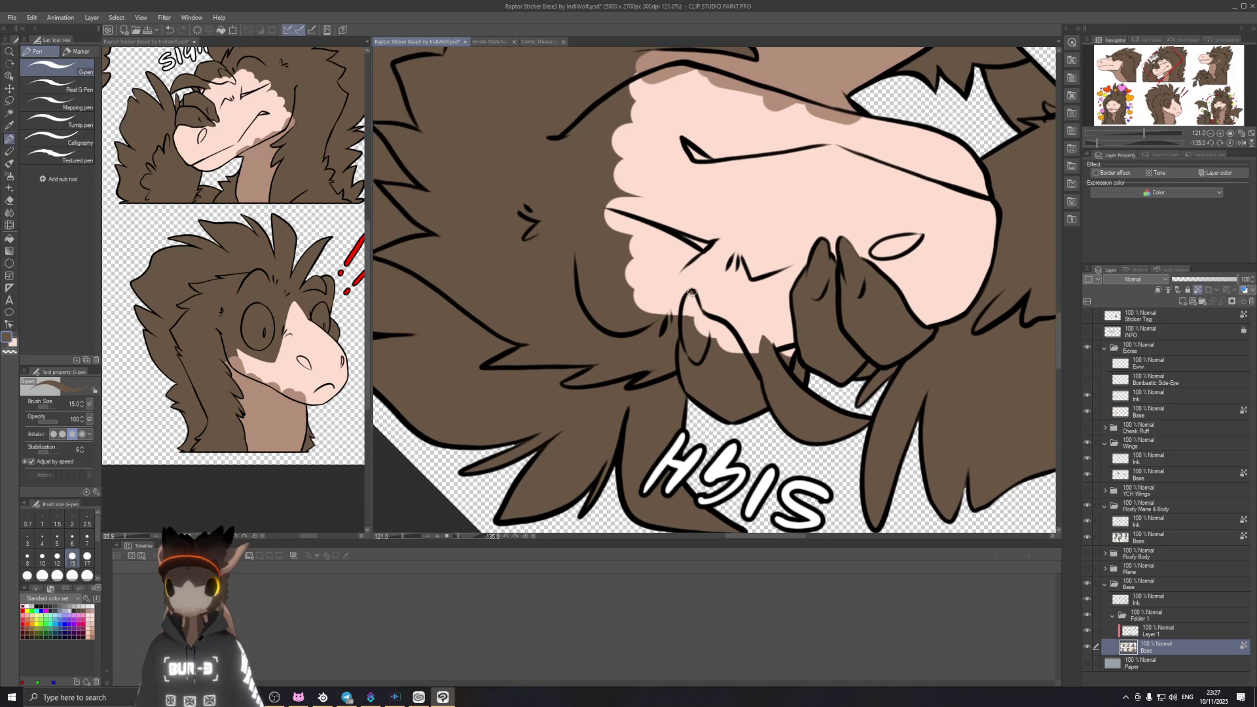
pyautogui.moveTo(691, 294); pyautogui.dragTo(694, 304)
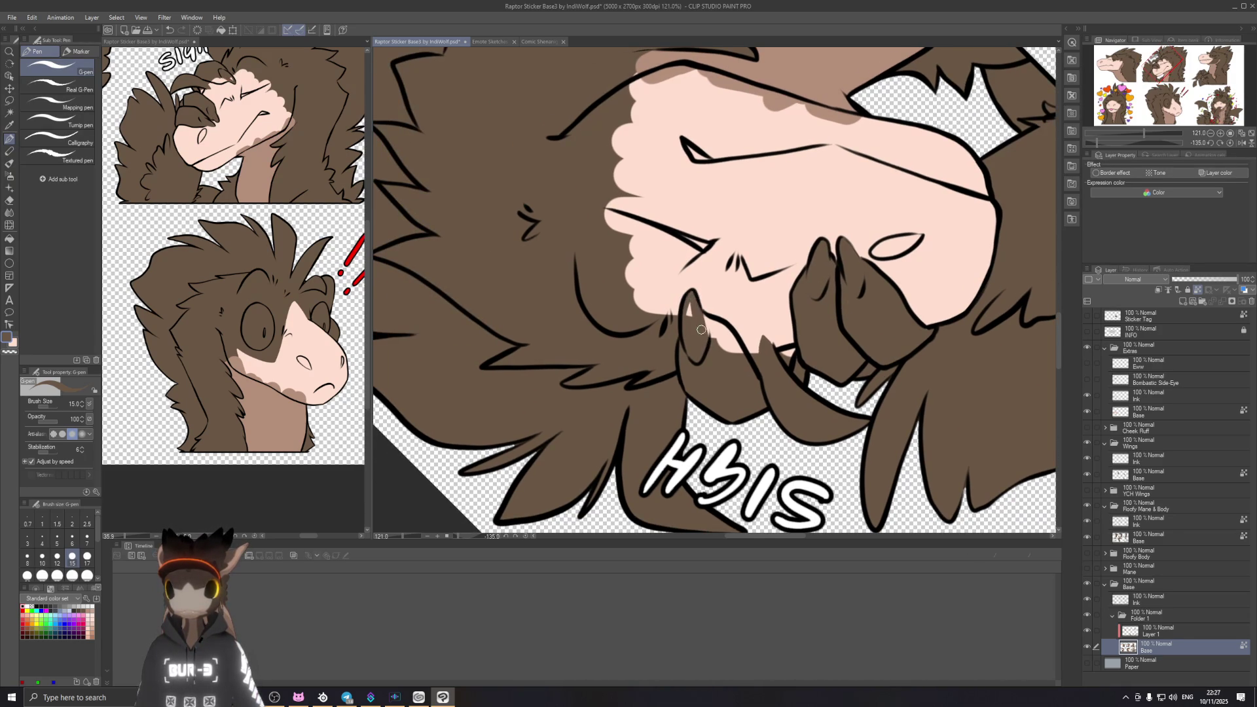
pyautogui.moveTo(692, 351); pyautogui.dragTo(766, 324)
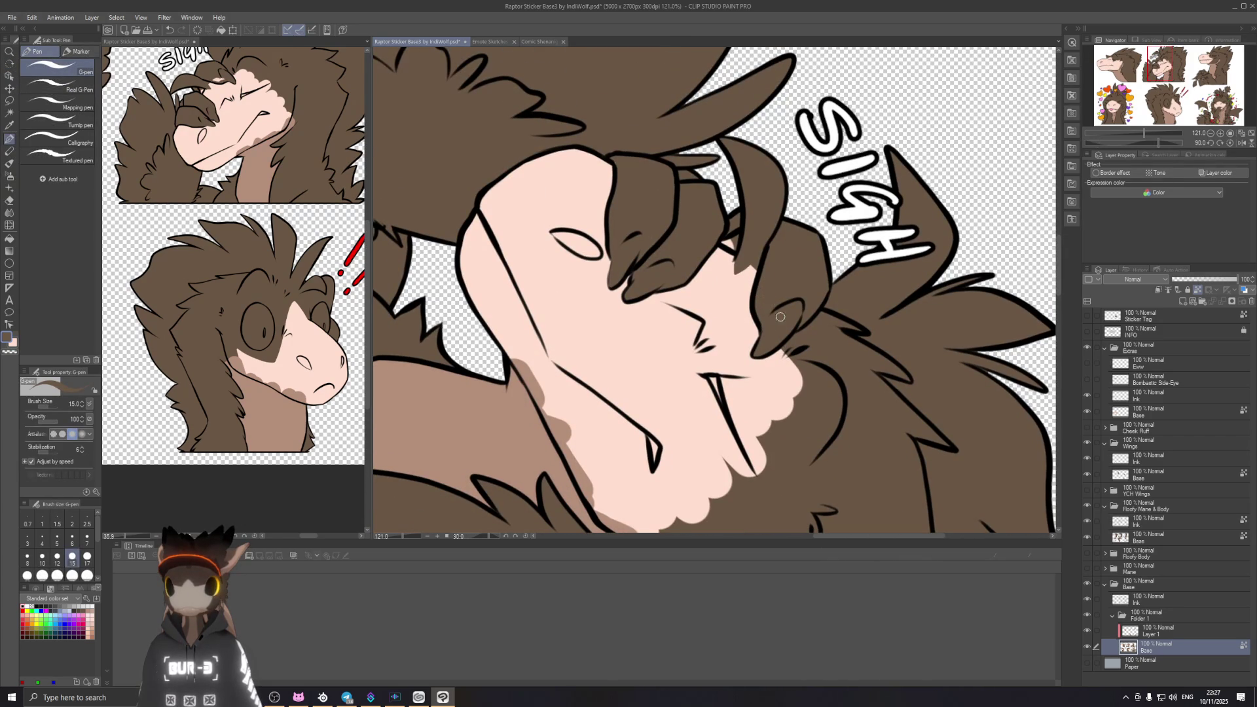
pyautogui.moveTo(779, 314); pyautogui.dragTo(685, 245)
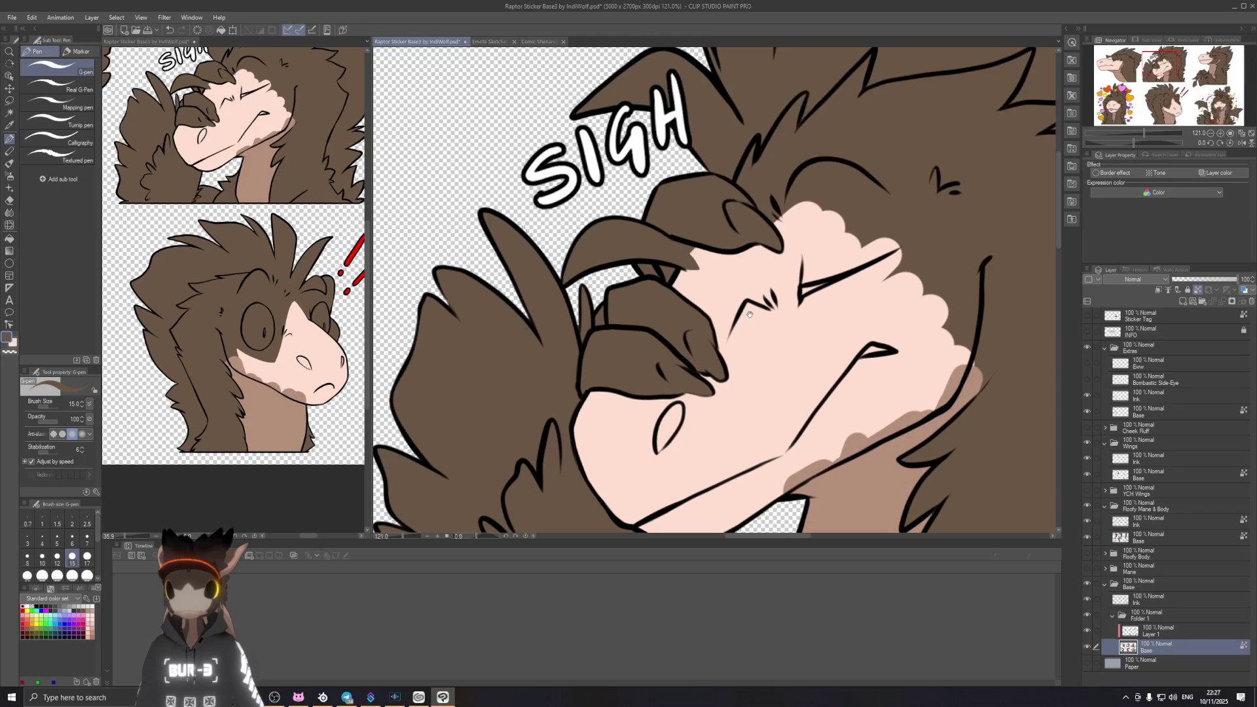
pyautogui.scroll(-1, 749, 314)
pyautogui.scroll(-1, 762, 320)
pyautogui.scroll(-1, 777, 325)
pyautogui.scroll(-1, 787, 330)
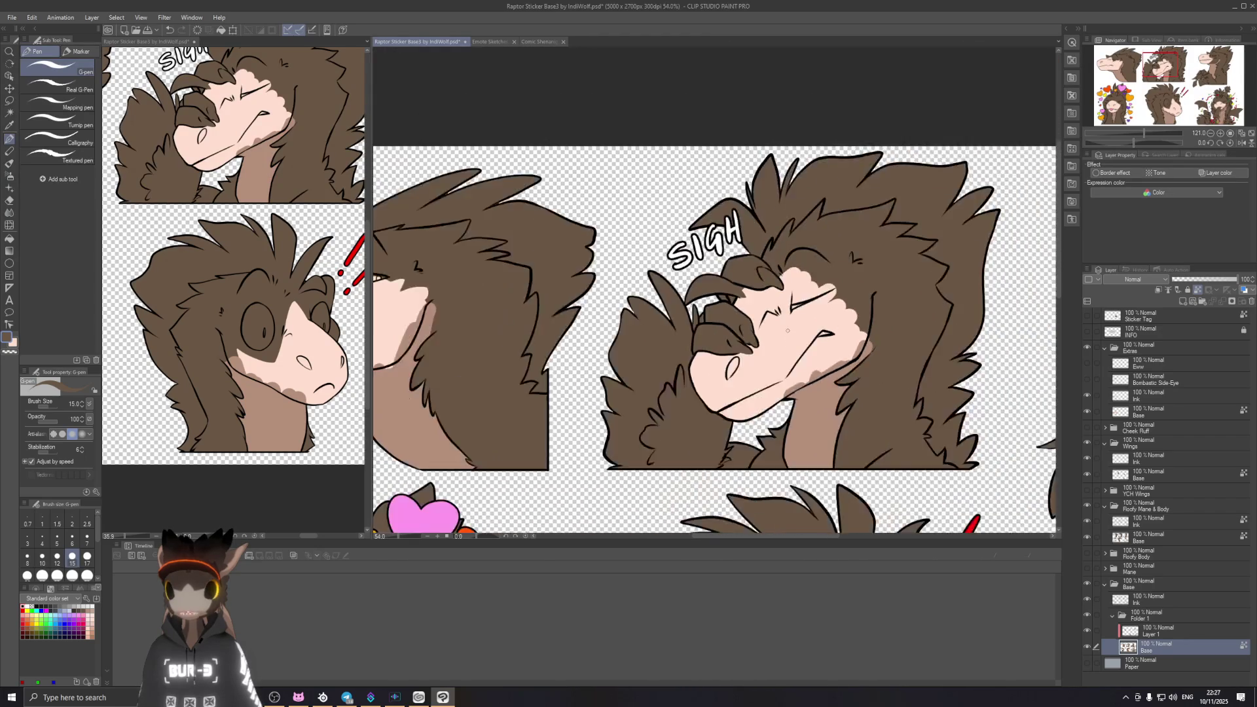
pyautogui.scroll(1, 786, 331)
pyautogui.scroll(3, 776, 324)
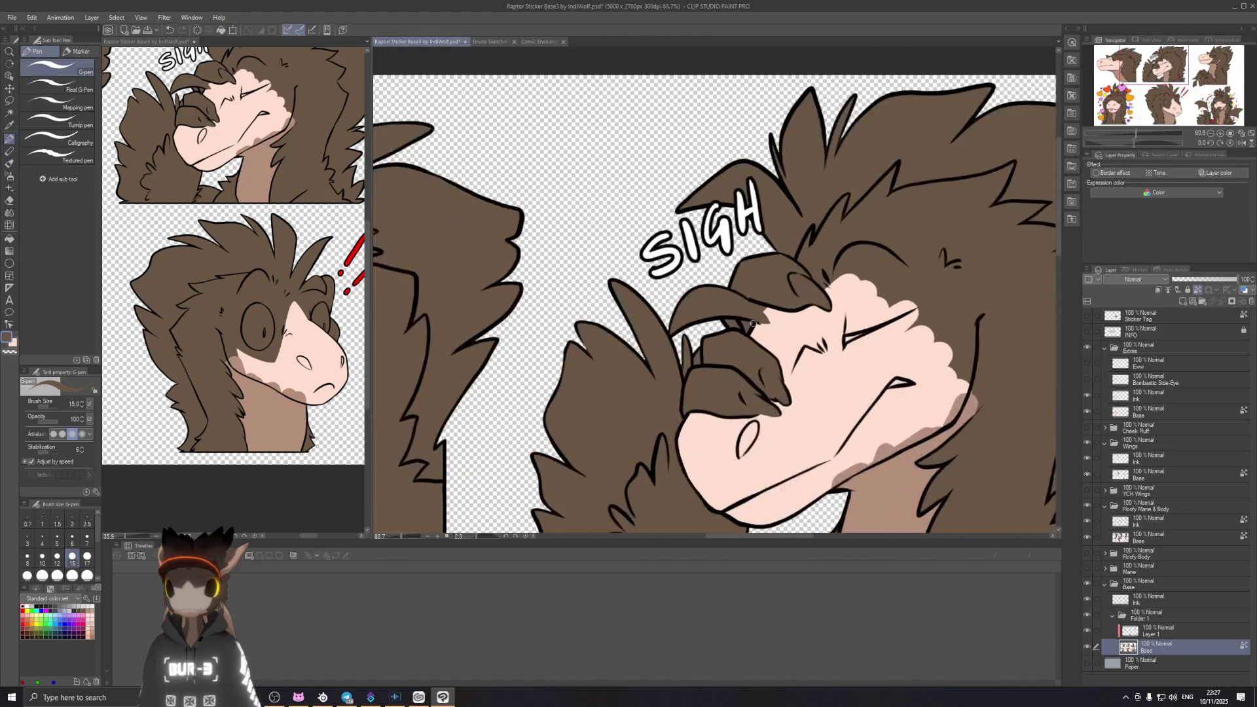
pyautogui.scroll(1, 752, 316)
pyautogui.scroll(-1, 676, 327)
pyautogui.scroll(-2, 676, 327)
pyautogui.scroll(1, 676, 326)
pyautogui.scroll(-2, 698, 327)
pyautogui.scroll(-1, 719, 328)
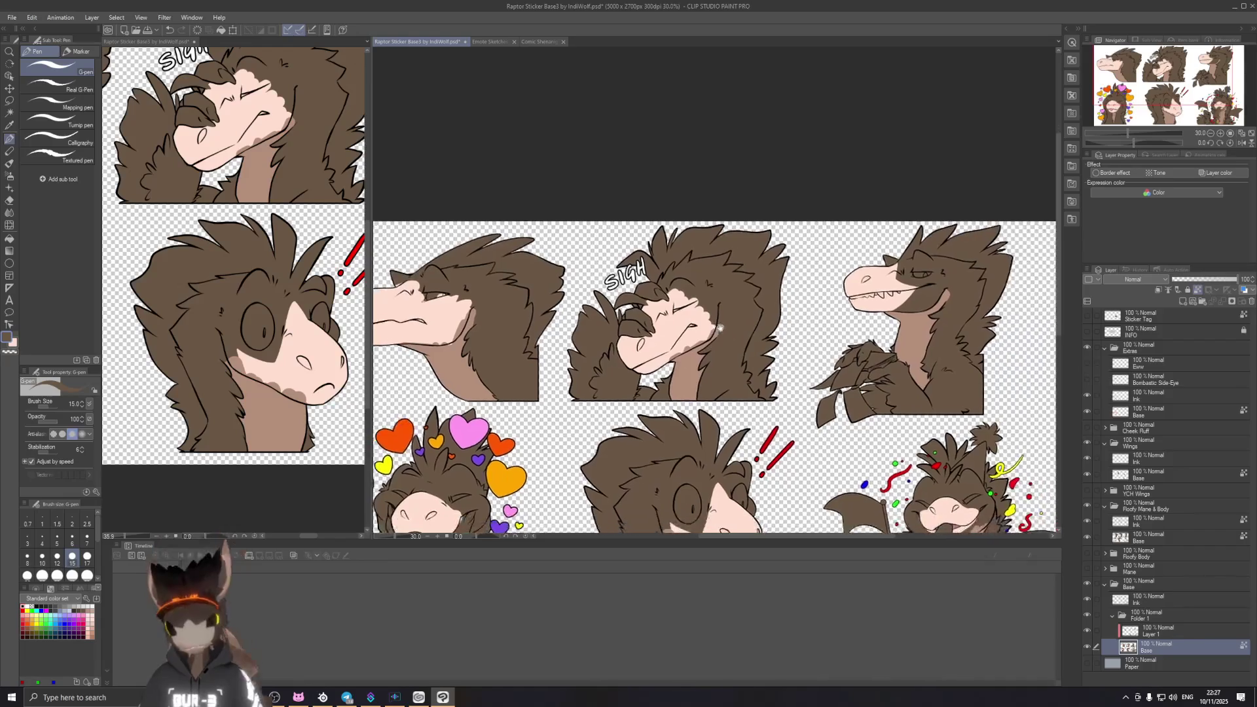
pyautogui.moveTo(720, 328); pyautogui.dragTo(687, 333)
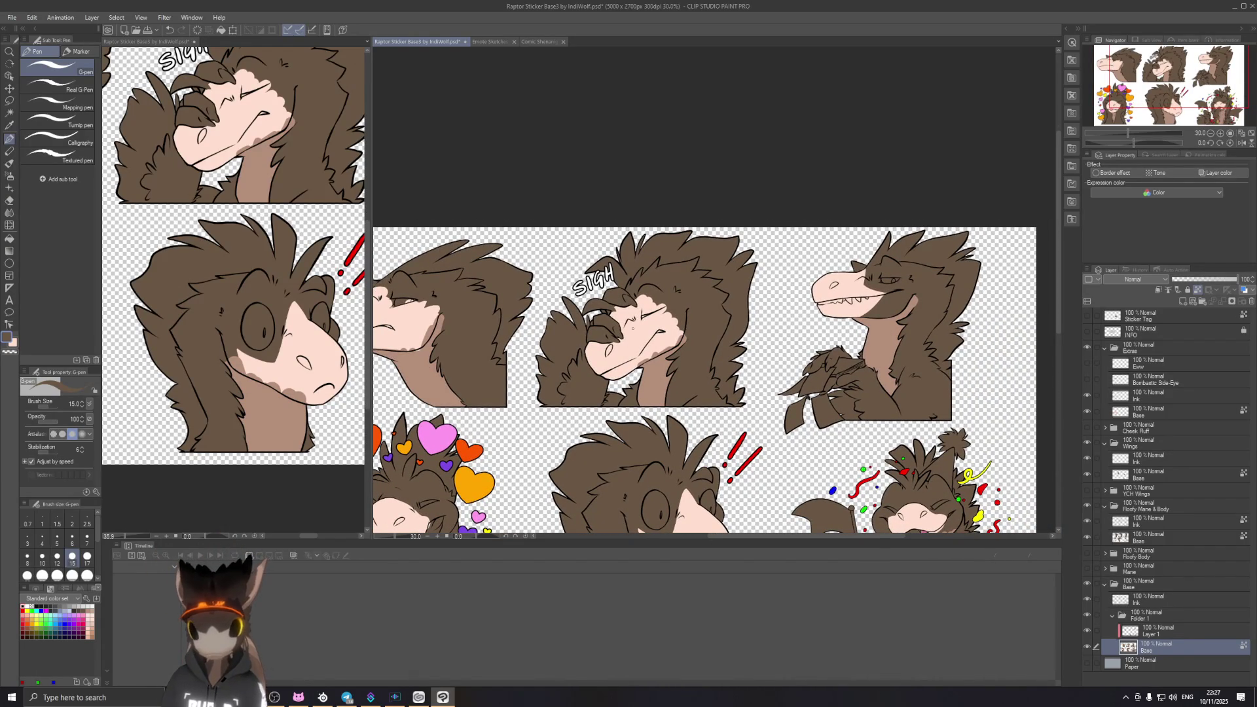
pyautogui.scroll(-2, 687, 333)
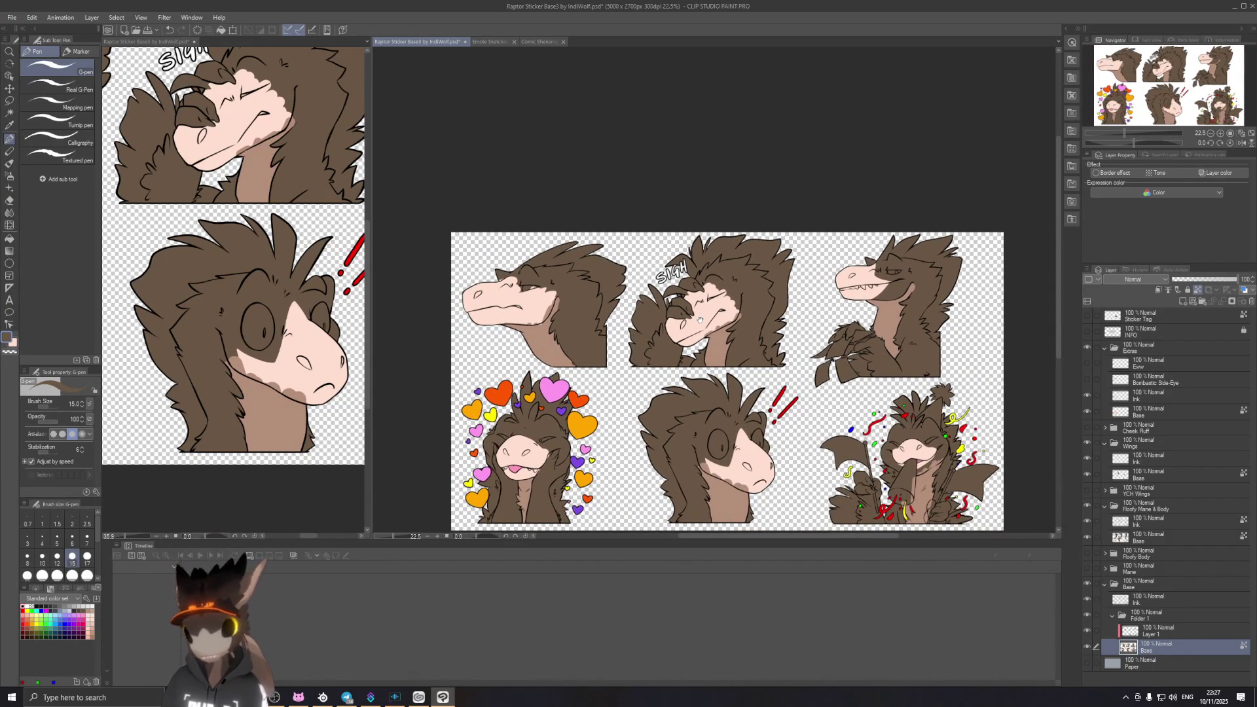
pyautogui.scroll(2, 671, 290)
pyautogui.scroll(-1, 685, 299)
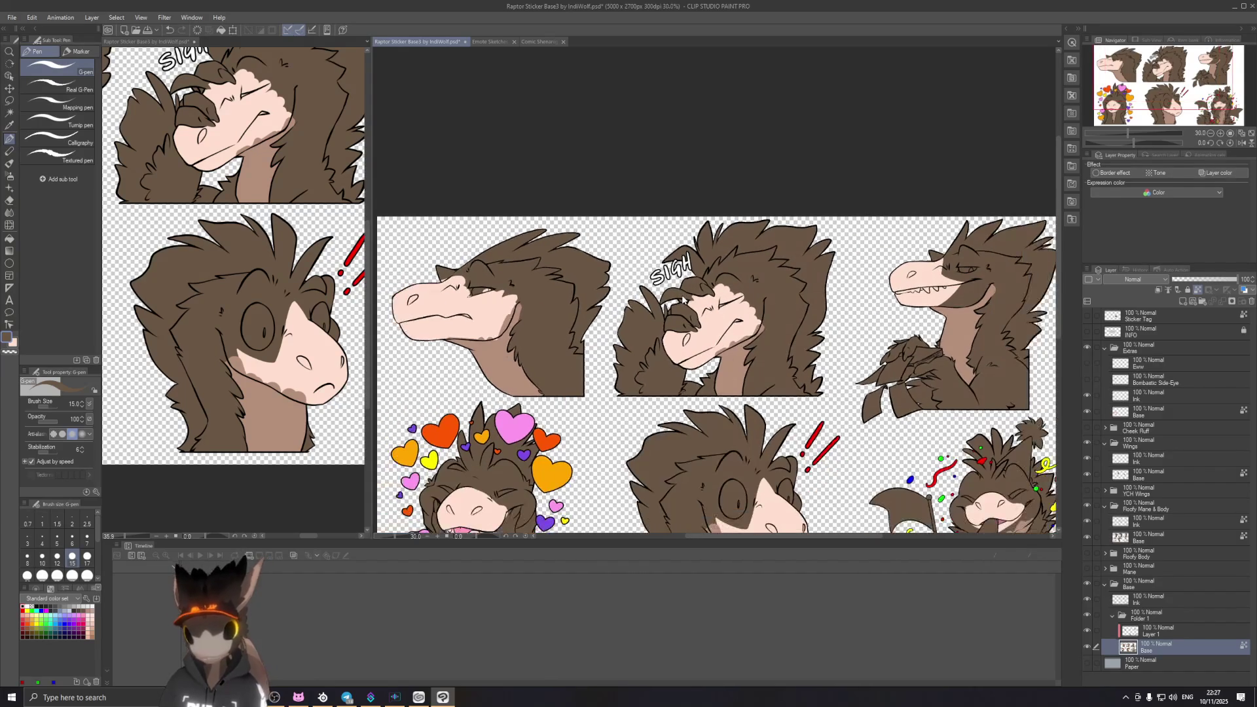
pyautogui.scroll(1, 685, 299)
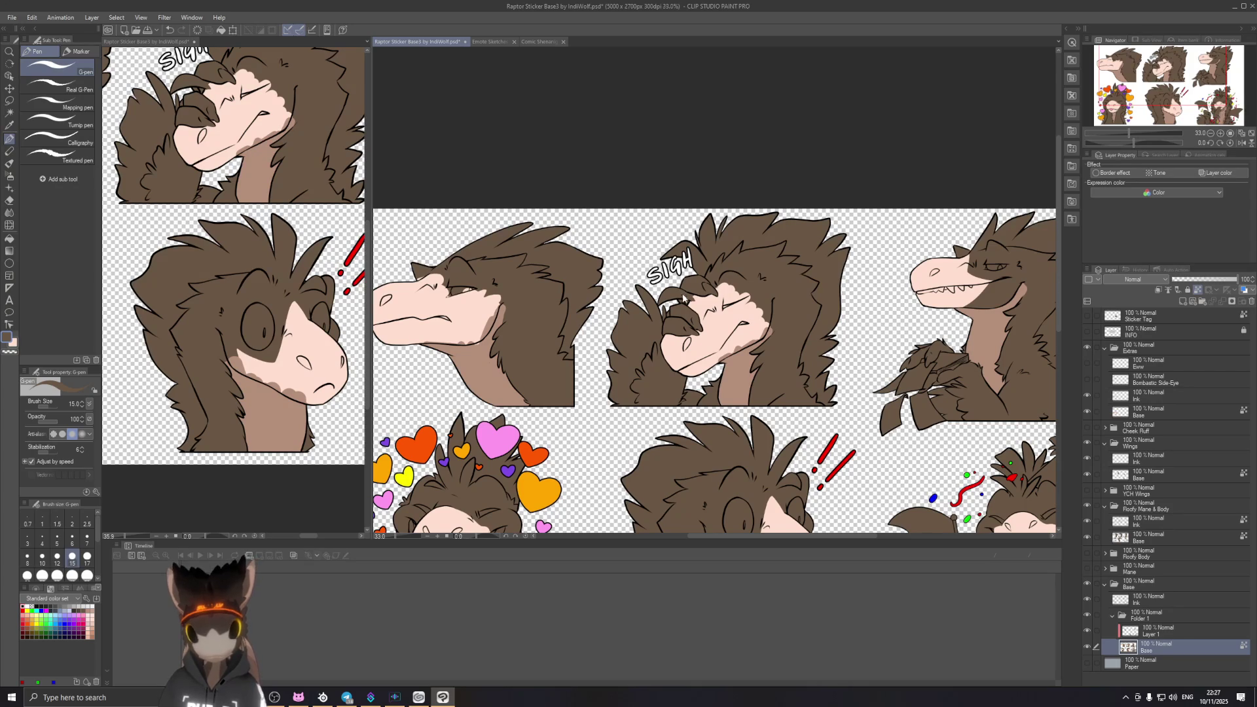
pyautogui.scroll(-2, 683, 294)
# Step: Pan the zoomed-out view to centre the six-sticker sheet
pyautogui.moveTo(727, 290); pyautogui.dragTo(715, 297)
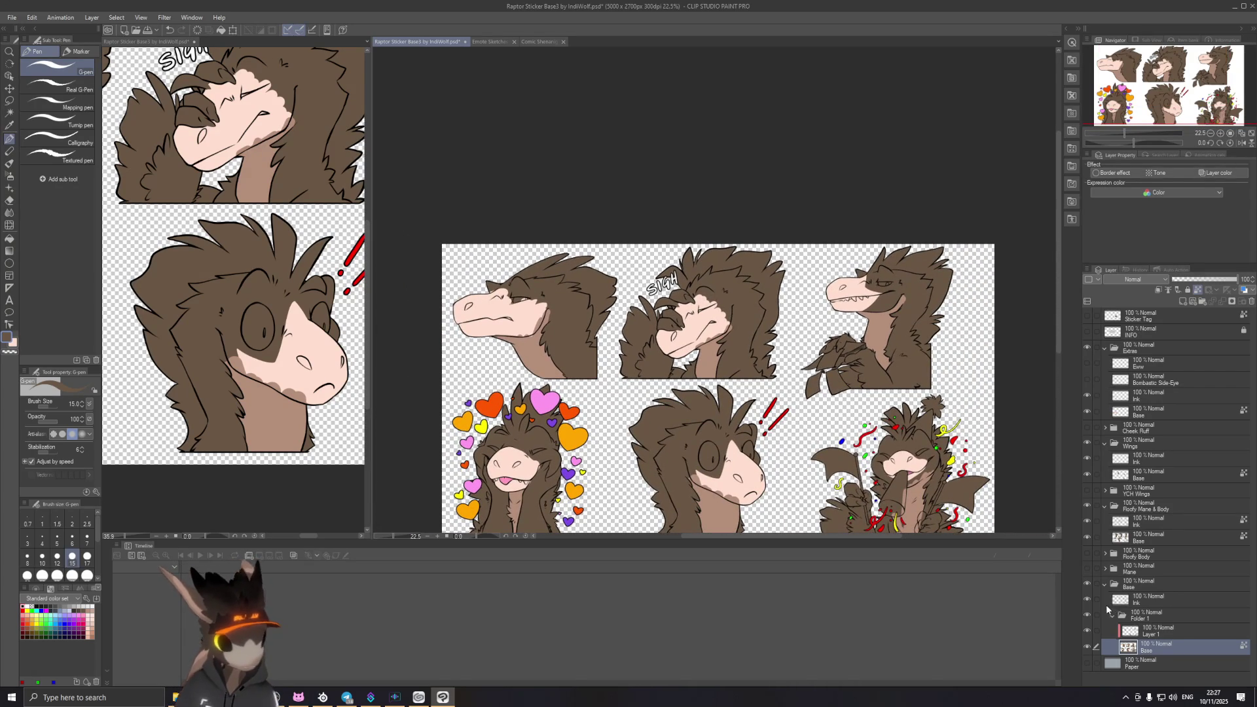
pyautogui.scroll(2, 647, 245)
pyautogui.scroll(1, 648, 265)
pyautogui.scroll(1, 653, 295)
pyautogui.scroll(2, 662, 330)
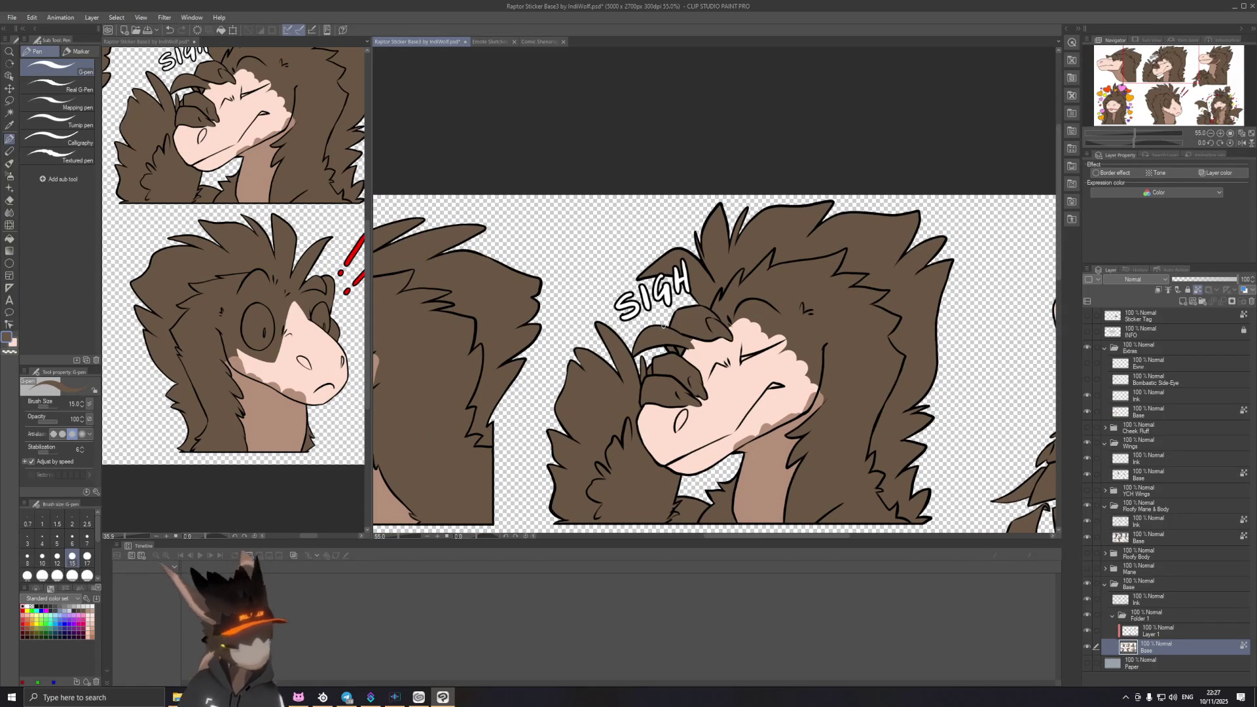
# Step: Switch to the eraser, check the Base and Floofy Mane & Body visibility, and target the Floofy Mane & Body Base layer
pyautogui.click(10, 149)
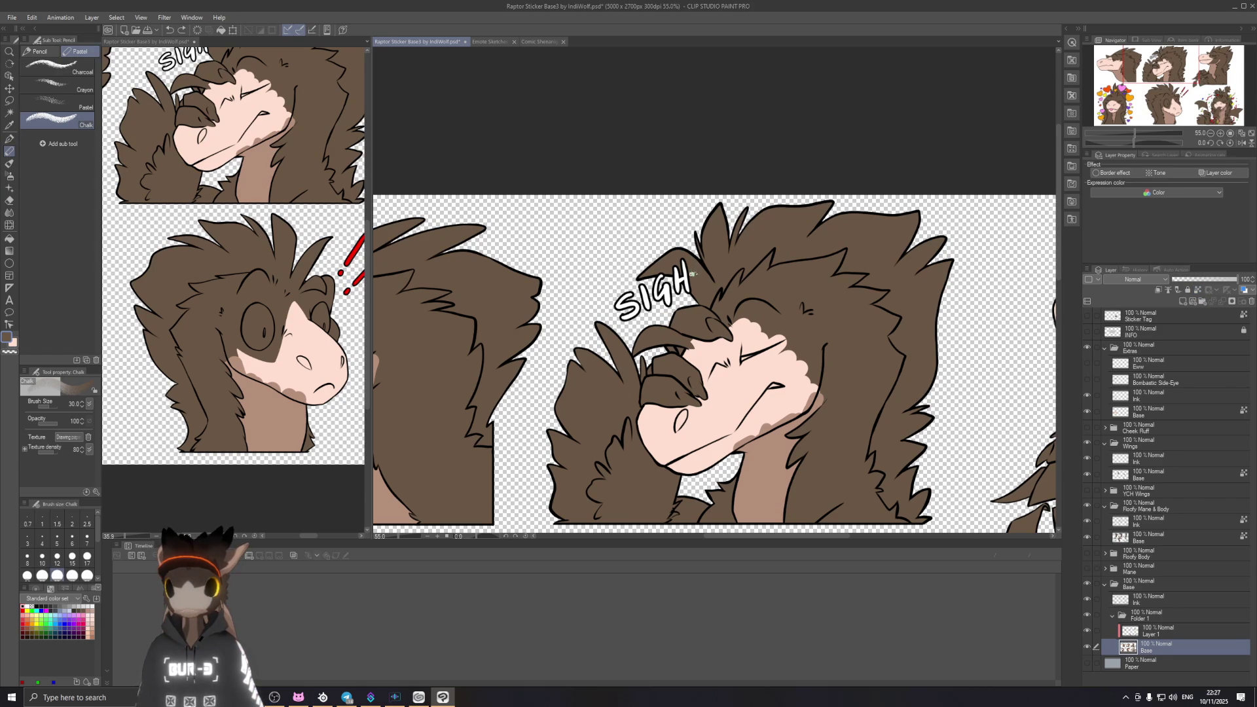
pyautogui.press('e')
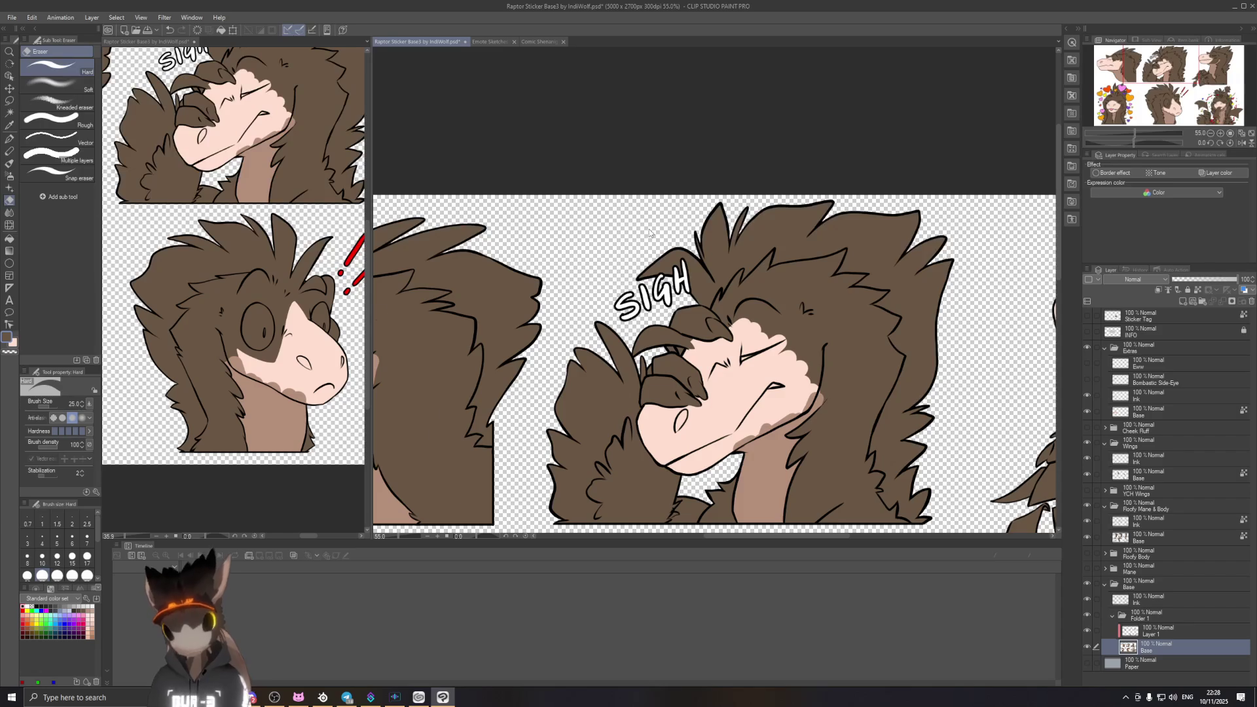
pyautogui.scroll(3, 691, 233)
pyautogui.scroll(2, 690, 234)
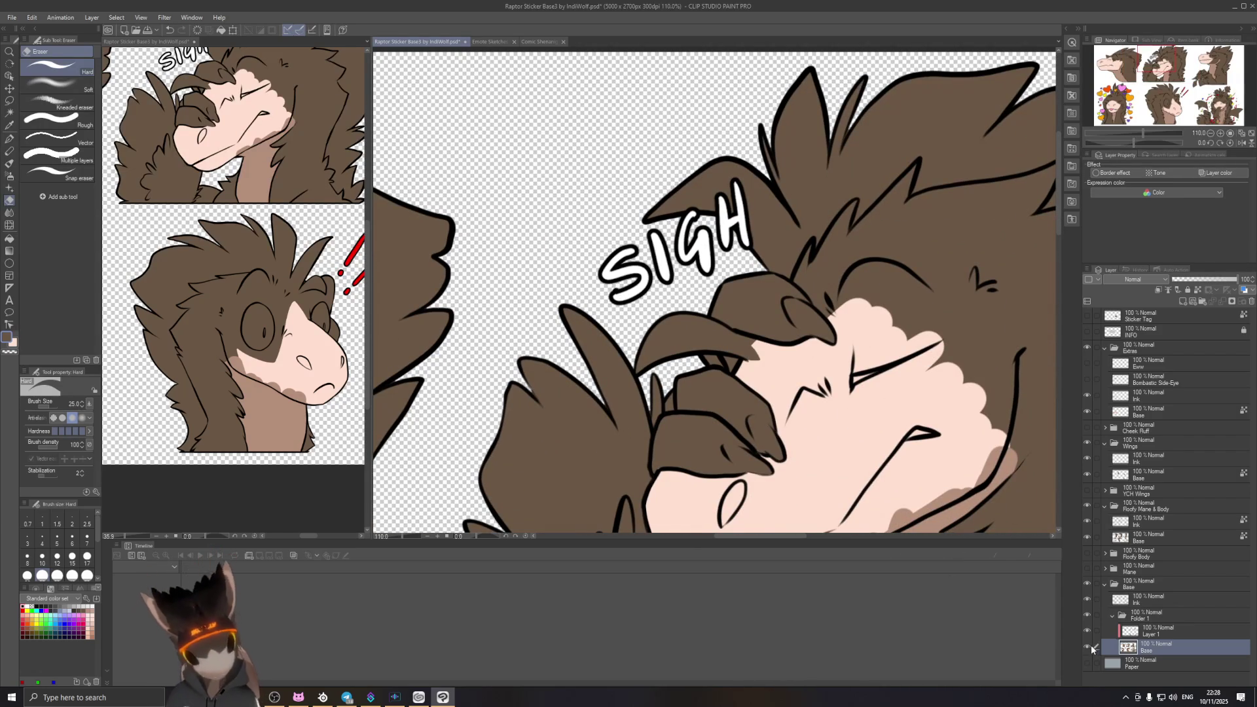
pyautogui.click(1087, 647)
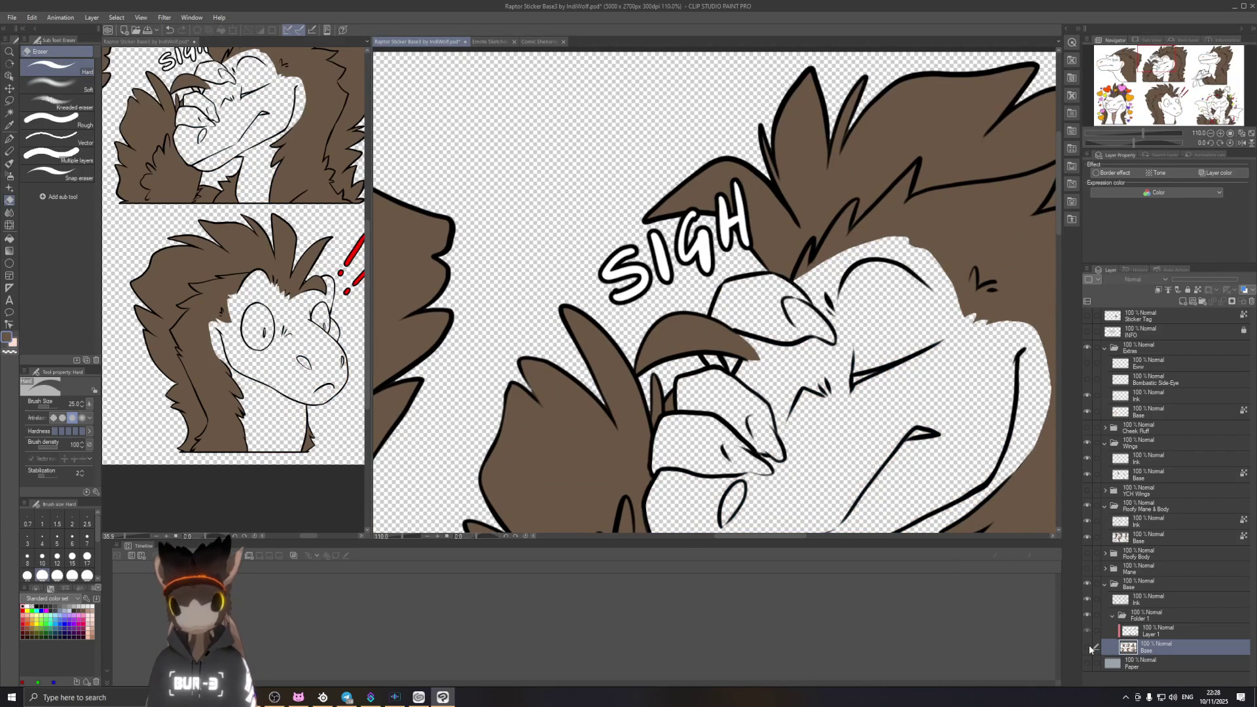
pyautogui.click(1087, 647)
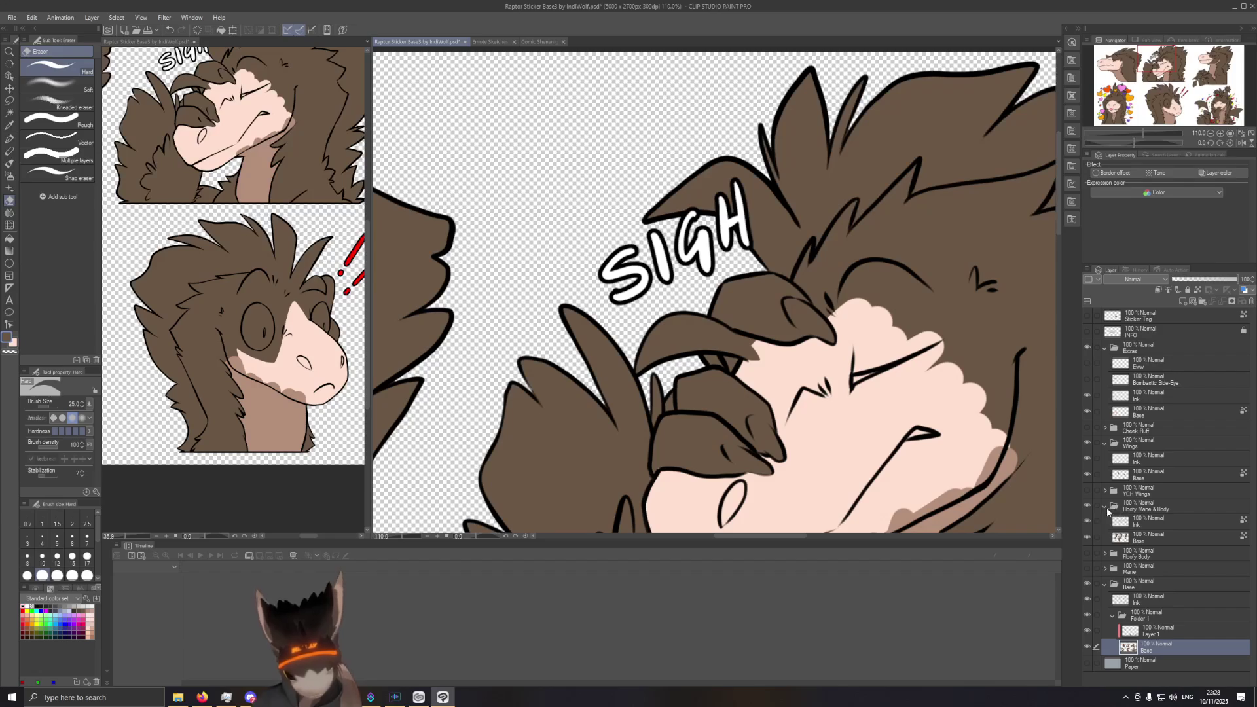
pyautogui.click(1087, 508)
pyautogui.click(1087, 507)
pyautogui.click(1086, 507)
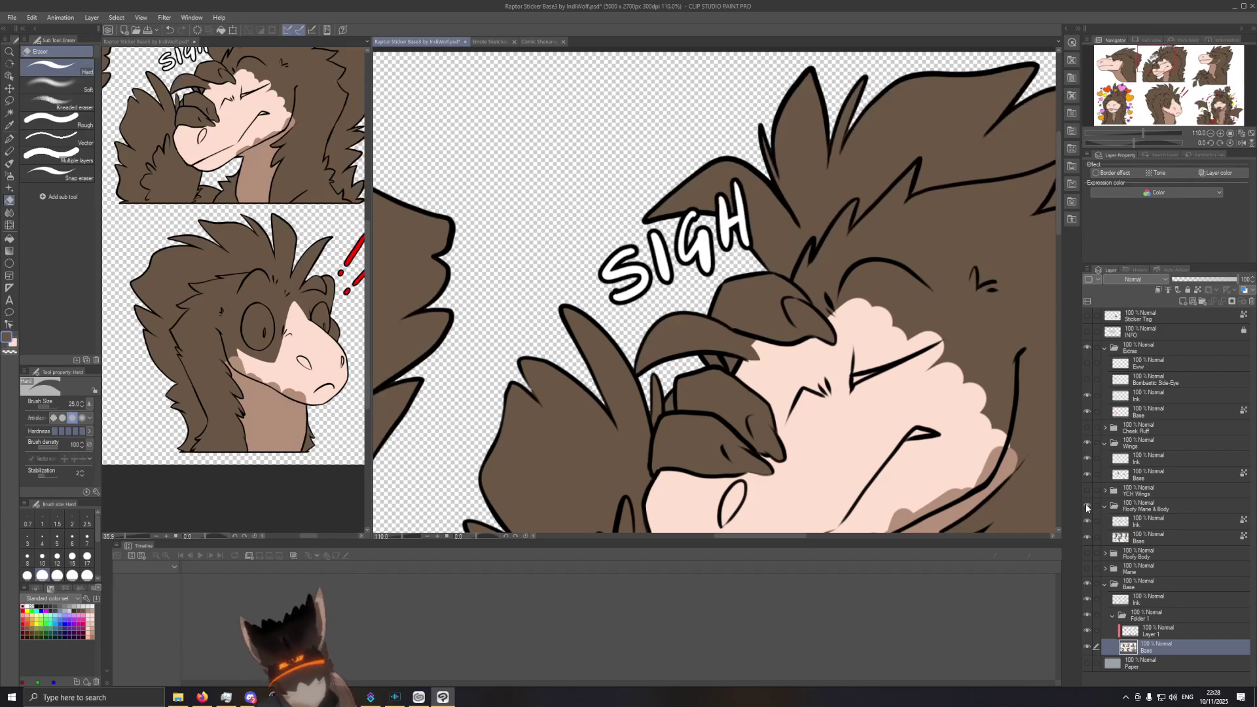
pyautogui.click(1140, 540)
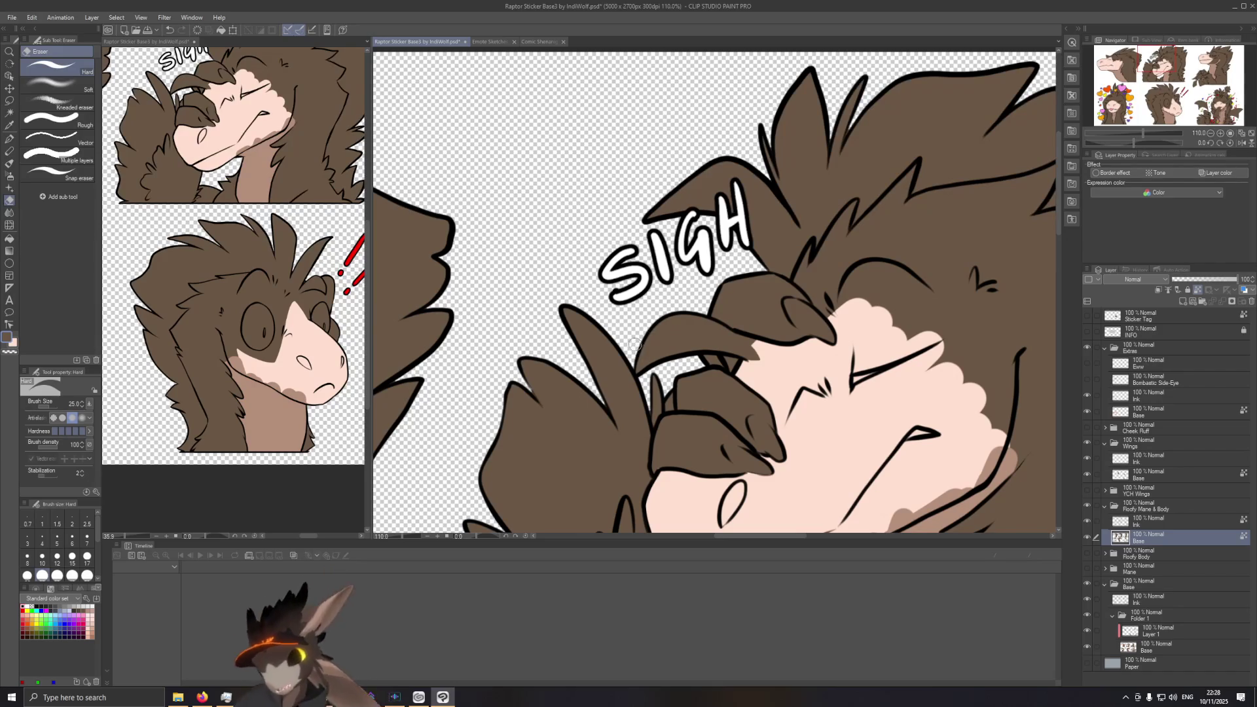
# Step: Erase the stray mane brown around the SIGH raptor's claws, then move to the Ink layer
pyautogui.moveTo(640, 365); pyautogui.dragTo(654, 337)
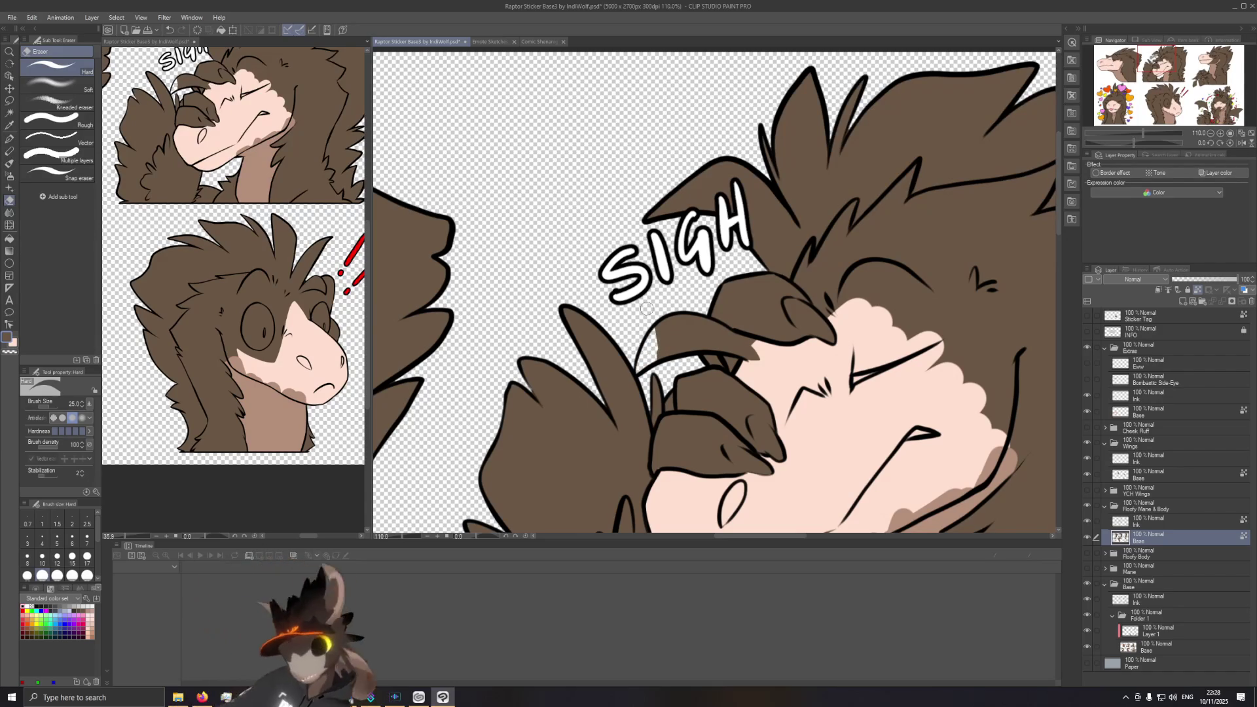
pyautogui.moveTo(680, 348)
pyautogui.mouseDown()
pyautogui.moveTo(692, 315)
pyautogui.moveTo(769, 382)
pyautogui.mouseUp()
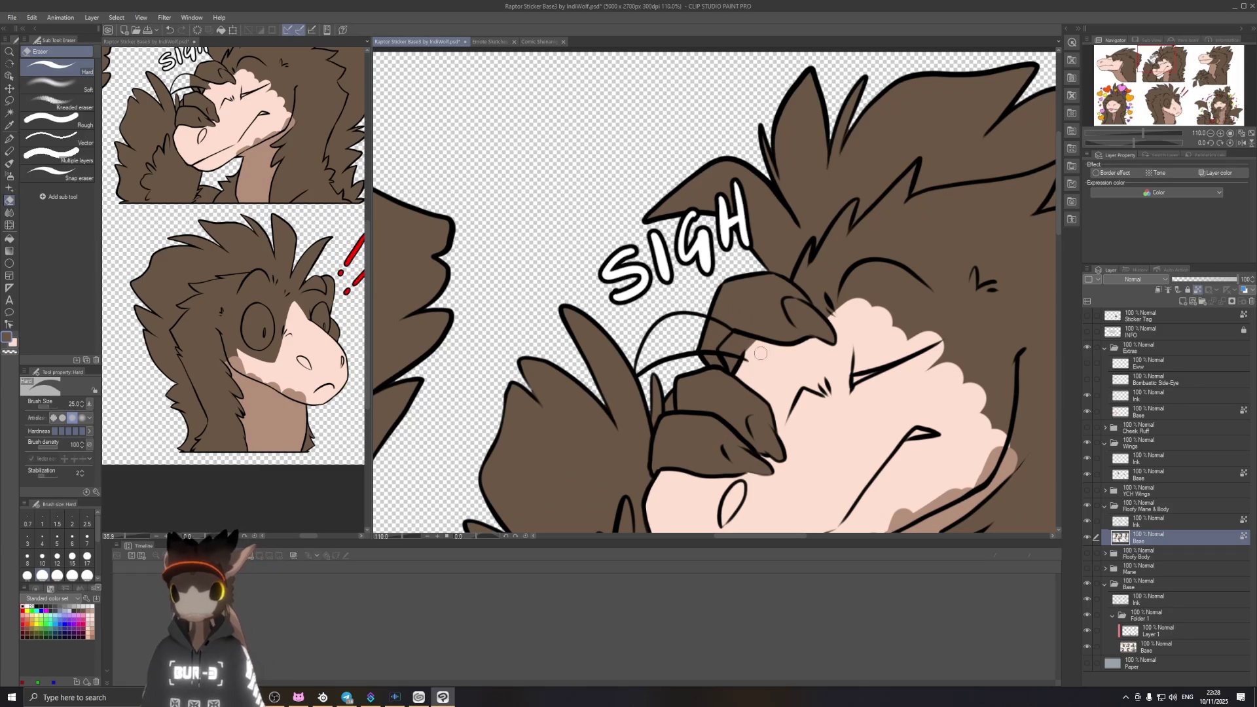
pyautogui.click(1156, 525)
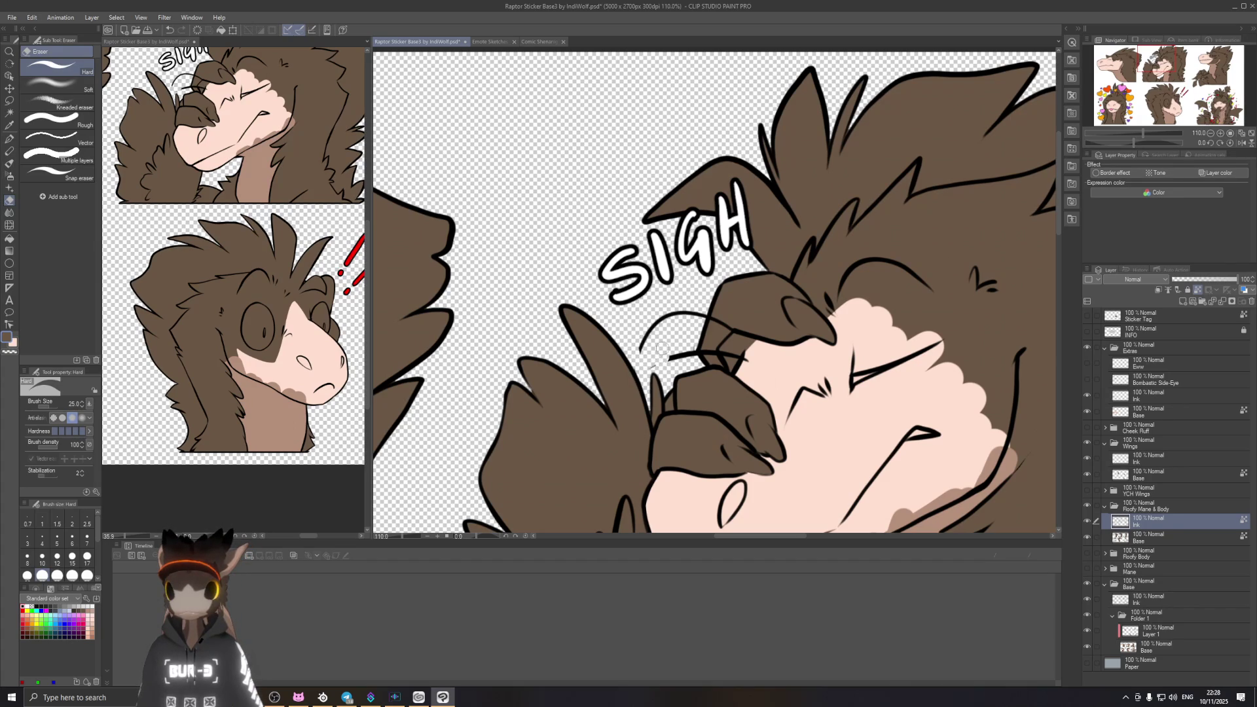
pyautogui.scroll(1, 754, 402)
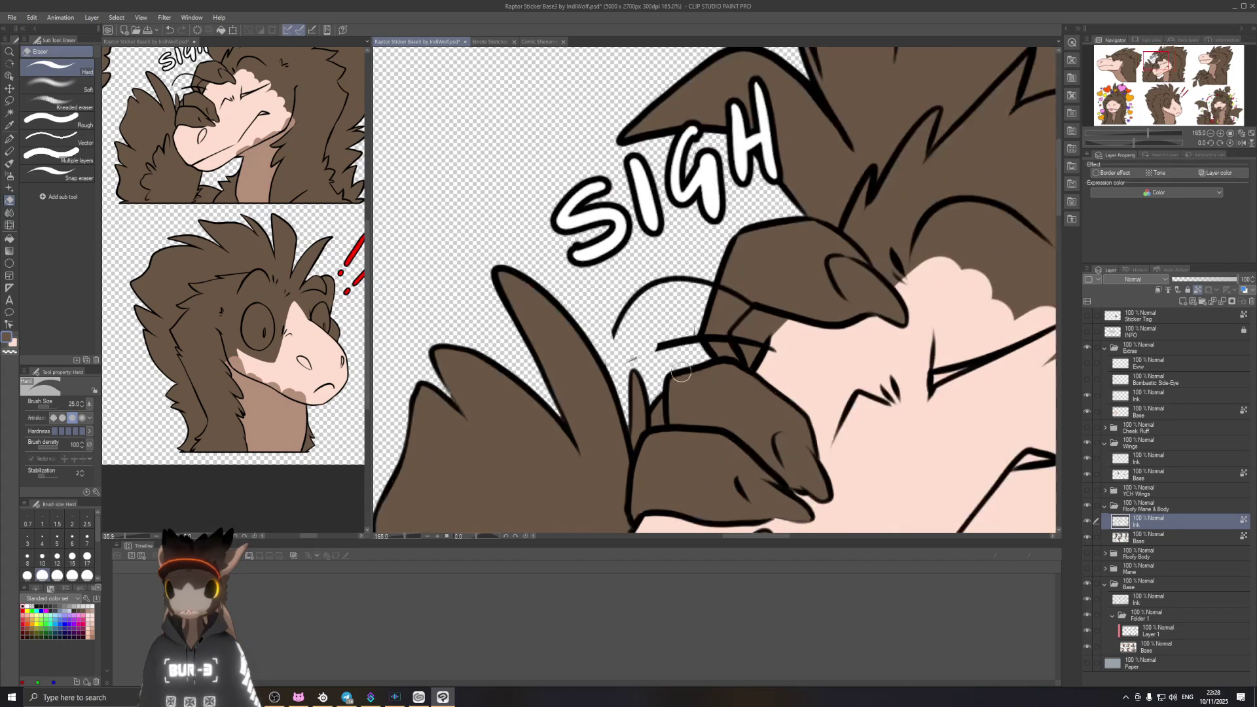
pyautogui.scroll(1, 727, 354)
# Step: Erase the stray black ink strokes crossing the SIGH raptor's claws and return to the mane Base layer
pyautogui.moveTo(644, 276)
pyautogui.mouseDown()
pyautogui.moveTo(694, 269)
pyautogui.moveTo(790, 316)
pyautogui.mouseUp()
pyautogui.moveTo(663, 338)
pyautogui.mouseDown()
pyautogui.moveTo(784, 342)
pyautogui.moveTo(740, 315)
pyautogui.mouseUp()
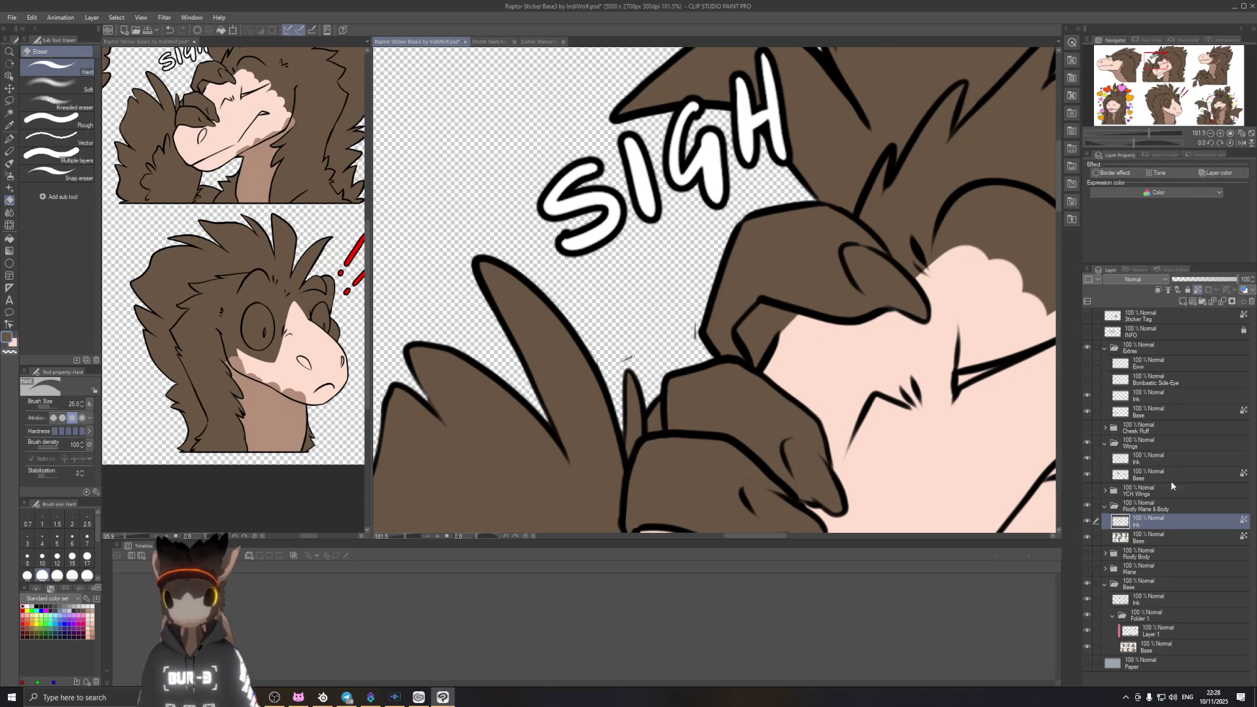
pyautogui.click(1157, 539)
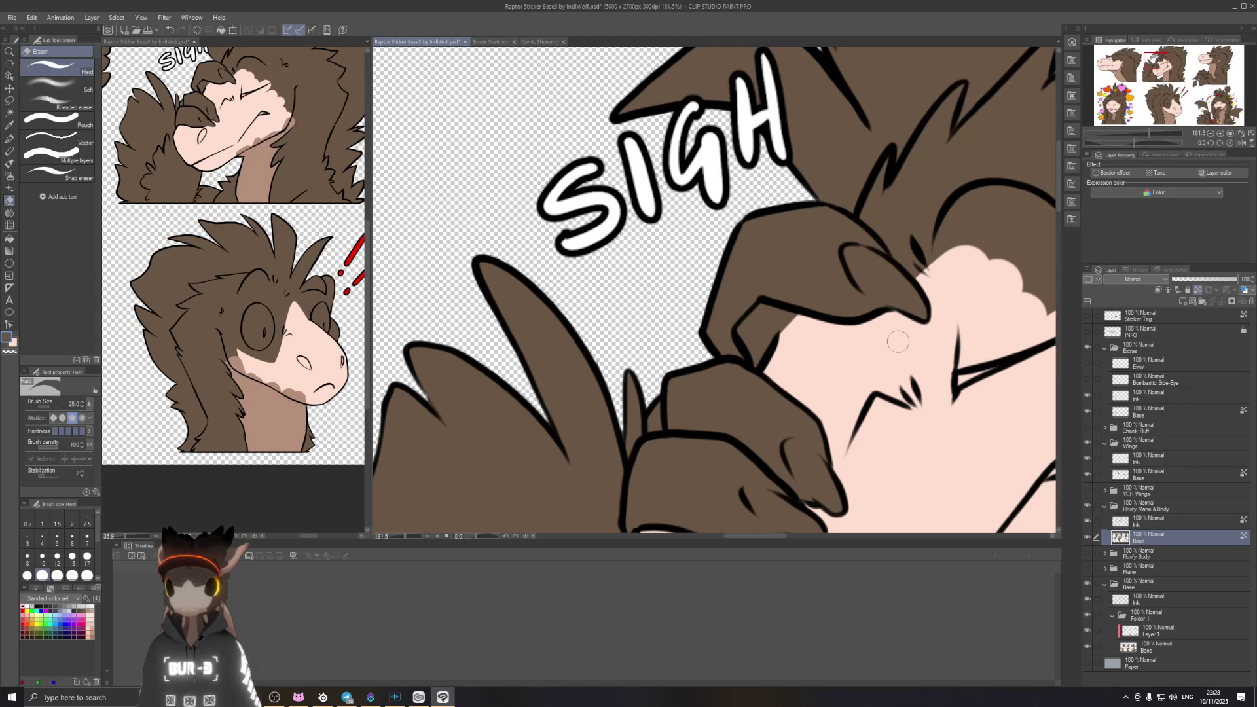
pyautogui.scroll(-2, 756, 408)
pyautogui.scroll(-2, 765, 374)
pyautogui.scroll(-2, 776, 336)
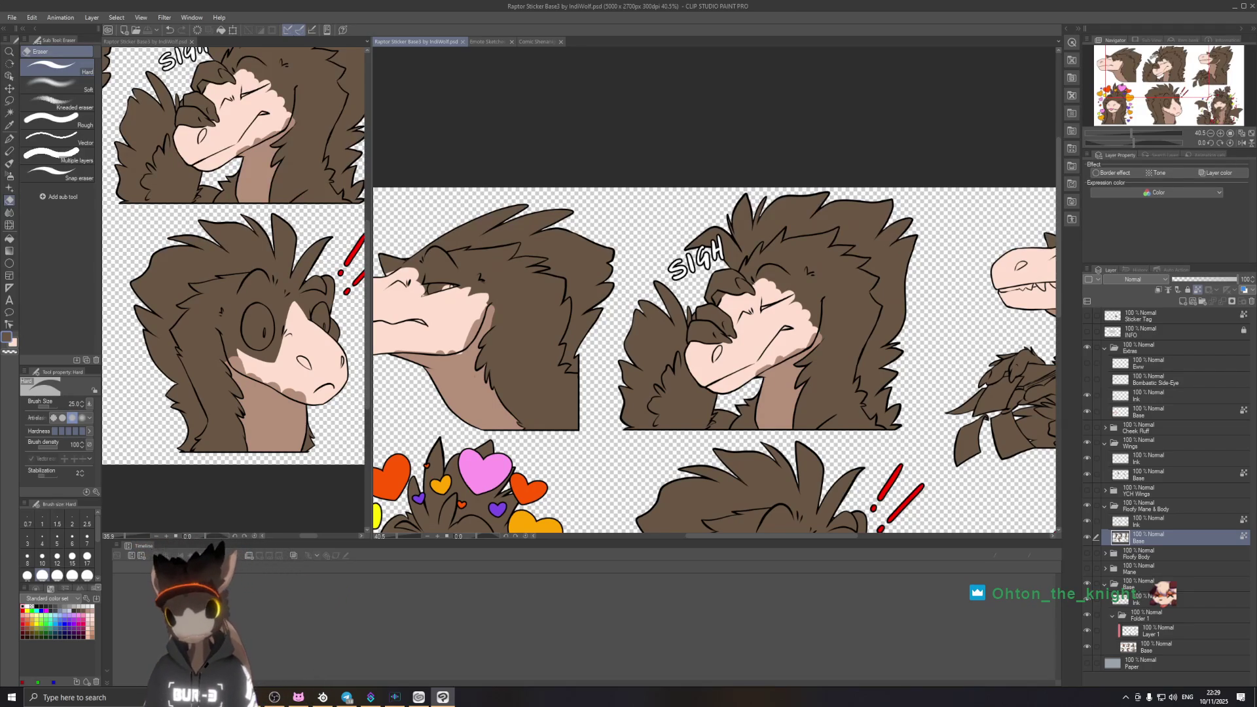
pyautogui.scroll(-3, 747, 314)
pyautogui.scroll(-2, 776, 314)
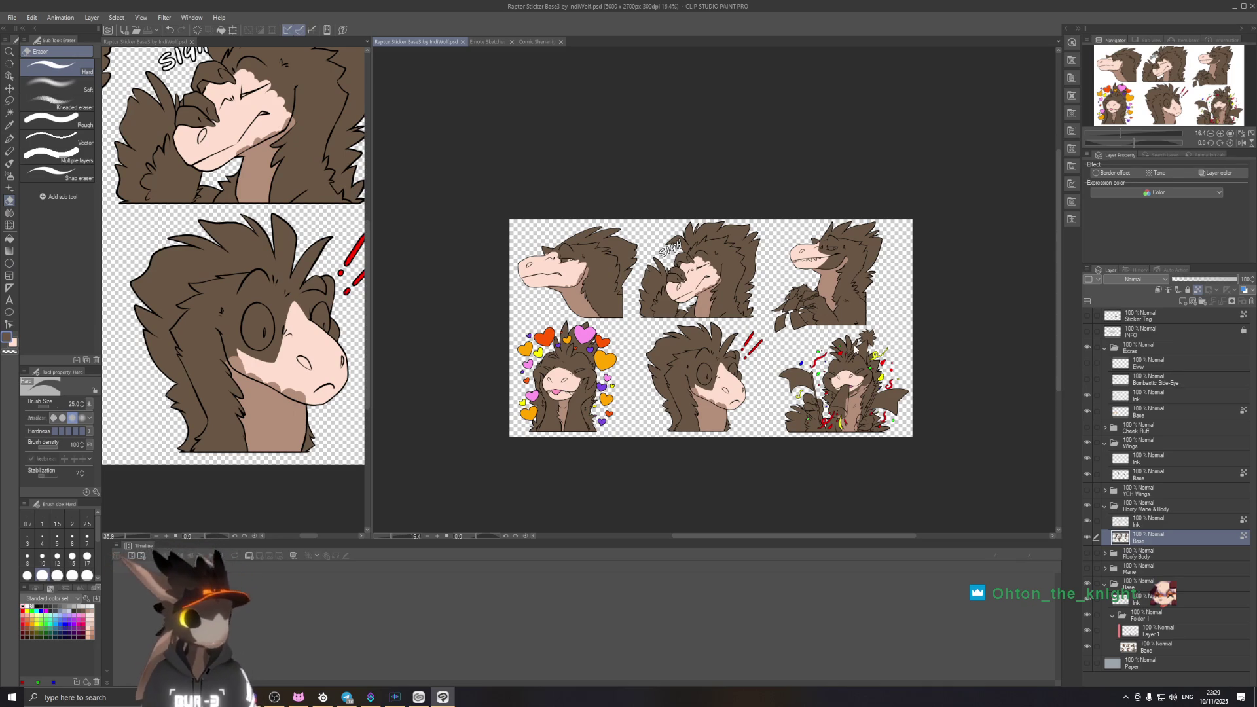
pyautogui.scroll(3, 710, 327)
# Step: Pan across the party and hearts stickers, then make the Base layer inside Folder 1 active
pyautogui.moveTo(710, 393); pyautogui.dragTo(622, 265)
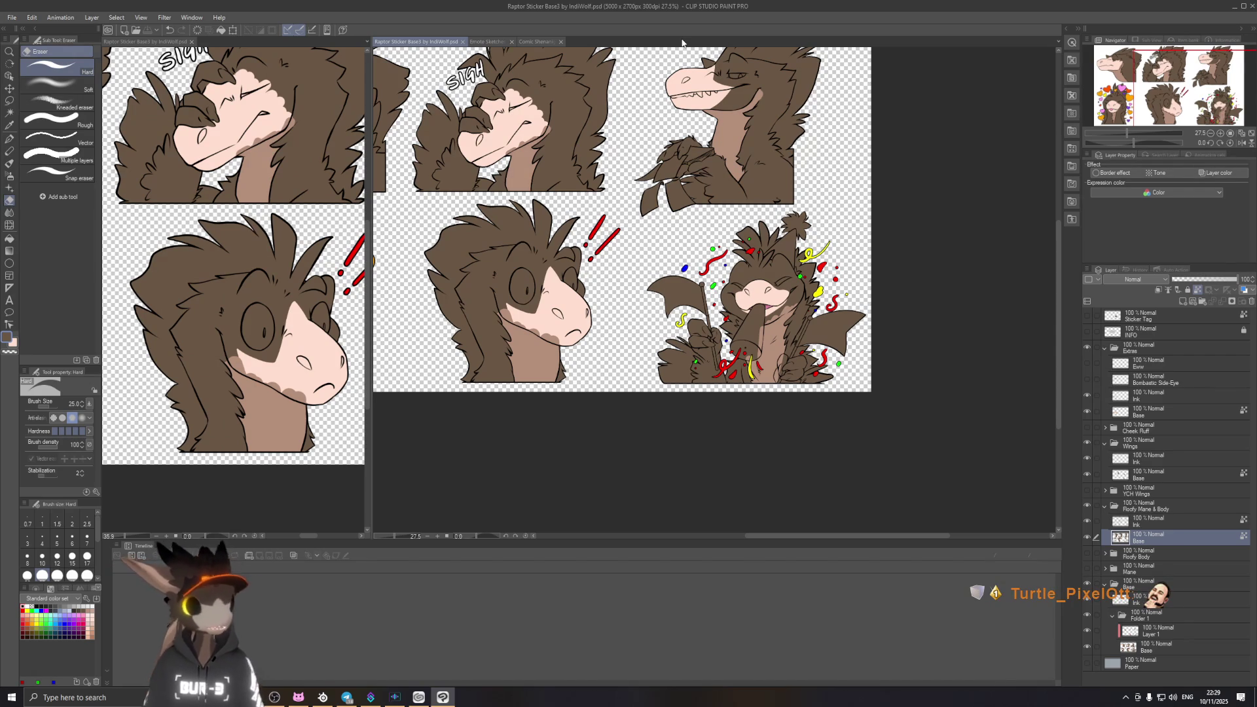
pyautogui.moveTo(638, 115); pyautogui.dragTo(614, 221)
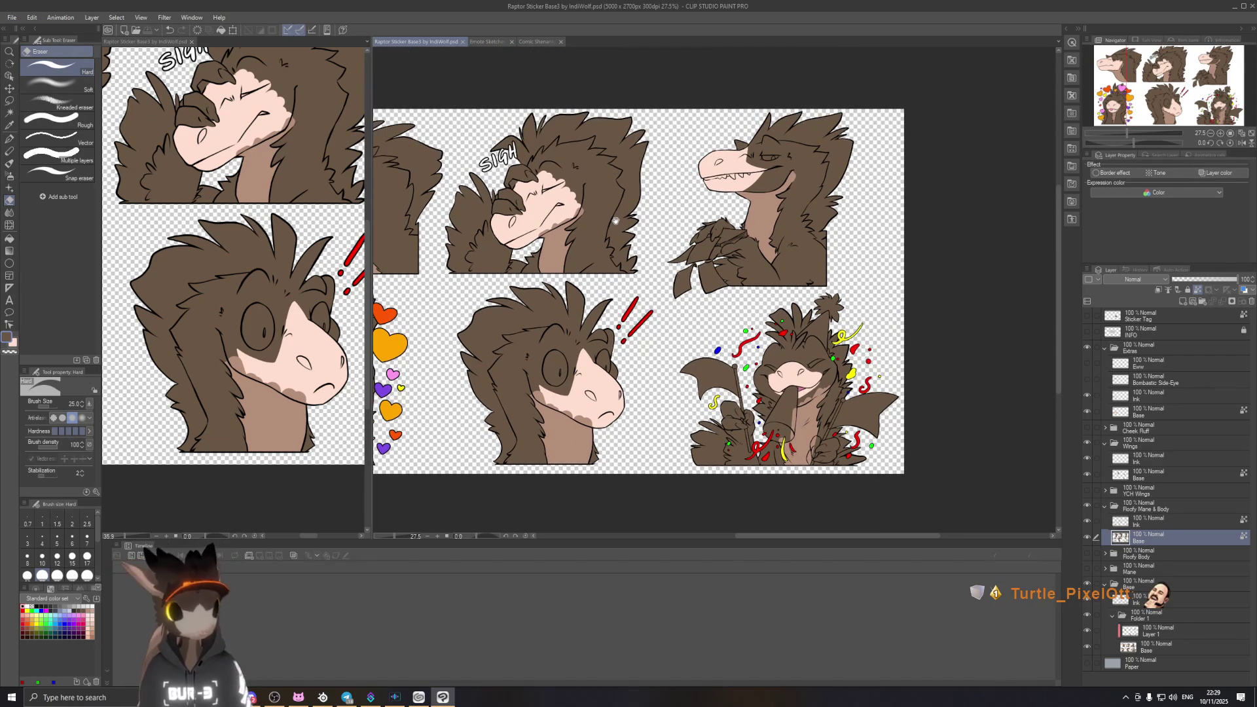
pyautogui.moveTo(698, 248); pyautogui.dragTo(687, 265)
pyautogui.scroll(2, 687, 266)
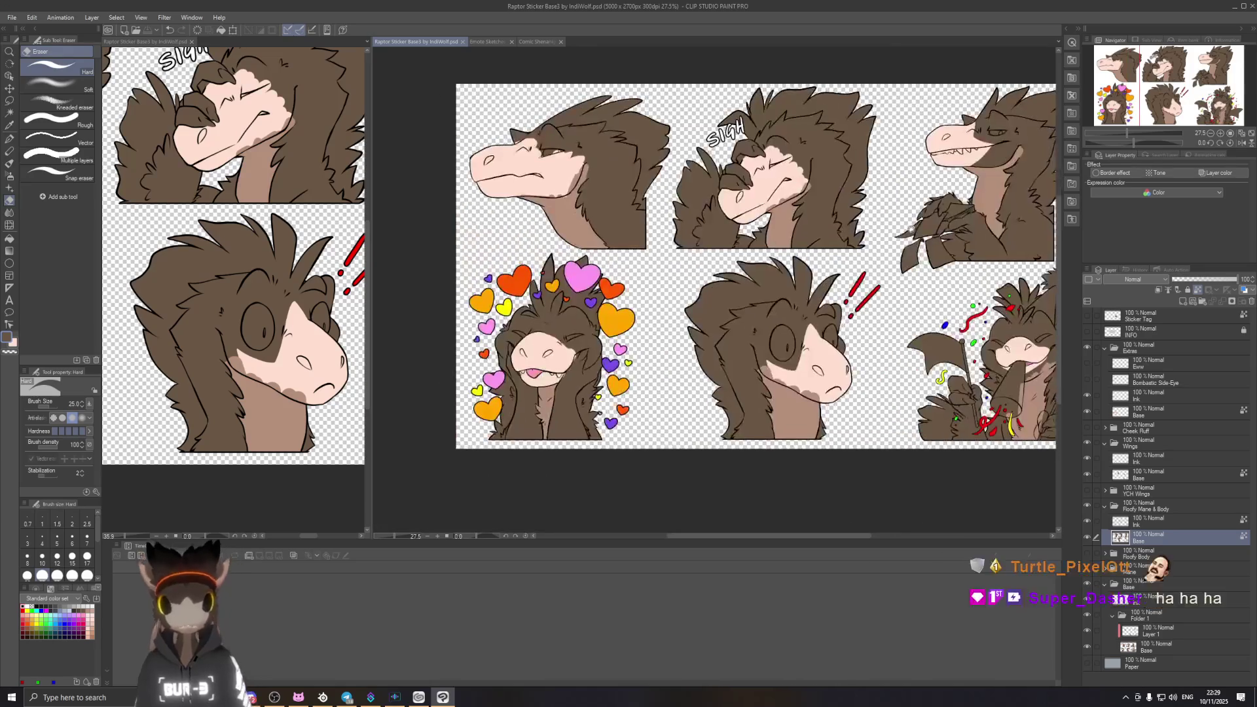
pyautogui.scroll(1, 710, 338)
pyautogui.moveTo(709, 339)
pyautogui.mouseDown()
pyautogui.moveTo(589, 278)
pyautogui.moveTo(571, 289)
pyautogui.mouseUp()
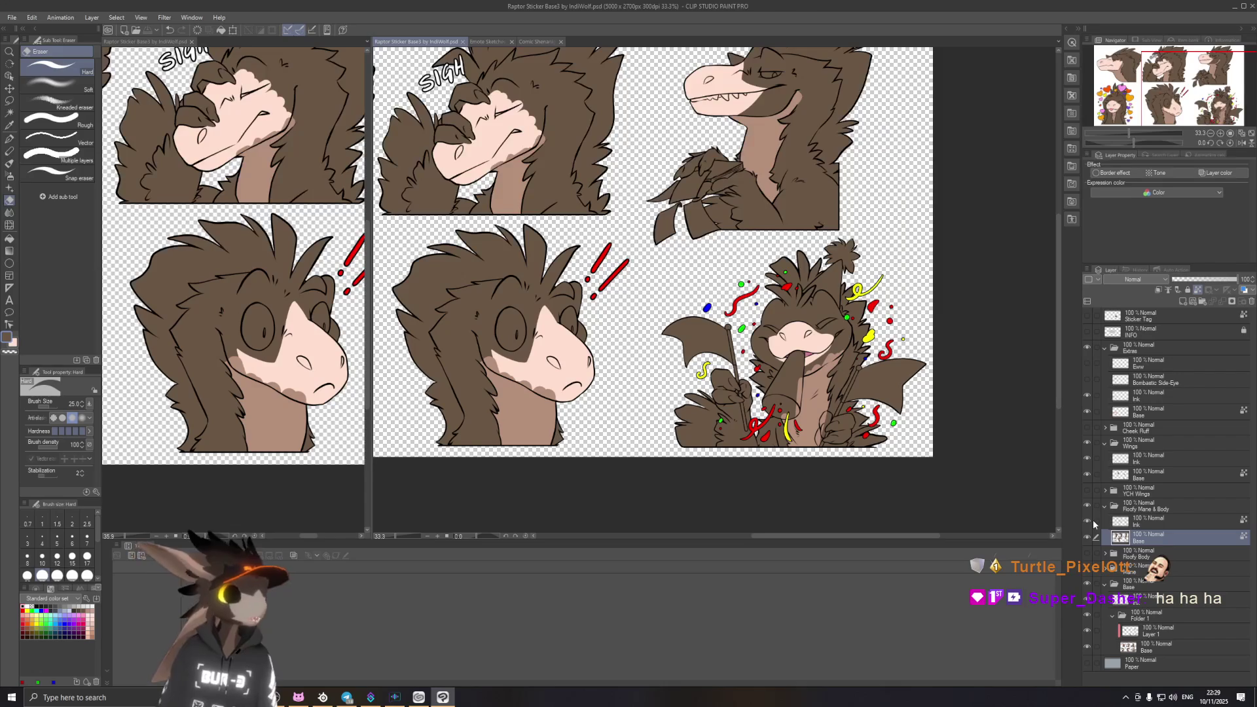
pyautogui.moveTo(432, 308)
pyautogui.mouseDown()
pyautogui.moveTo(794, 305)
pyautogui.moveTo(775, 295)
pyautogui.mouseUp()
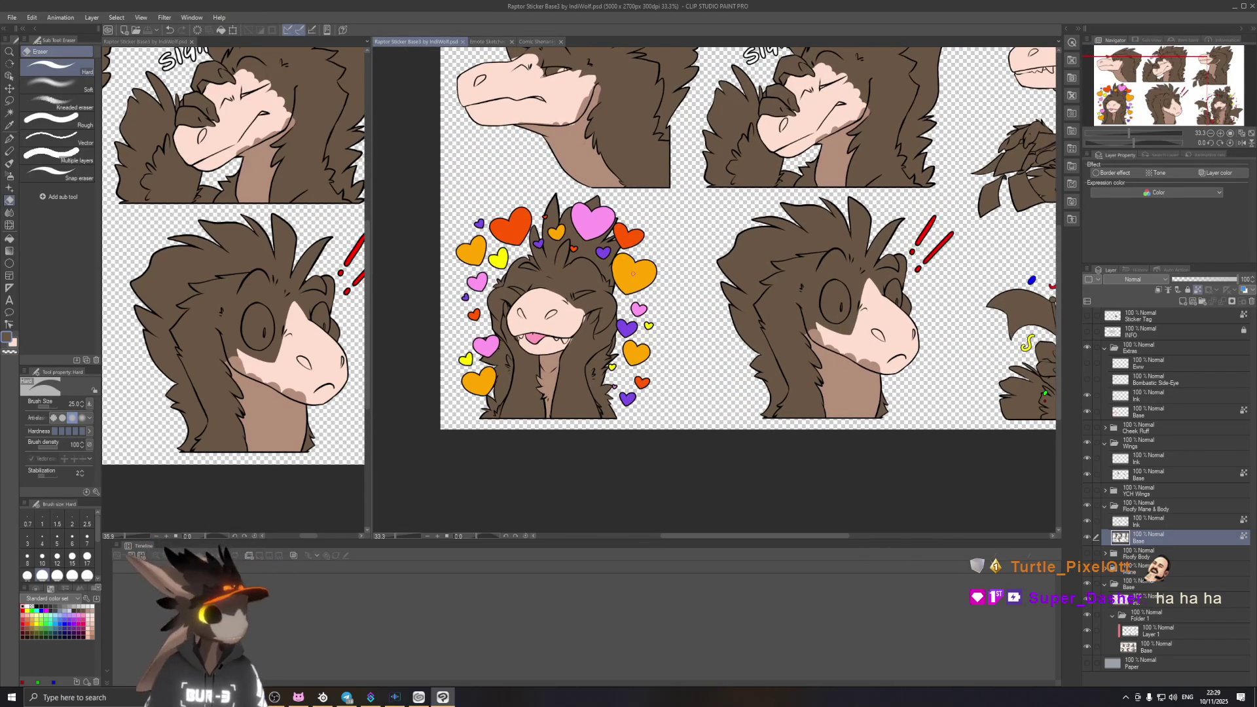
pyautogui.click(1175, 645)
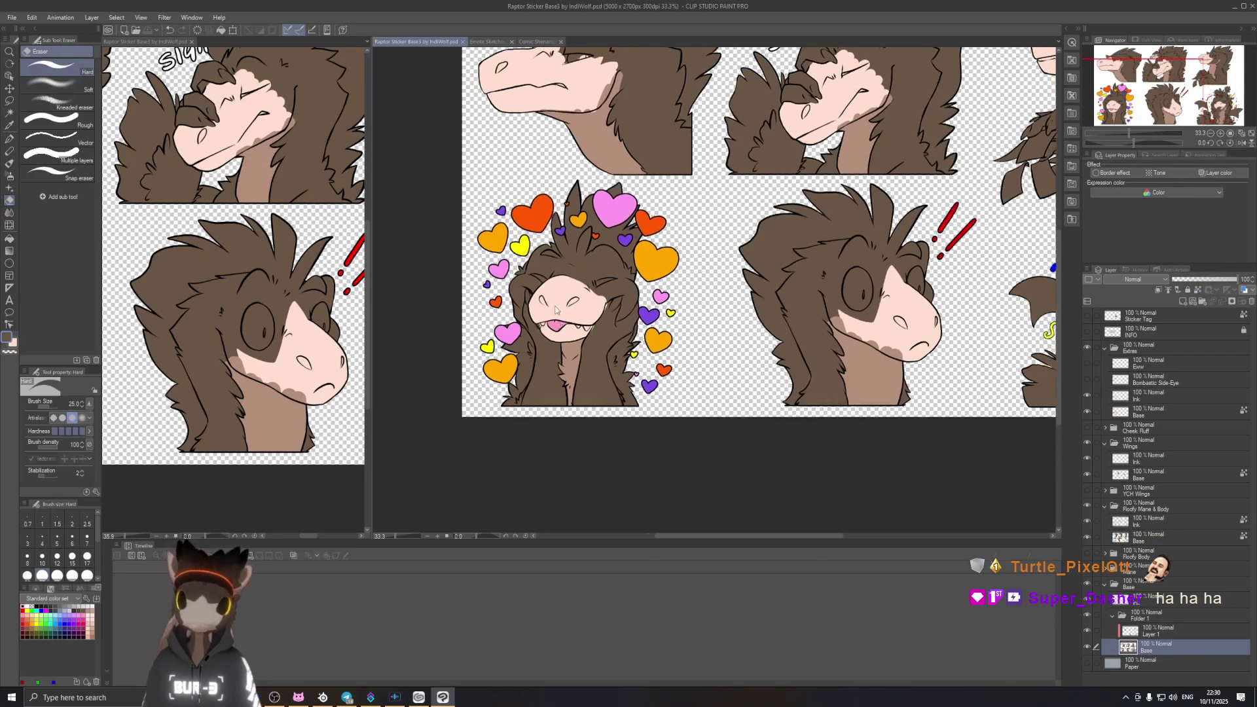
pyautogui.scroll(2, 539, 305)
pyautogui.scroll(2, 589, 330)
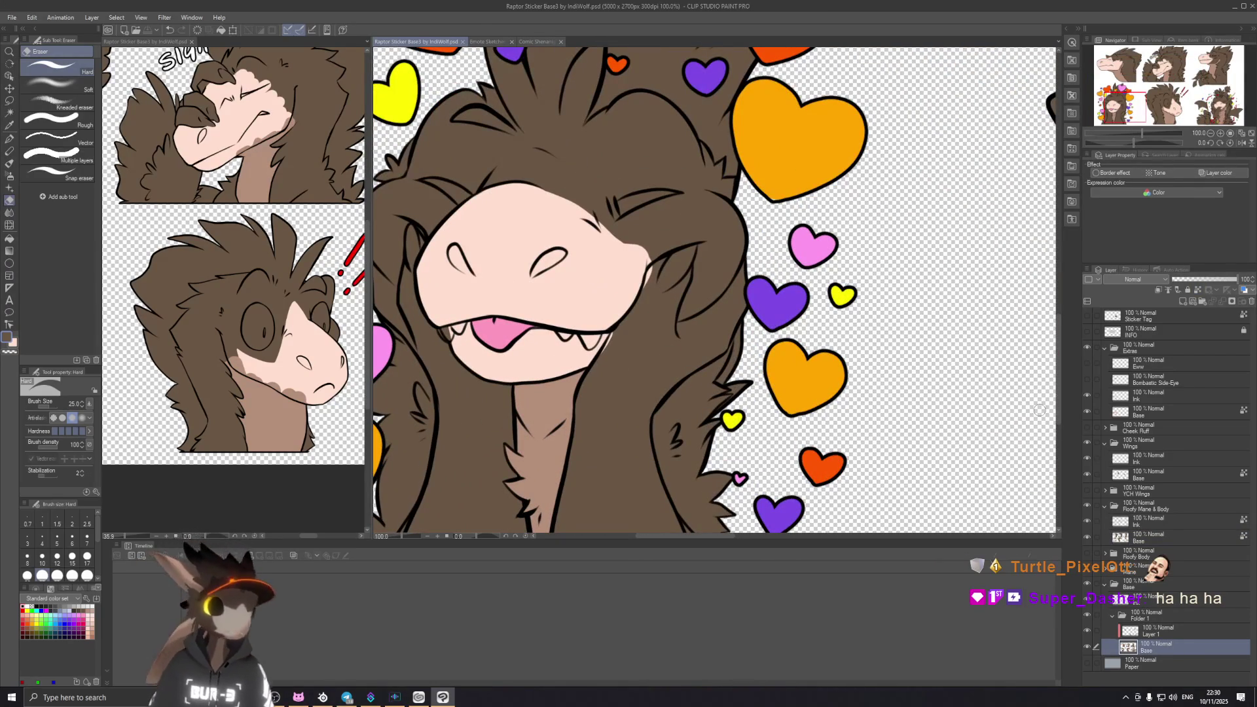
# Step: Undo a stray eraser stroke, pick the inking G-pen and show the hearts sticker in the side view
pyautogui.moveTo(619, 334); pyautogui.dragTo(604, 368)
pyautogui.hotkey('ctrl', 'z')
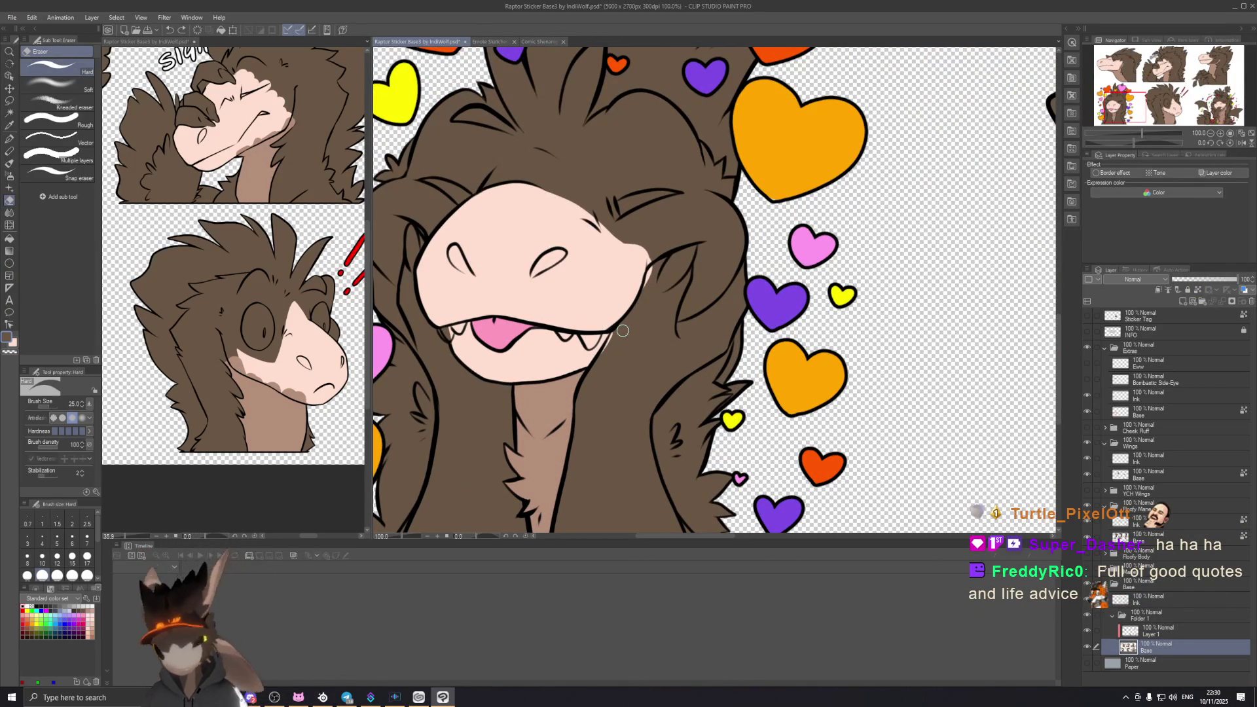
pyautogui.click(10, 162)
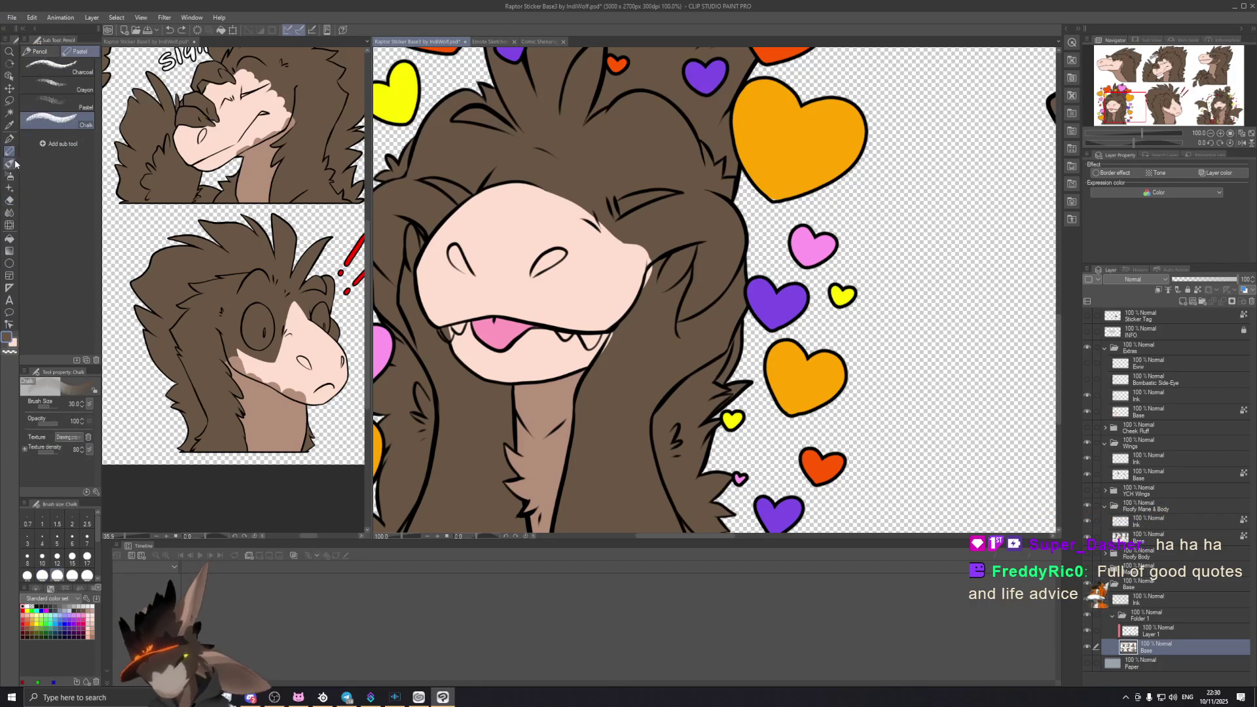
pyautogui.click(11, 139)
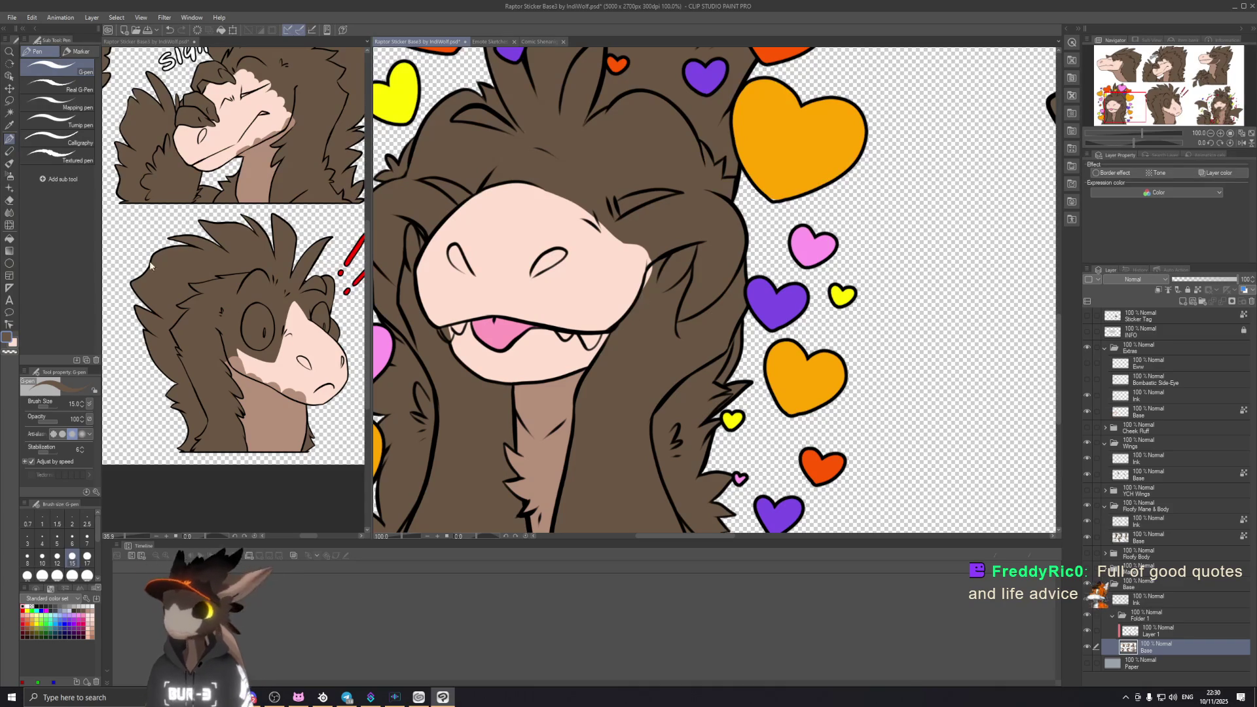
pyautogui.click(147, 41)
pyautogui.scroll(-3, 236, 246)
pyautogui.scroll(-2, 235, 246)
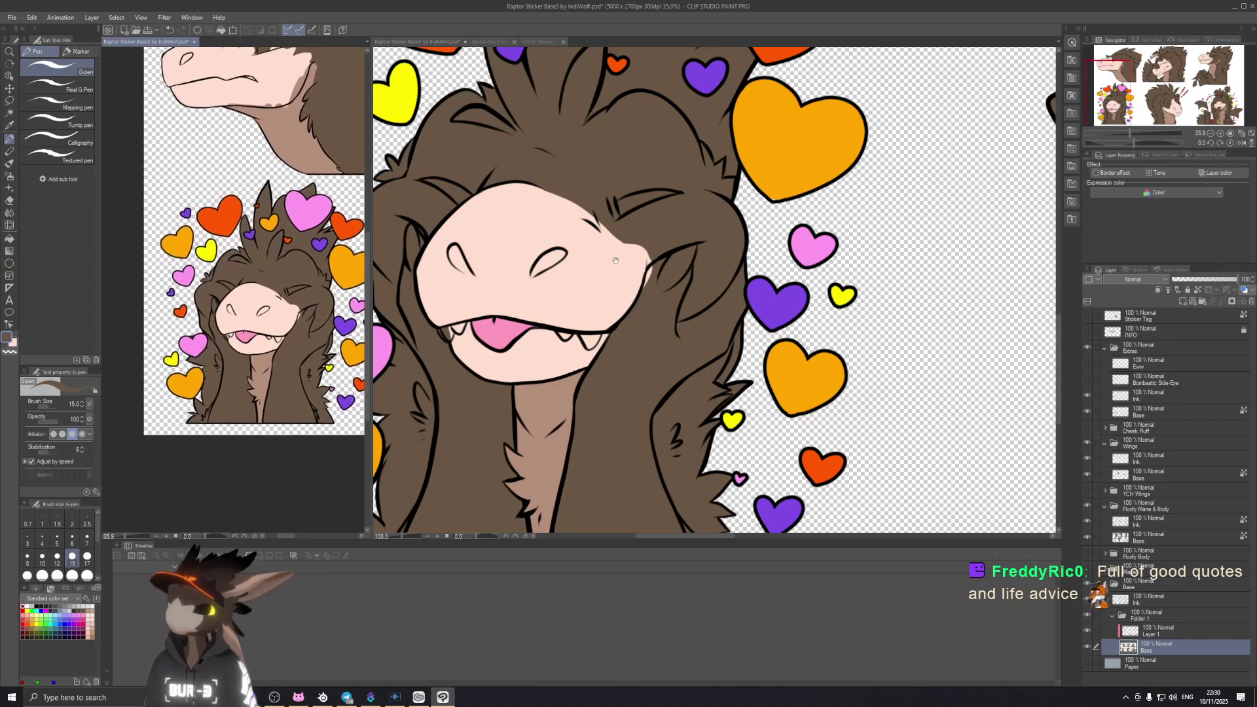
pyautogui.scroll(-2, 236, 246)
pyautogui.click(651, 278)
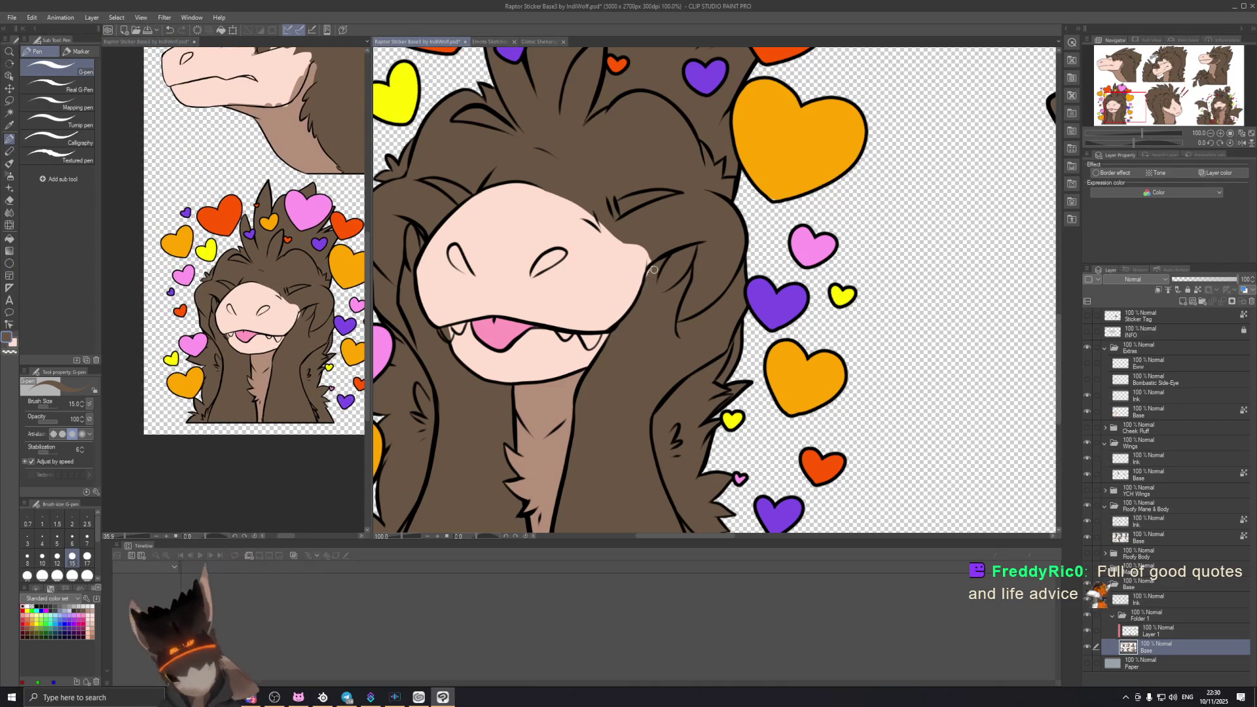
# Step: Ink a thin extra line along the left tooth of the hearts raptor's tongue-out face
pyautogui.moveTo(618, 361)
pyautogui.mouseDown()
pyautogui.moveTo(690, 339)
pyautogui.moveTo(577, 297)
pyautogui.mouseUp()
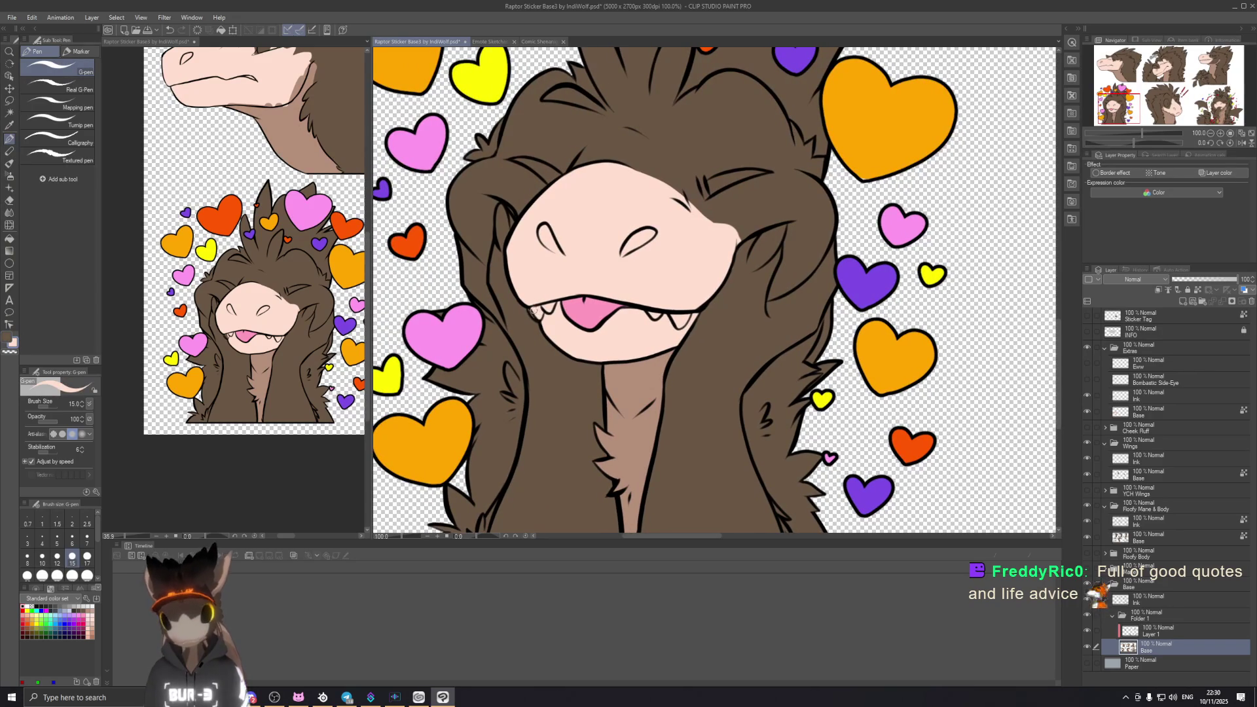
pyautogui.scroll(2, 563, 297)
pyautogui.scroll(2, 563, 295)
pyautogui.scroll(2, 547, 183)
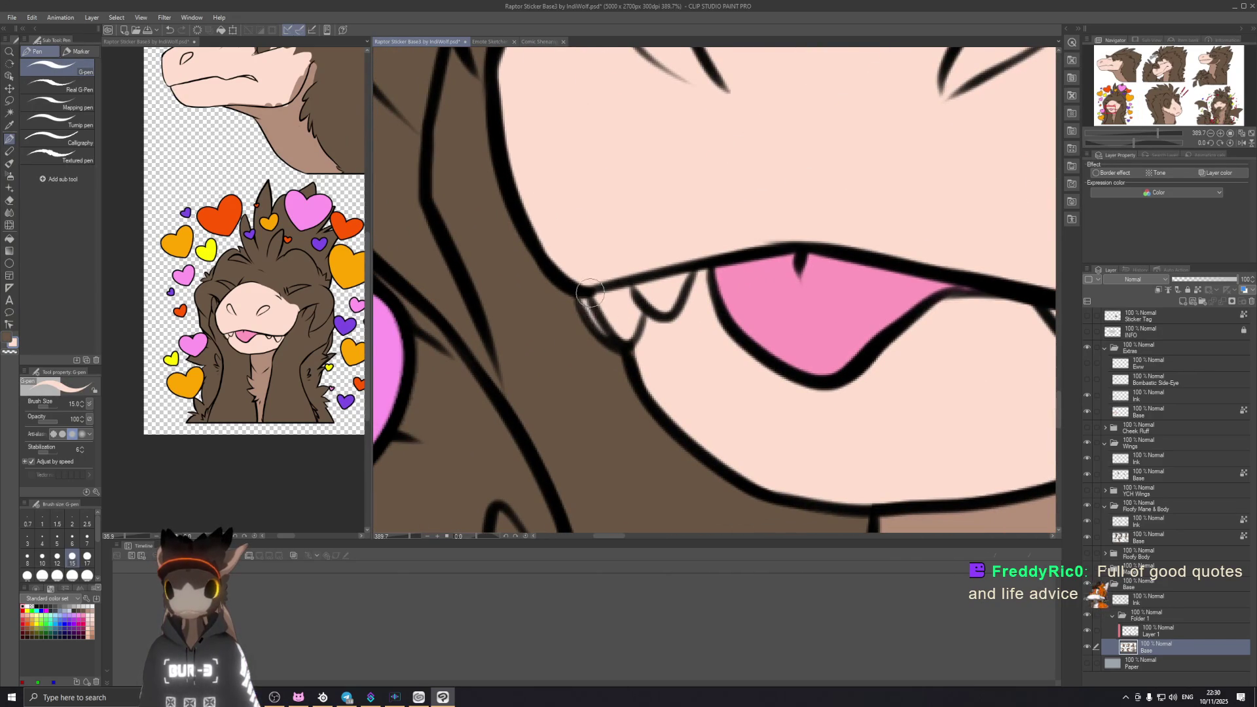
pyautogui.moveTo(583, 296); pyautogui.dragTo(621, 339)
pyautogui.scroll(-2, 648, 346)
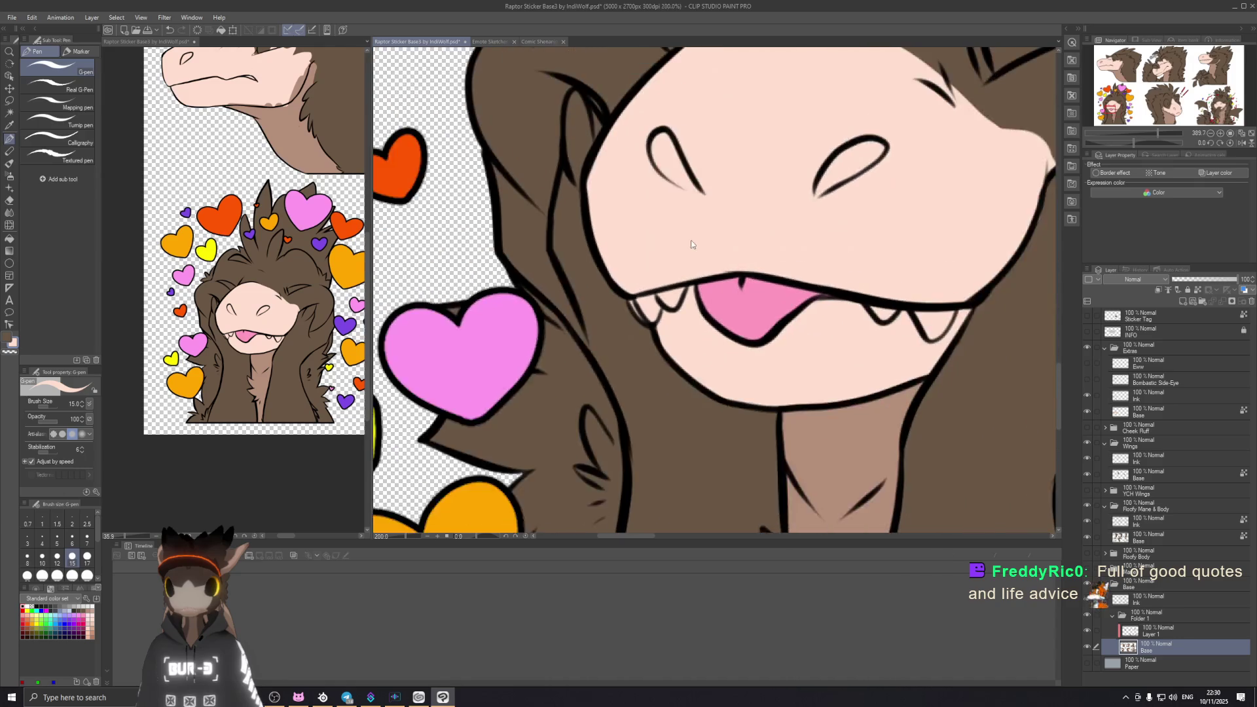
pyautogui.scroll(-2, 659, 339)
pyautogui.scroll(-1, 682, 328)
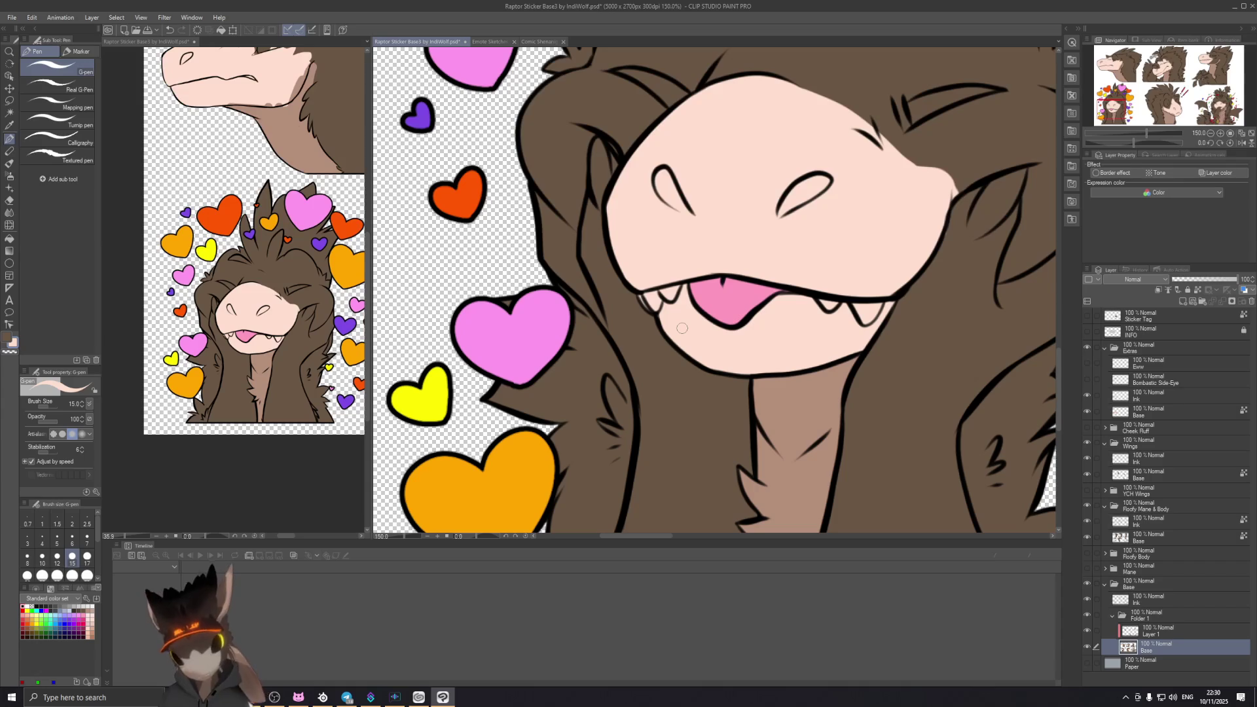
pyautogui.scroll(2, 682, 329)
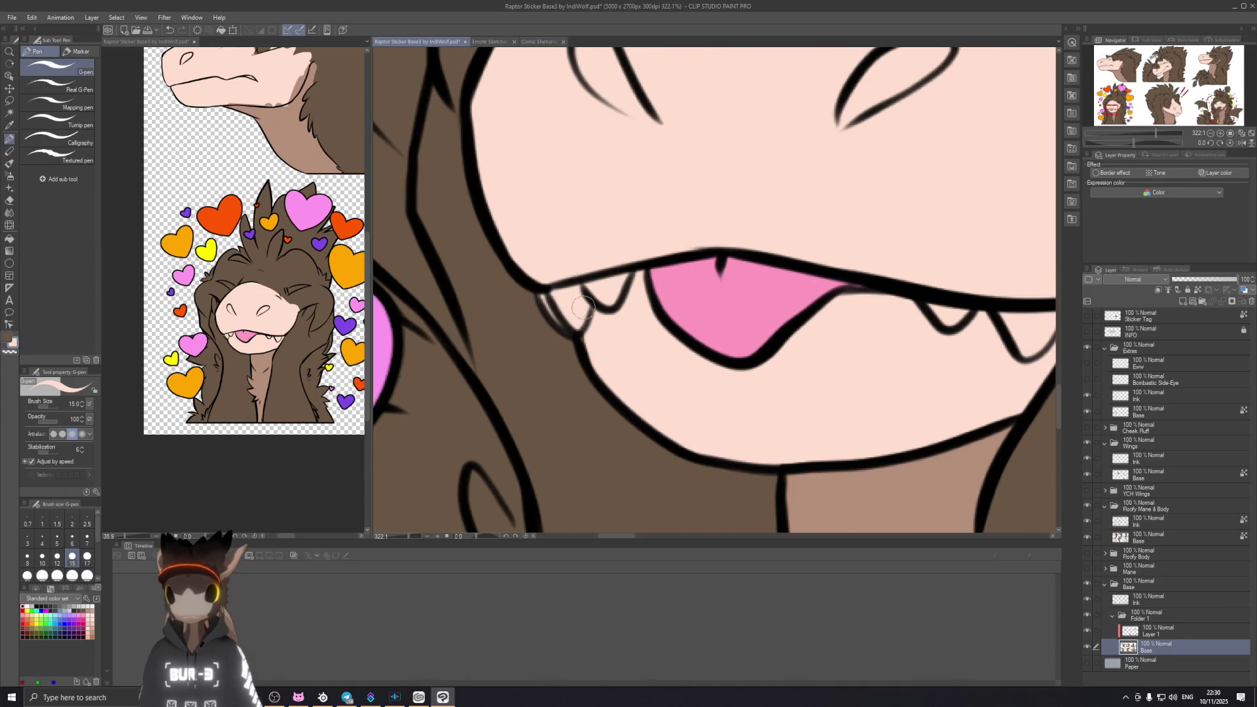
pyautogui.scroll(-1, 607, 291)
pyautogui.scroll(-1, 628, 289)
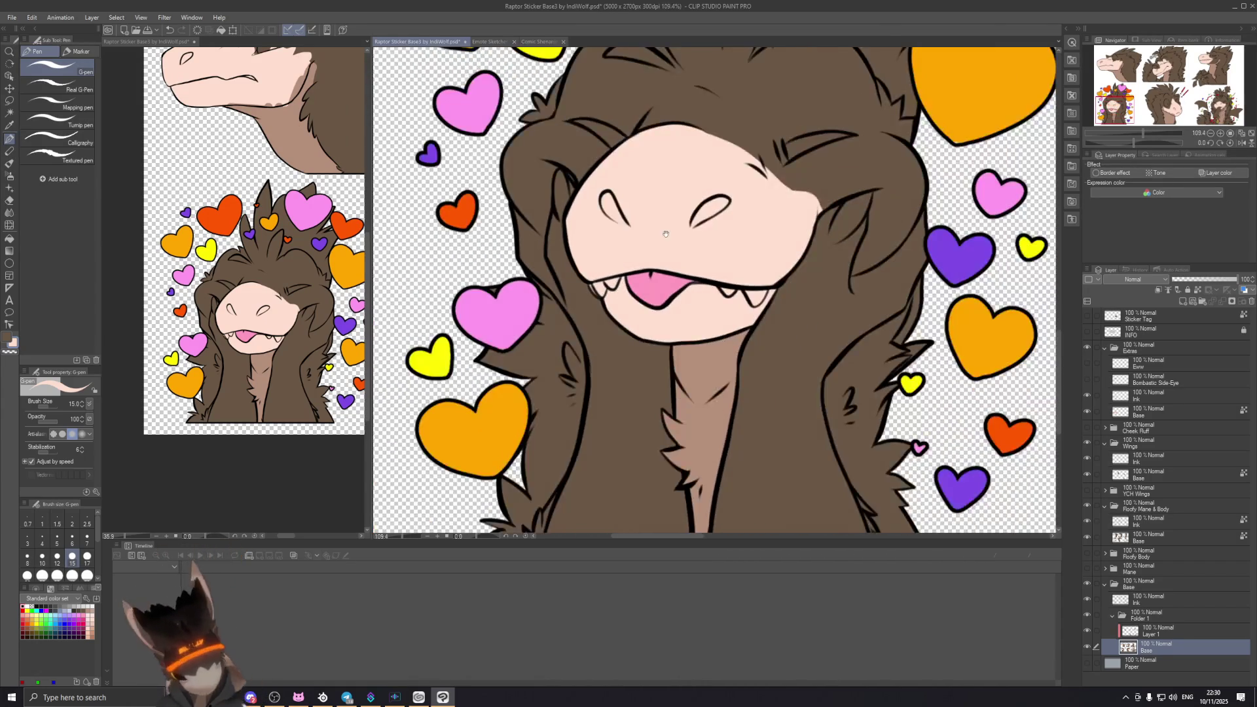
pyautogui.scroll(-1, 661, 287)
pyautogui.scroll(1, 664, 304)
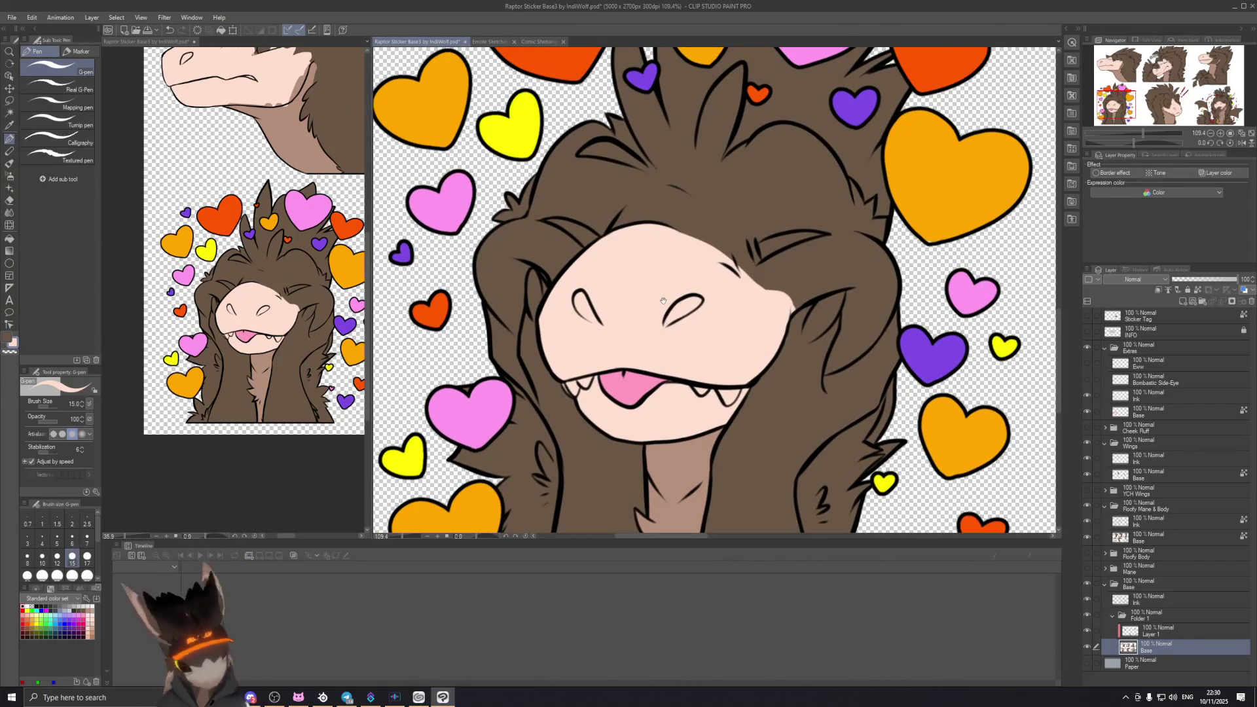
pyautogui.scroll(-2, 663, 300)
pyautogui.scroll(-1, 668, 303)
pyautogui.scroll(-1, 680, 296)
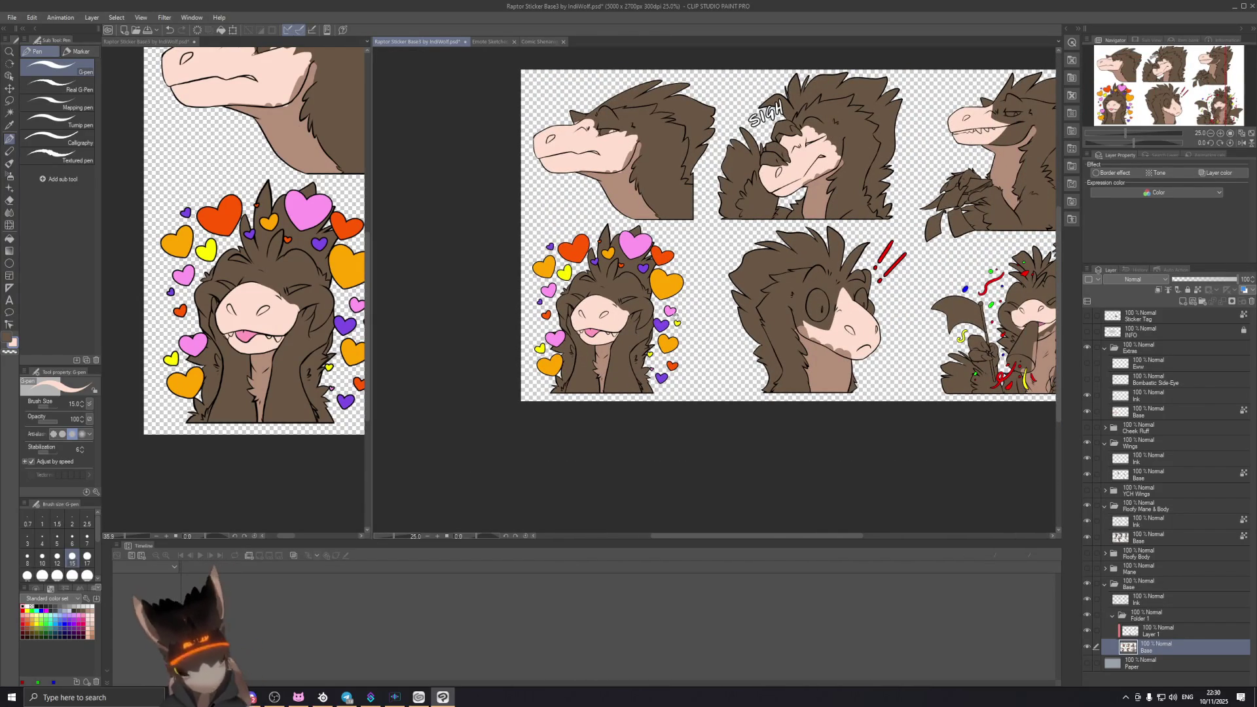
pyautogui.scroll(1, 635, 314)
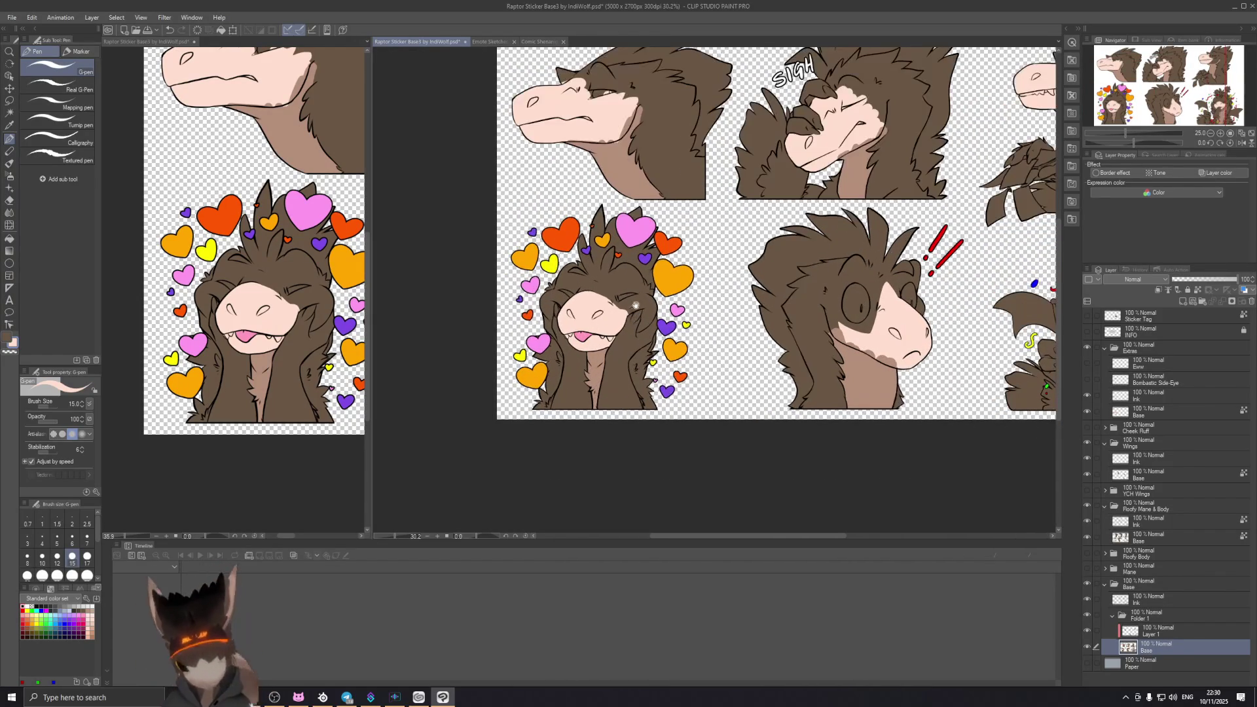
pyautogui.scroll(1, 638, 312)
pyautogui.scroll(2, 609, 275)
pyautogui.scroll(1, 665, 199)
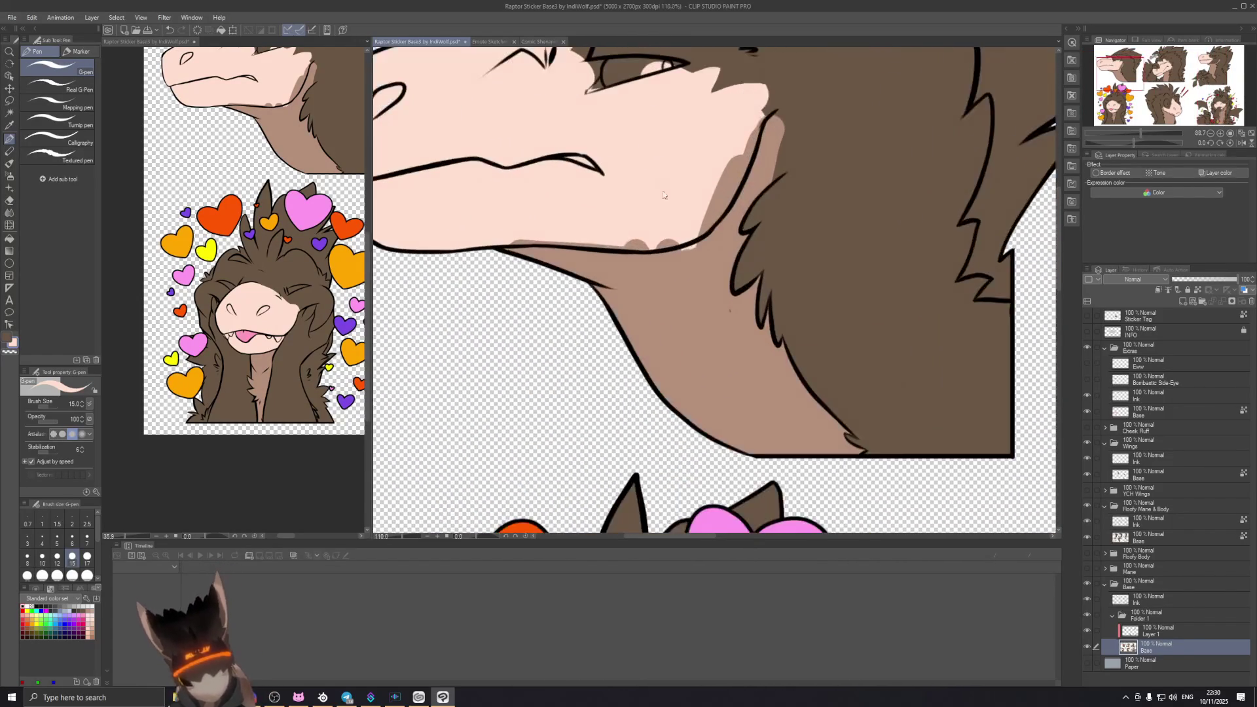
pyautogui.scroll(1, 677, 243)
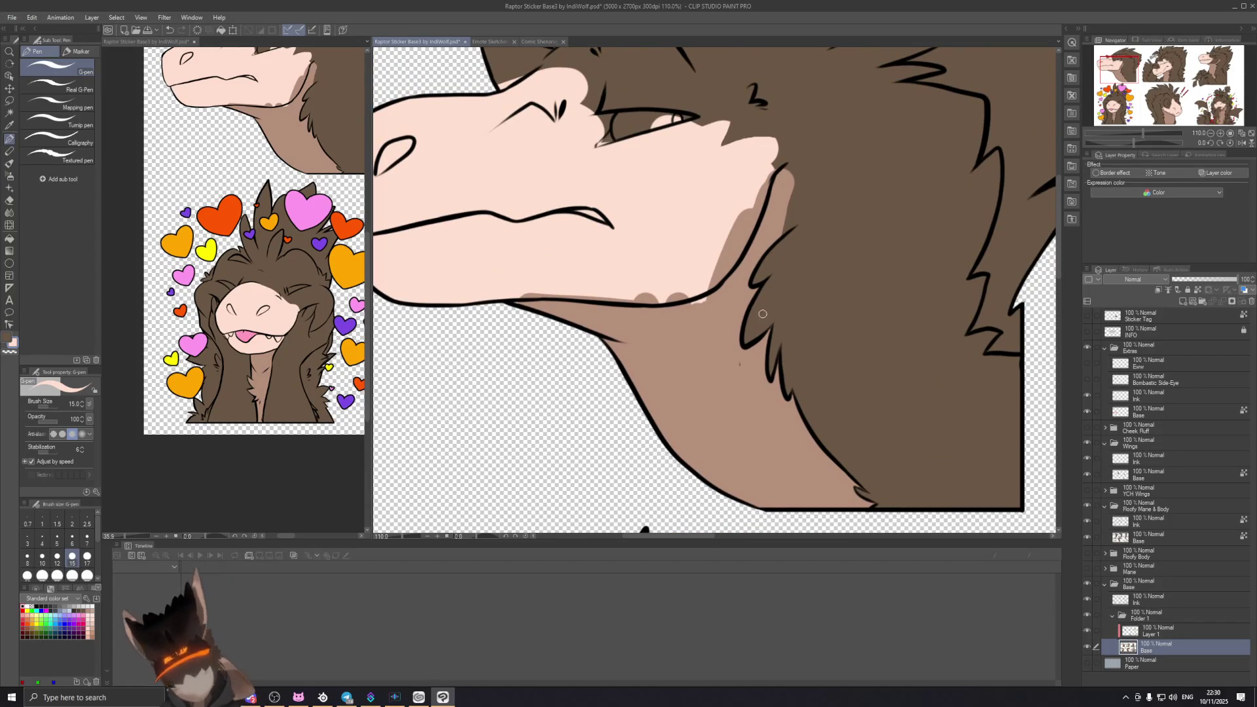
# Step: Switch to Layer 1 and rotate the view so the raptor's snout points right
pyautogui.click(1156, 633)
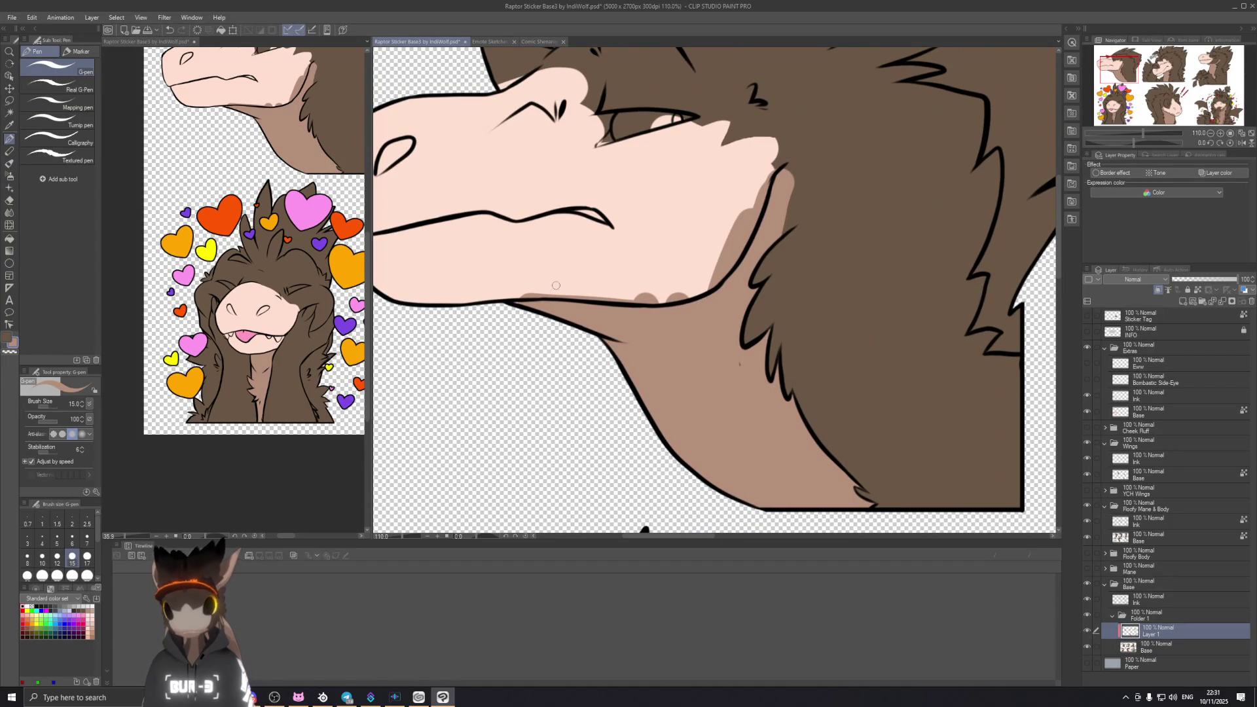
pyautogui.hotkey('shift', 'space')
pyautogui.moveTo(888, 294)
pyautogui.mouseDown()
pyautogui.moveTo(709, 109)
pyautogui.moveTo(771, 255)
pyautogui.mouseUp()
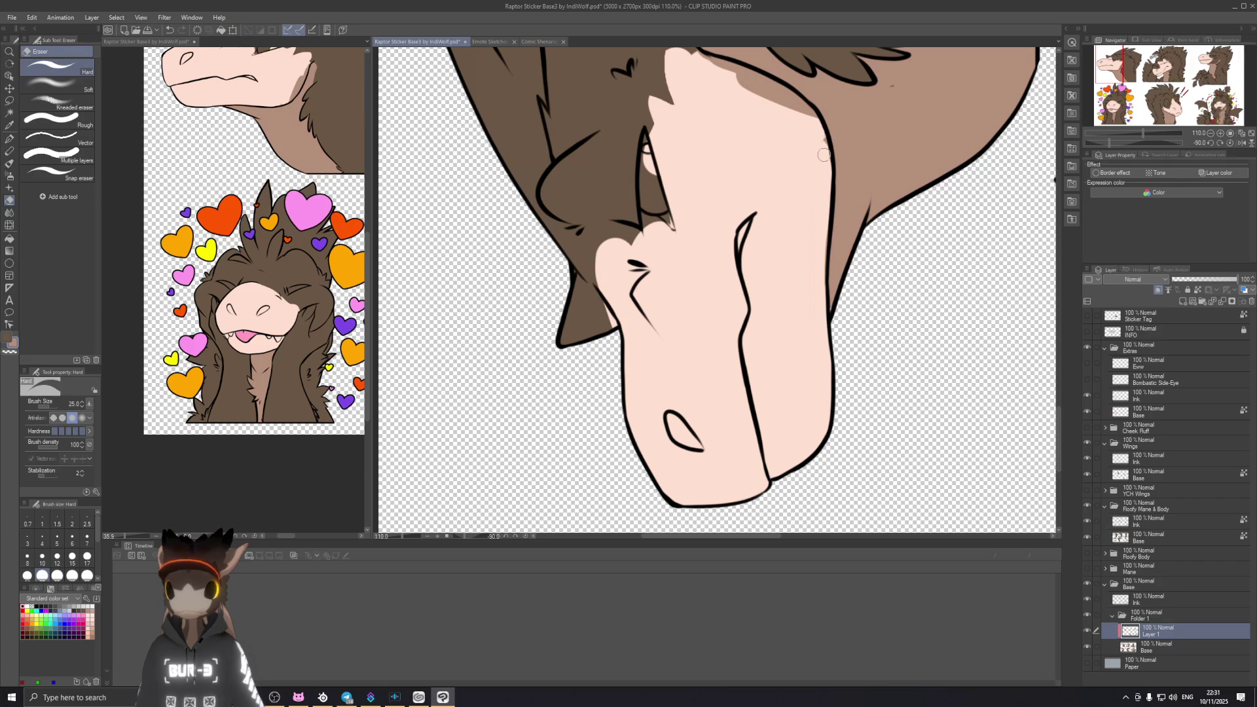
pyautogui.moveTo(896, 185); pyautogui.dragTo(603, 180)
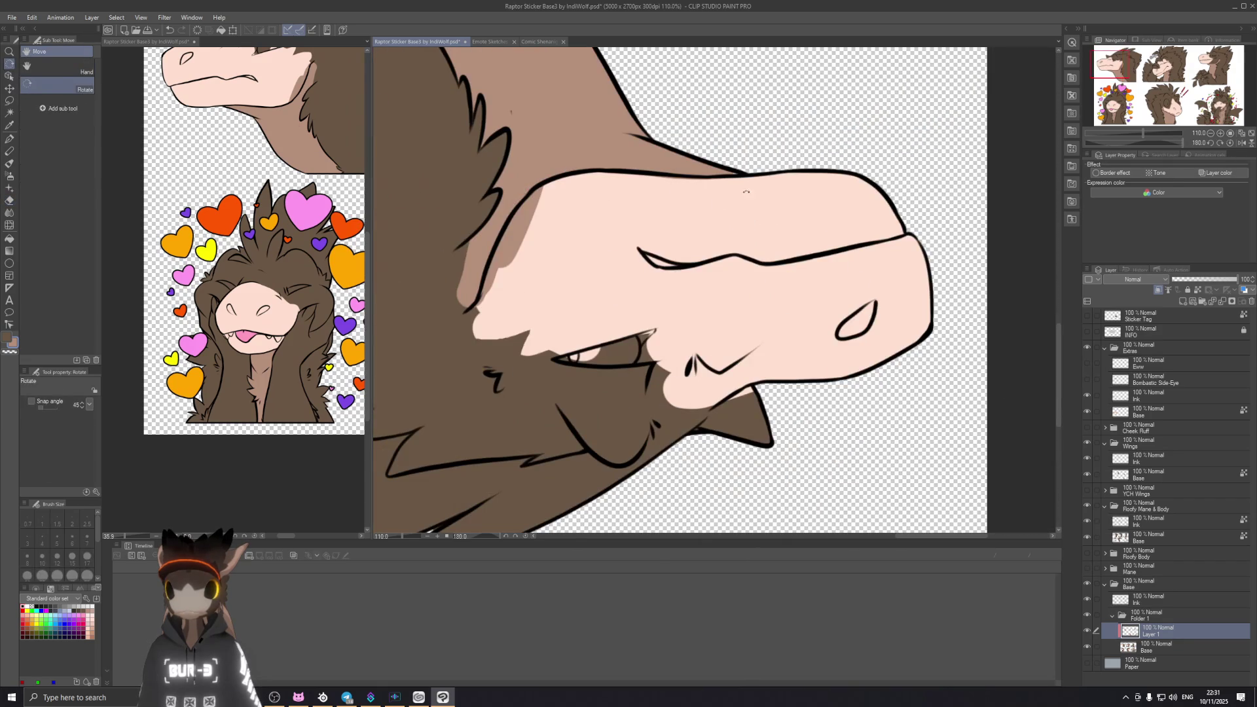
pyautogui.moveTo(754, 192); pyautogui.dragTo(729, 313)
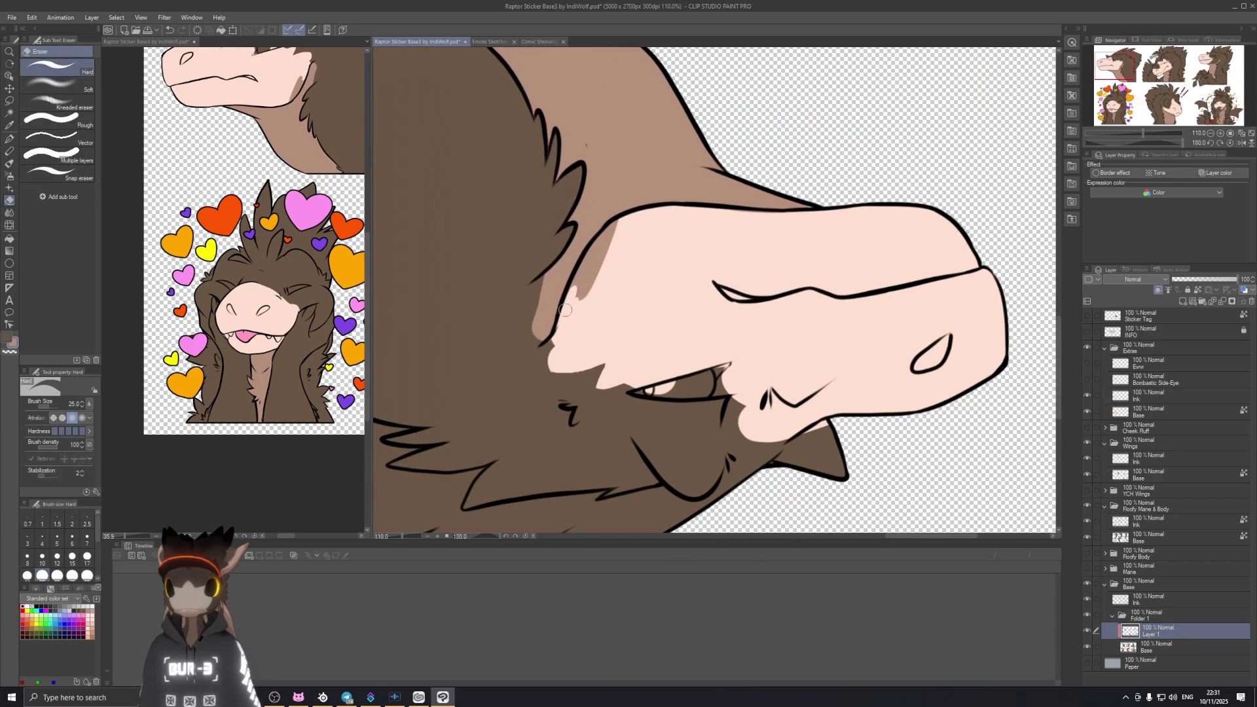
# Step: Erase part of the brown patch beside the snout and turn the view back upright
pyautogui.moveTo(590, 259)
pyautogui.mouseDown()
pyautogui.moveTo(606, 229)
pyautogui.moveTo(593, 261)
pyautogui.moveTo(603, 246)
pyautogui.moveTo(602, 344)
pyautogui.mouseUp()
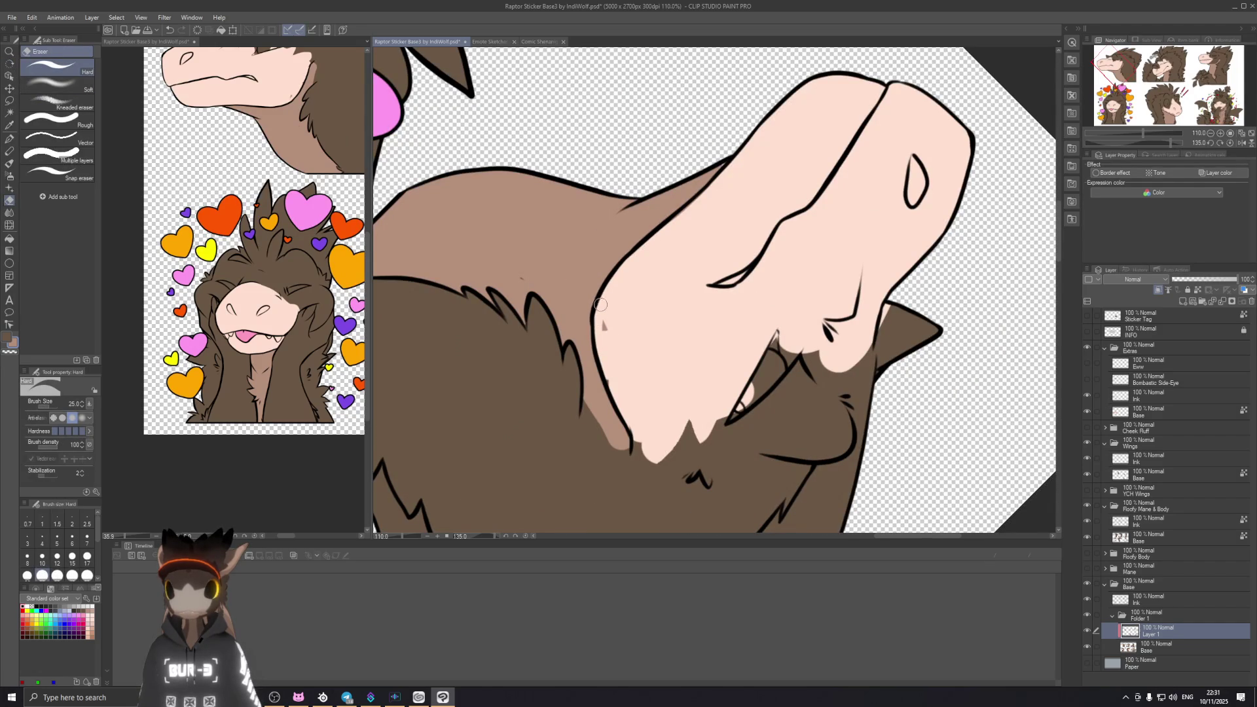
pyautogui.hotkey('shift', 'space')
pyautogui.moveTo(614, 332); pyautogui.dragTo(559, 251)
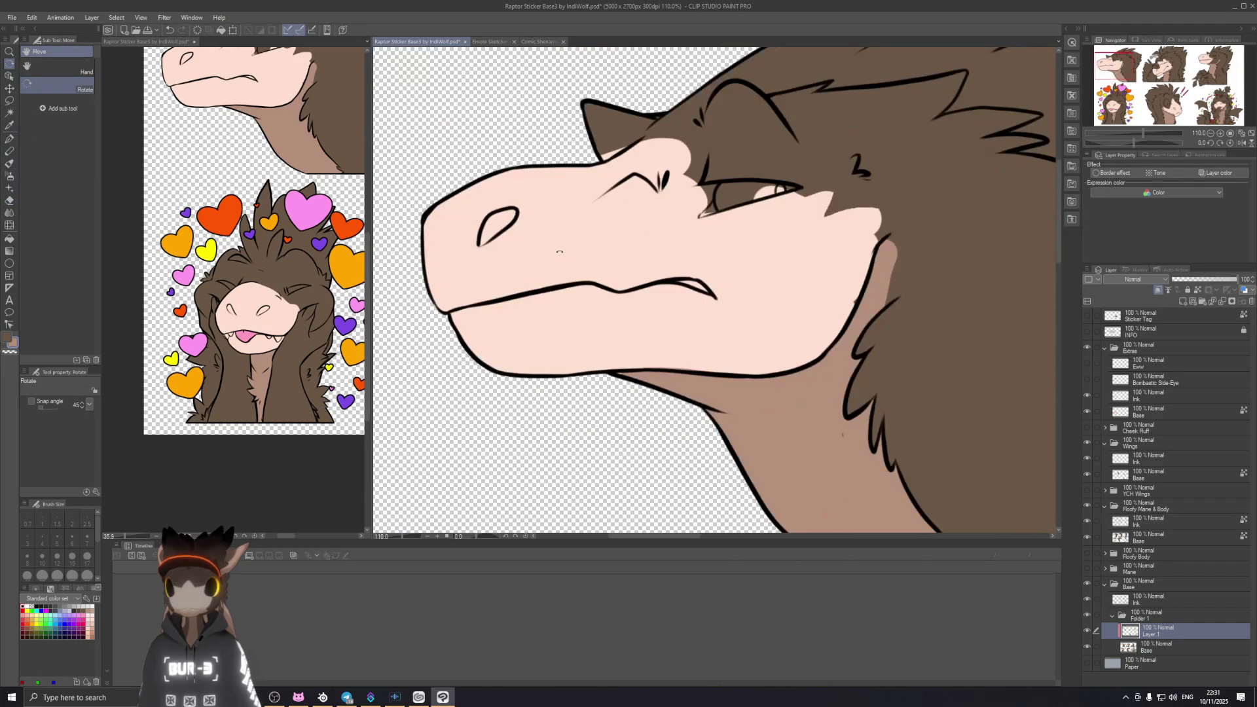
# Step: Move to the base colour layer, undo its accidental shift and take up the pen
pyautogui.press('e')
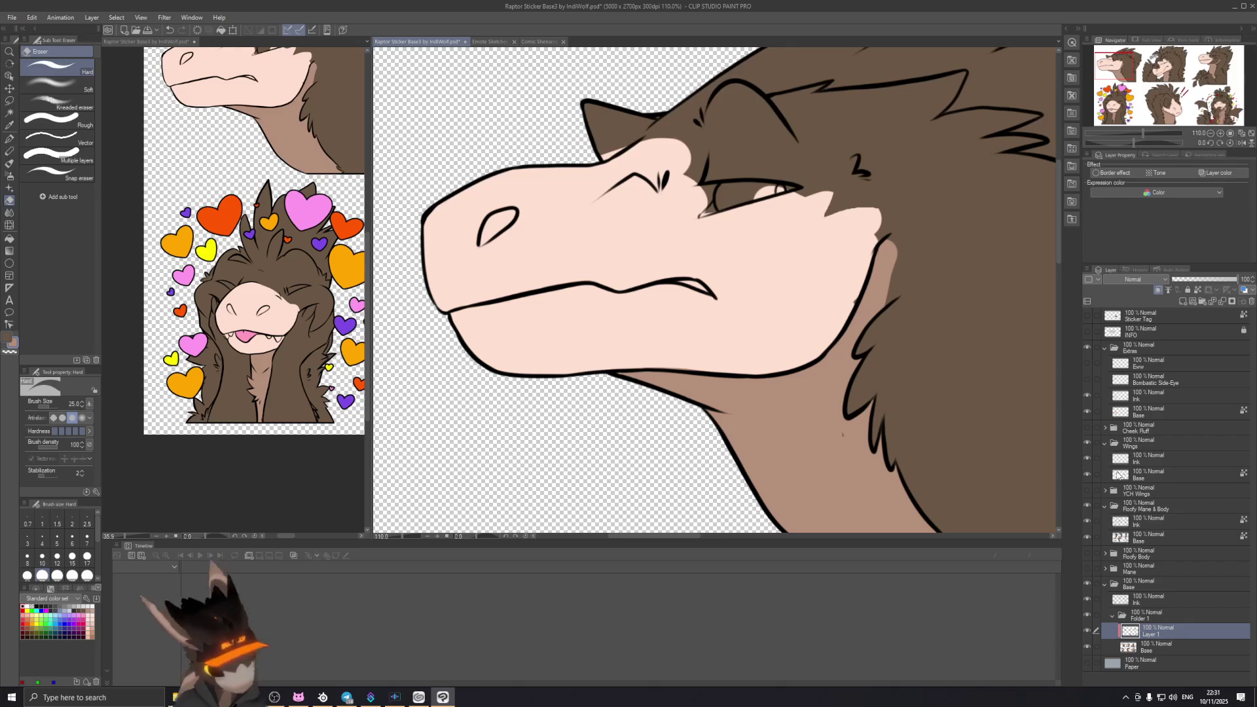
pyautogui.hotkey('alt', '[')
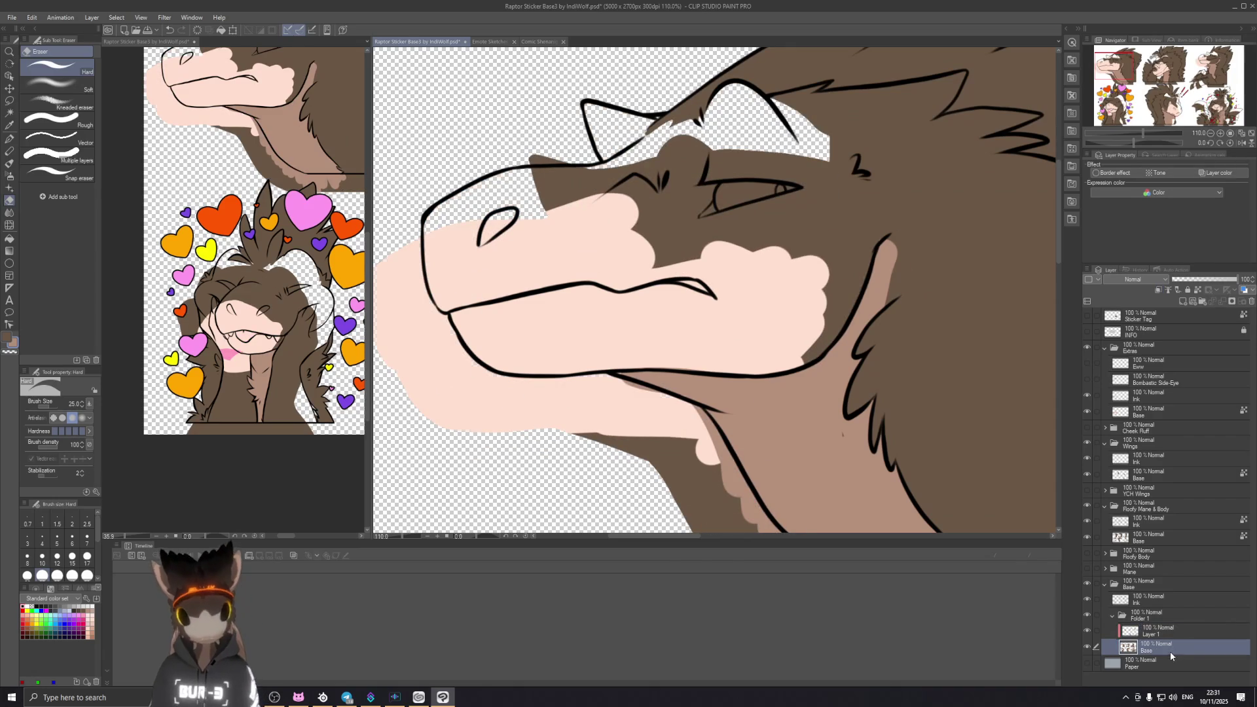
pyautogui.hotkey('ctrl', 'z')
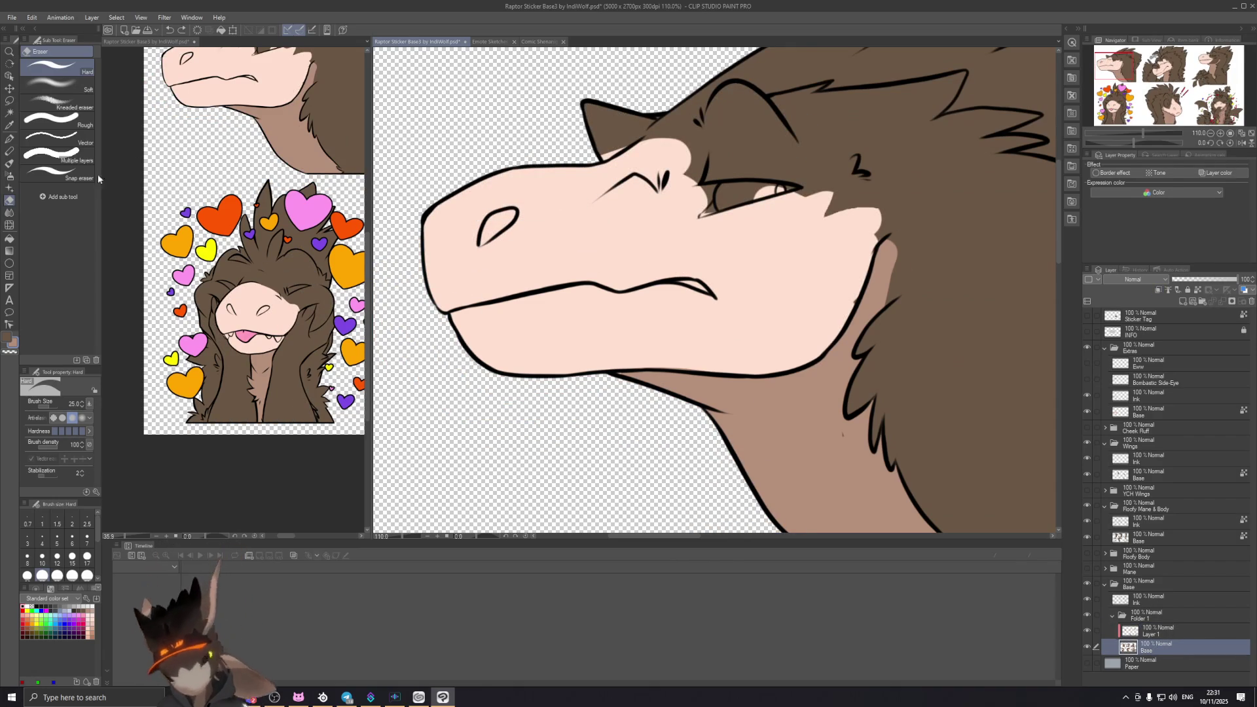
pyautogui.click(9, 151)
pyautogui.press('p')
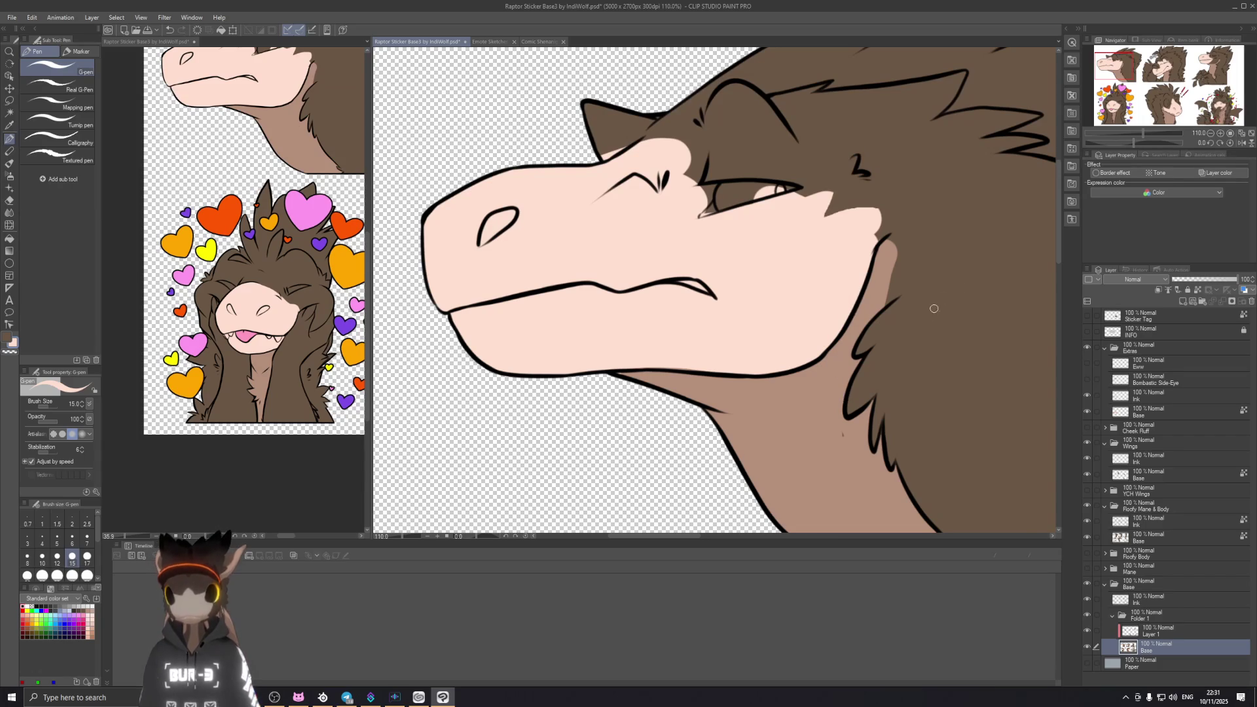
# Step: Pick the horn's brown as paint colour and zoom in on the snout and brow
pyautogui.moveTo(941, 299); pyautogui.dragTo(611, 182)
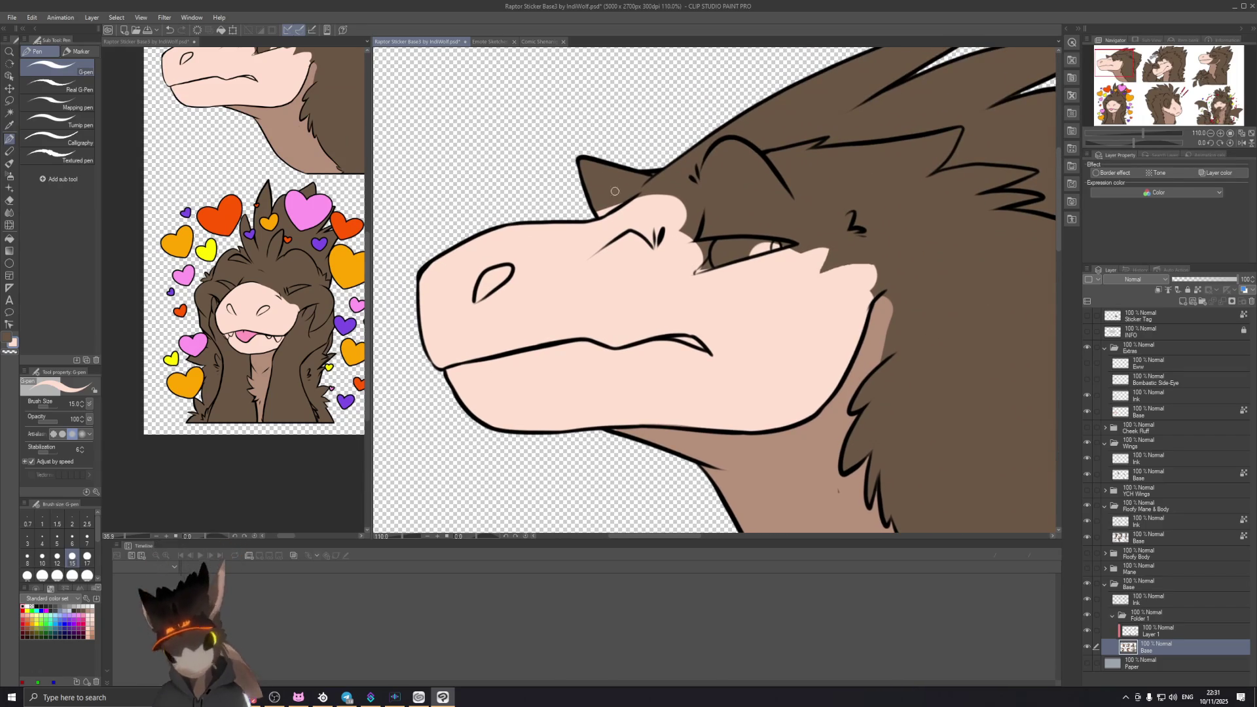
pyautogui.press('e')
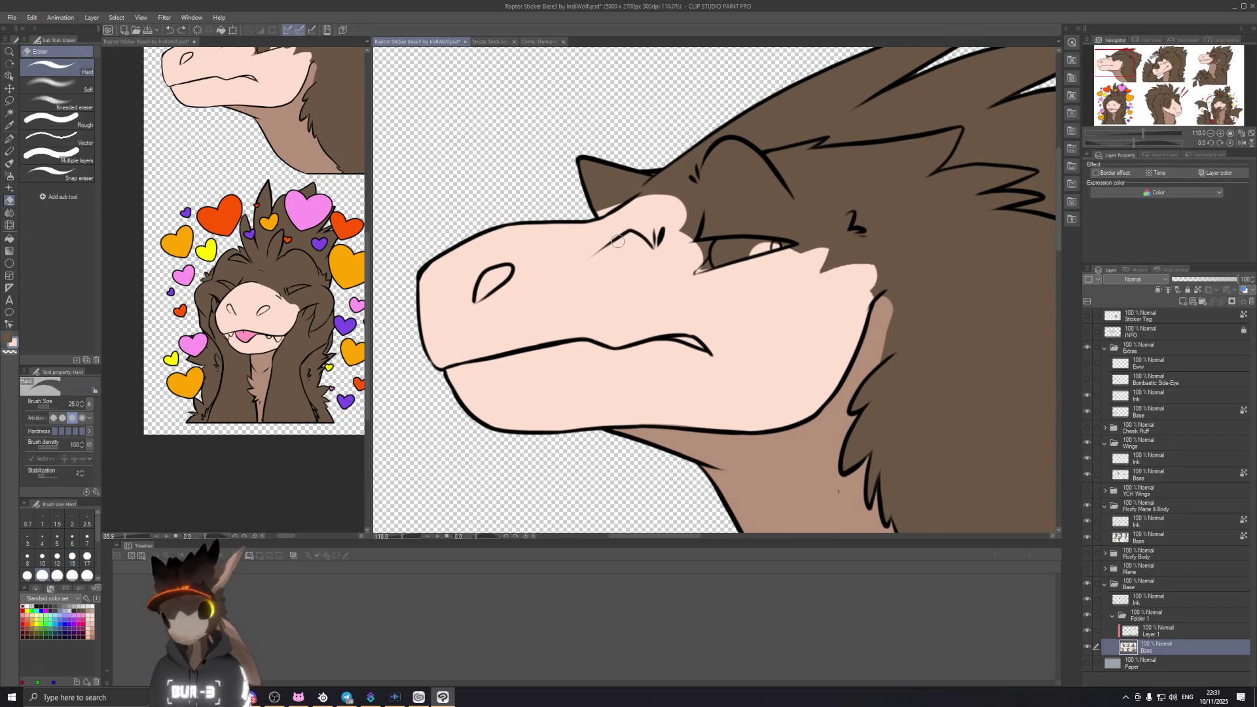
pyautogui.press('p')
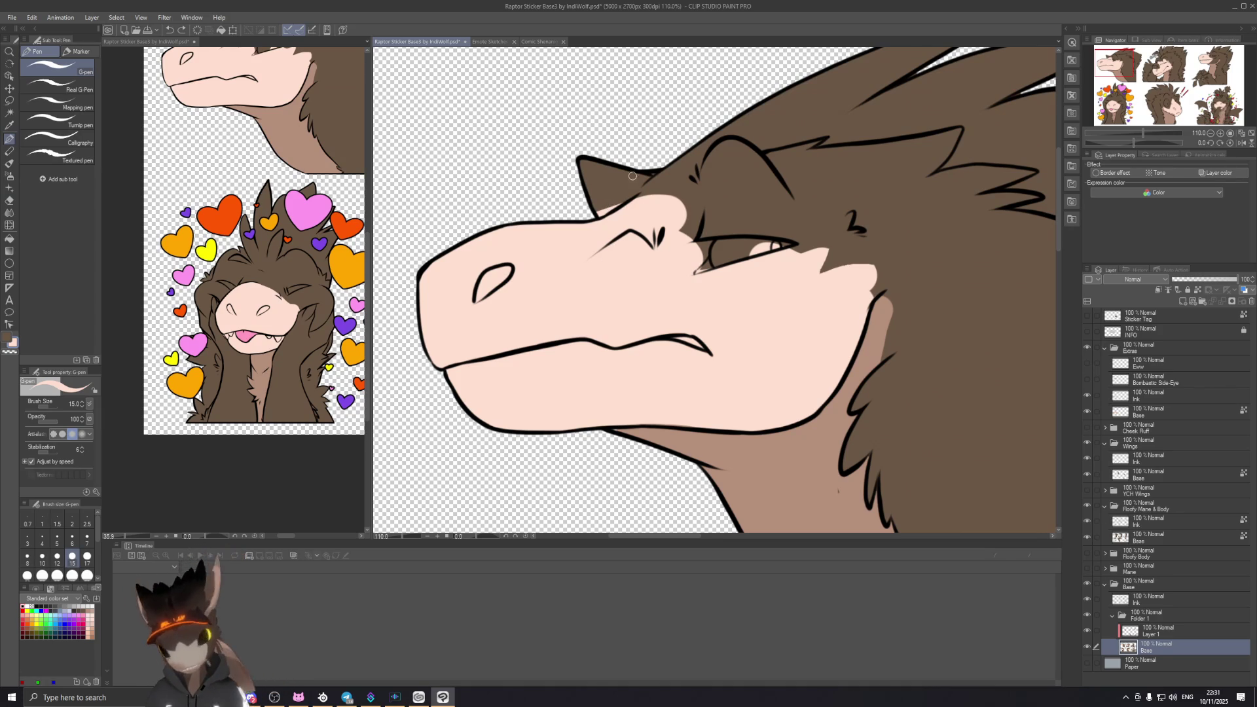
pyautogui.keyDown('alt'); pyautogui.click(618, 192); pyautogui.keyUp('alt')
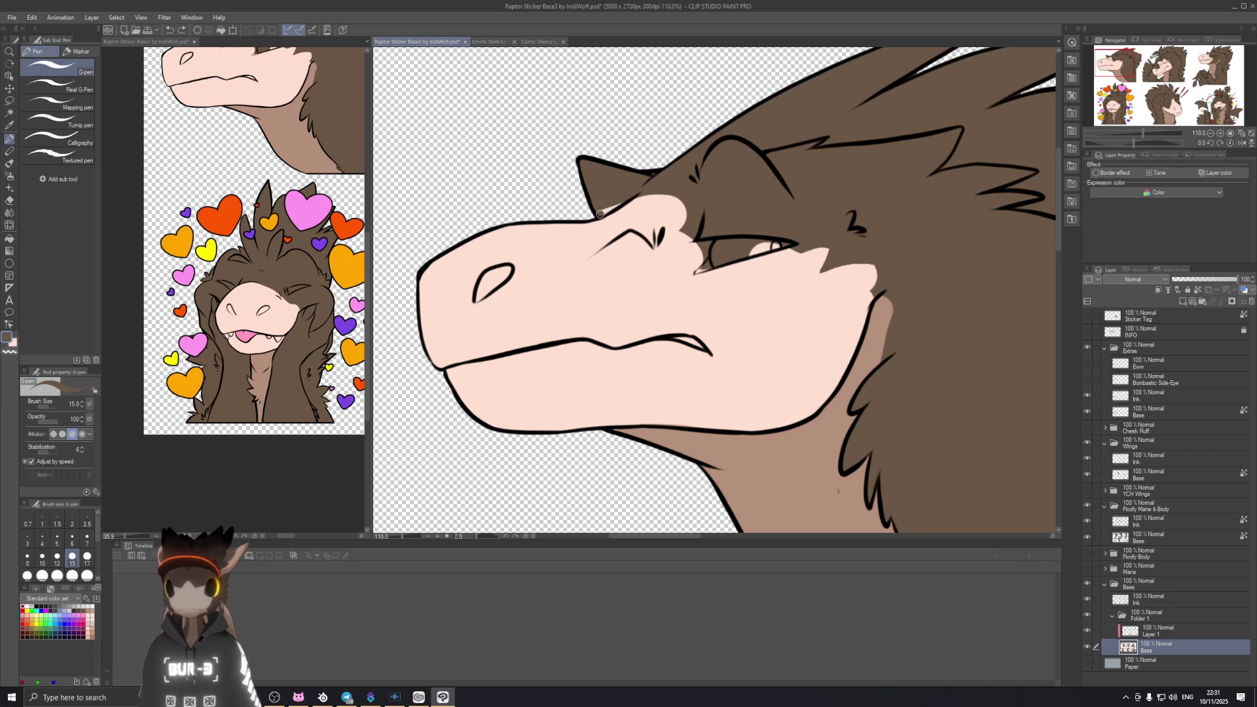
pyautogui.rightClick(630, 192)
pyautogui.press('Escape')
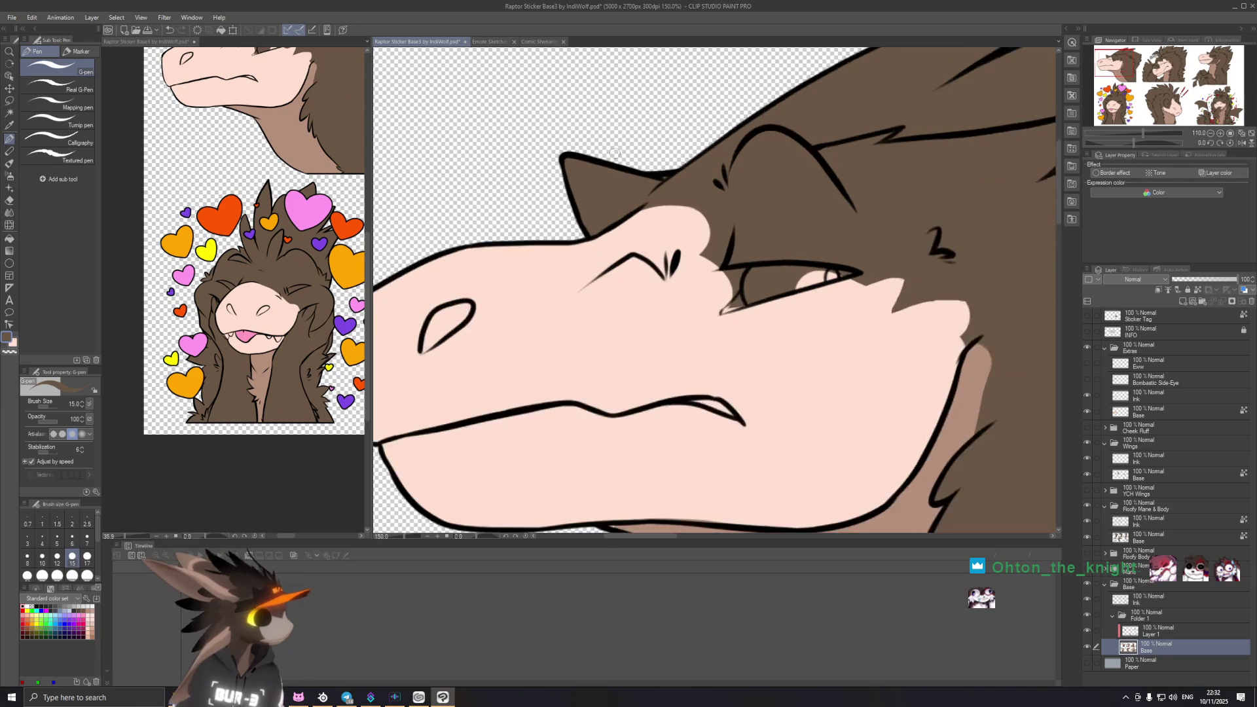
pyautogui.scroll(2, 639, 192)
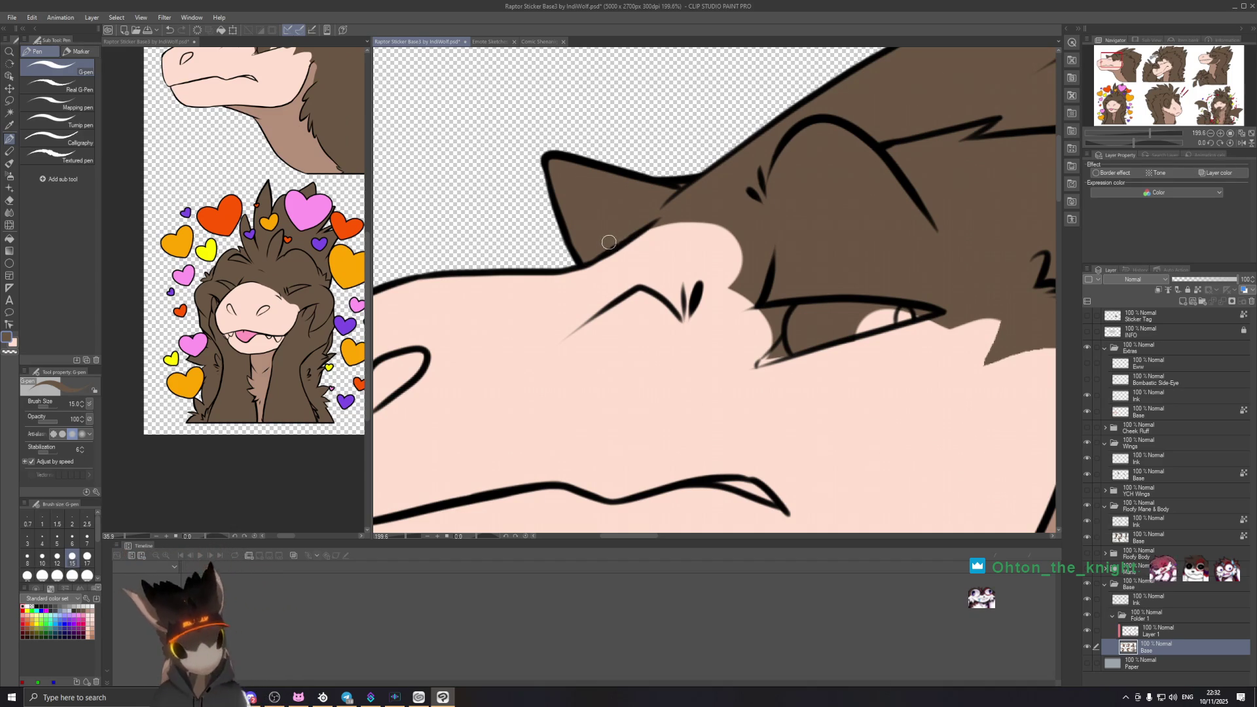
pyautogui.scroll(-3, 638, 318)
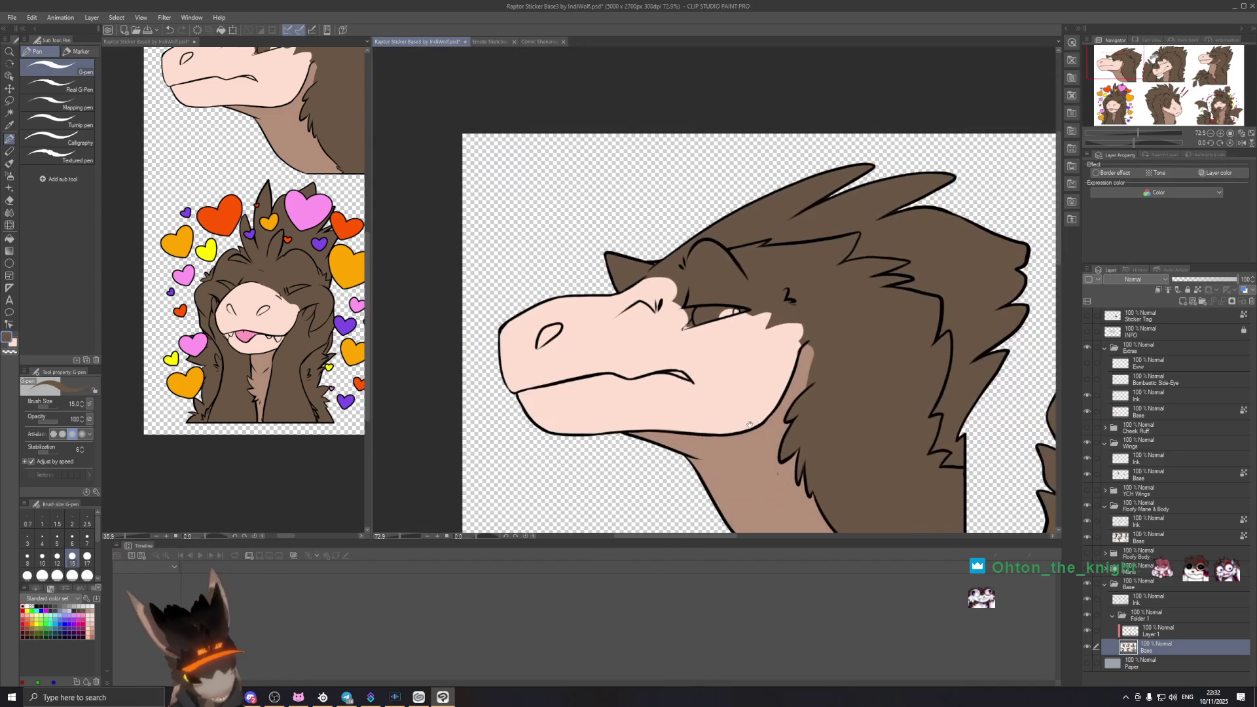
pyautogui.scroll(-3, 629, 294)
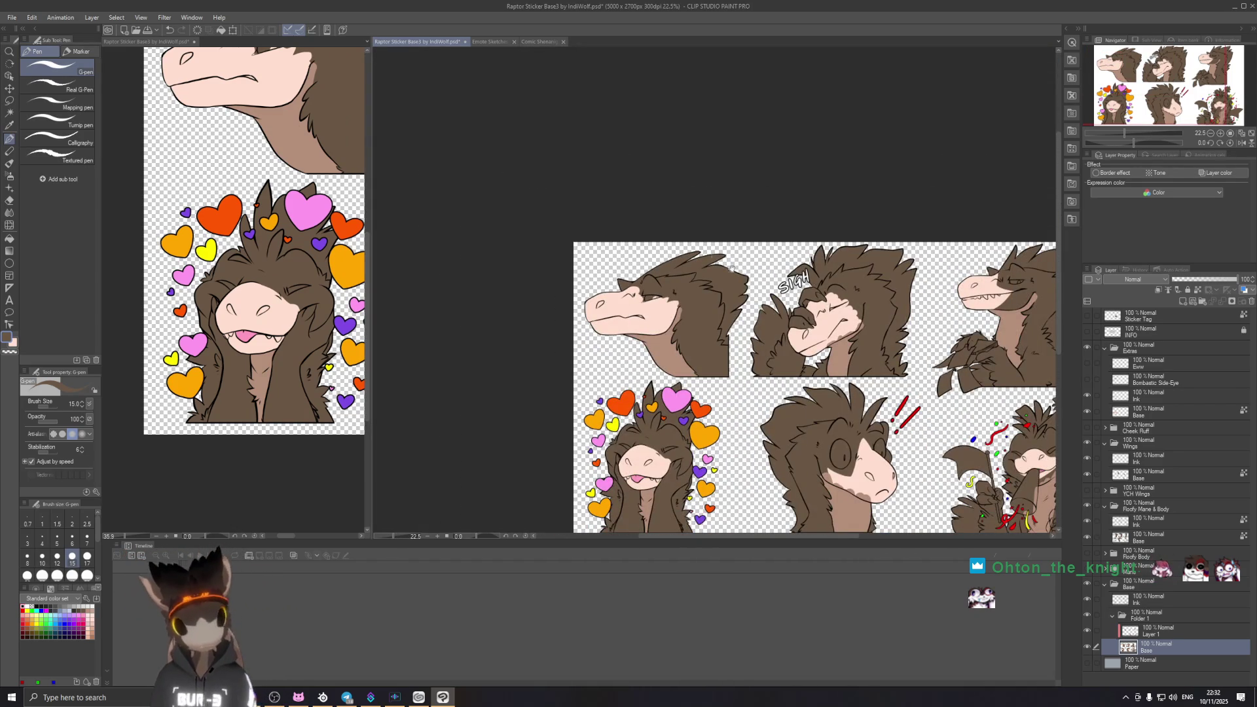
pyautogui.scroll(-1, 743, 279)
pyautogui.scroll(2, 775, 314)
pyautogui.scroll(1, 799, 349)
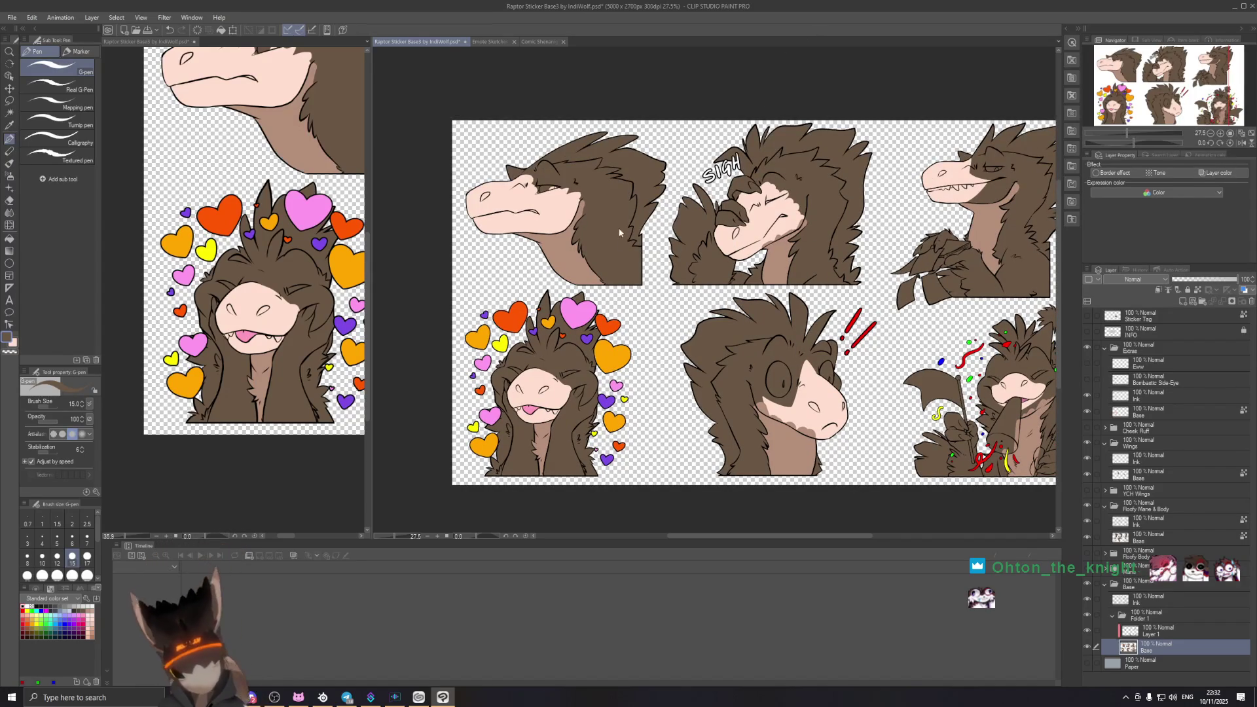
pyautogui.scroll(1, 586, 135)
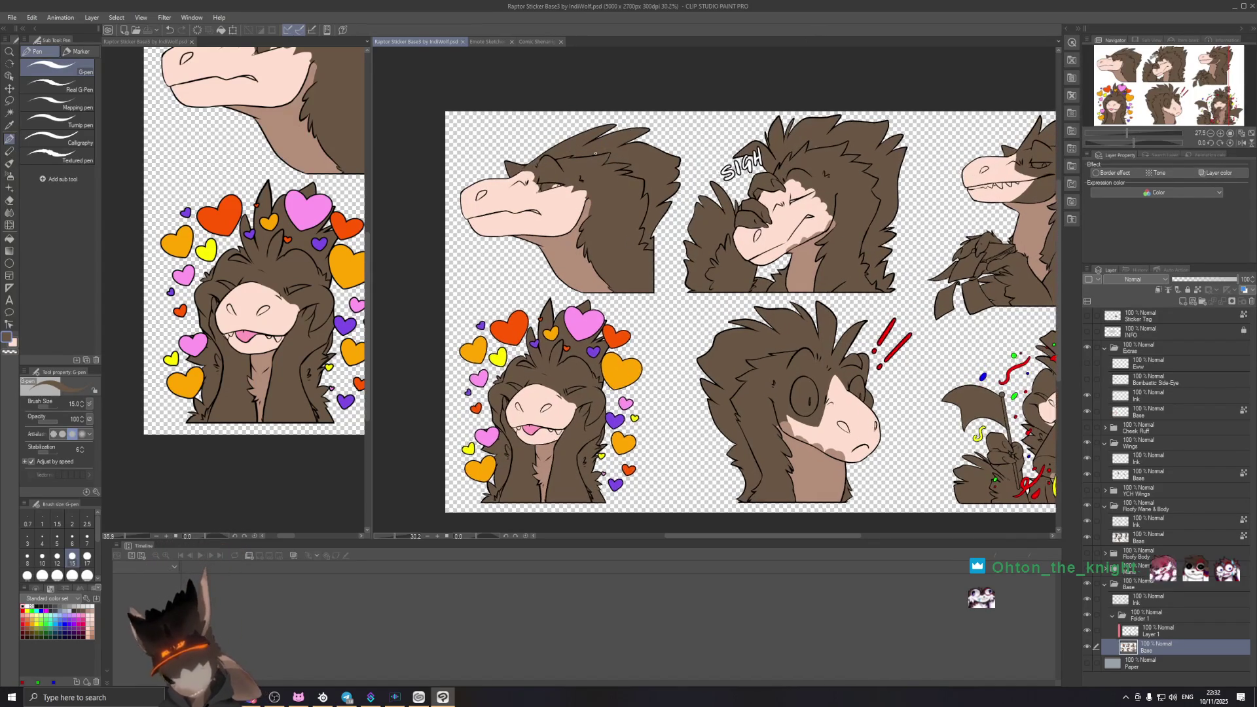
pyautogui.scroll(1, 629, 138)
pyautogui.scroll(2, 692, 142)
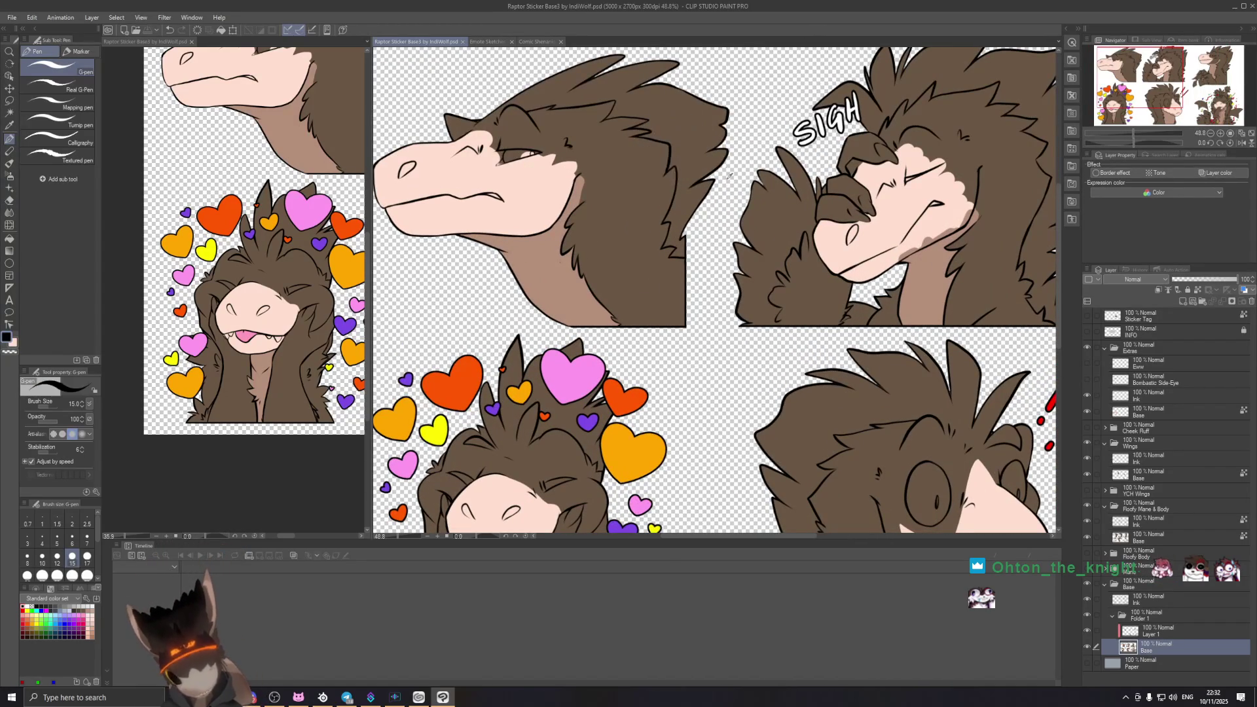
# Step: Tilt the sheet to angle the profile sticker and return to the pen
pyautogui.press('r')
pyautogui.moveTo(629, 196)
pyautogui.mouseDown()
pyautogui.moveTo(654, 111)
pyautogui.moveTo(581, 288)
pyautogui.mouseUp()
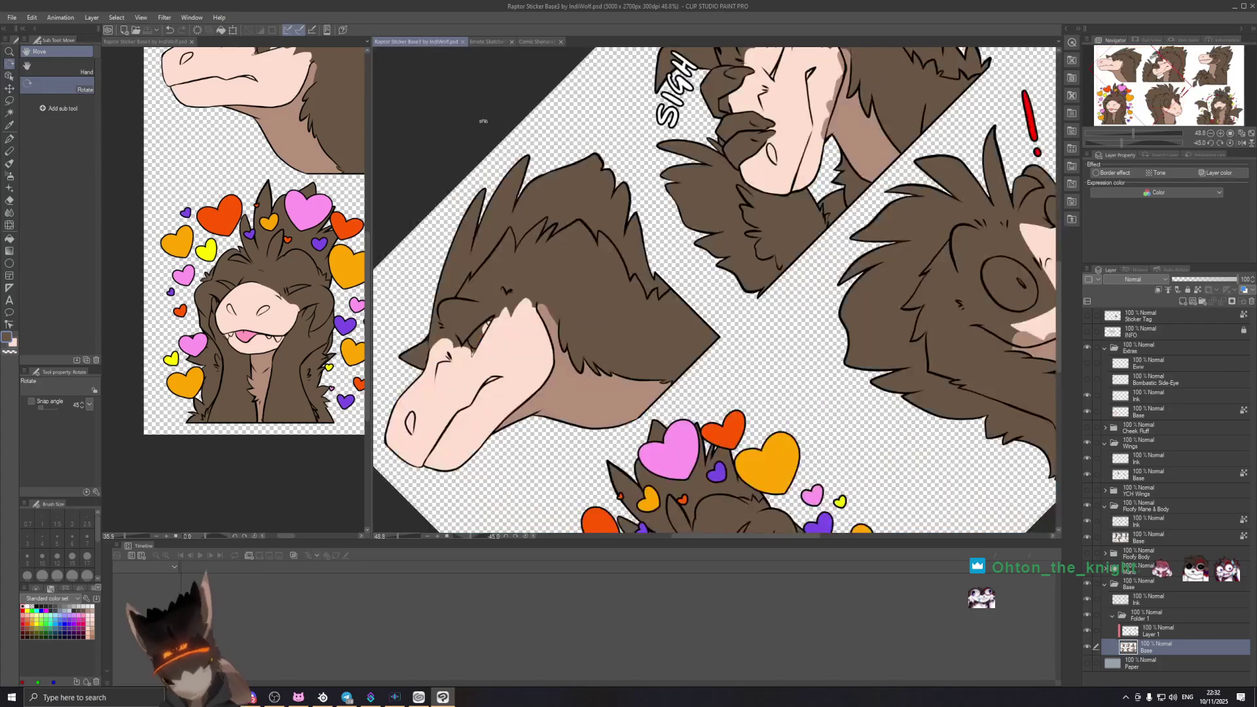
pyautogui.press('p')
pyautogui.scroll(1, 581, 289)
pyautogui.scroll(1, 758, 191)
pyautogui.scroll(1, 717, 174)
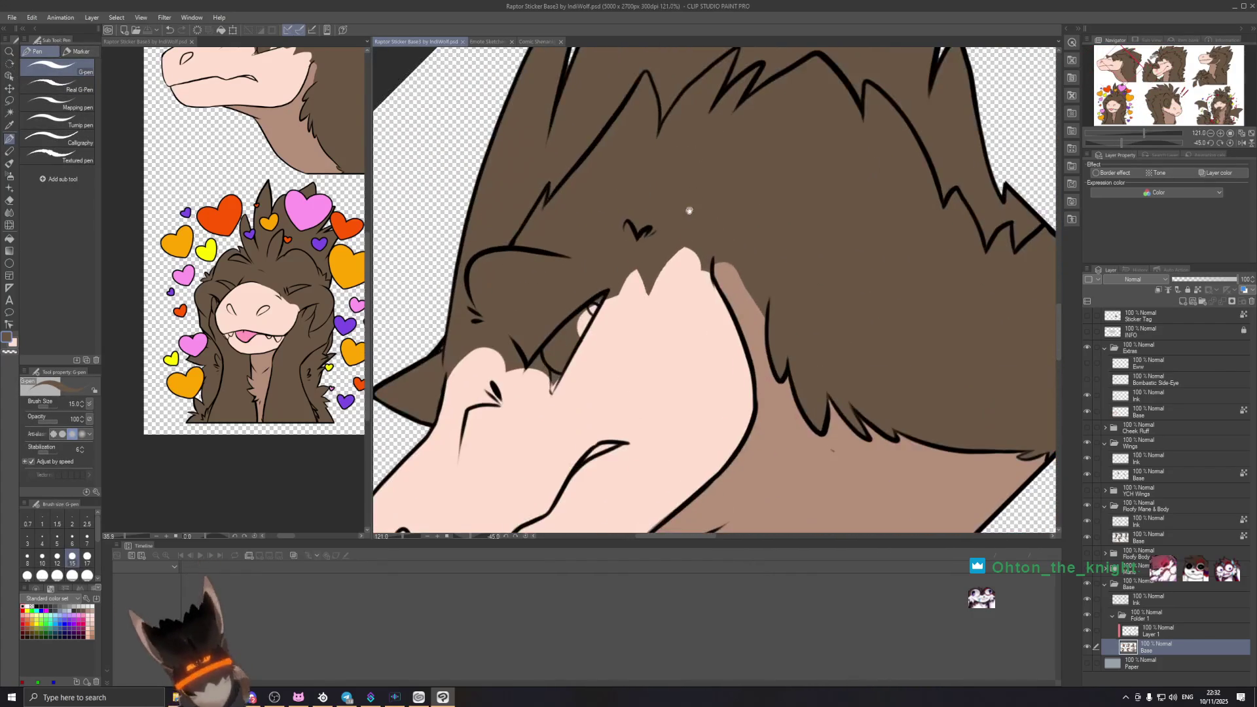
pyautogui.scroll(1, 687, 210)
# Step: Erase the stray light face mark, try and undo a brown snout stroke, then activate the second view
pyautogui.moveTo(704, 213); pyautogui.dragTo(696, 228)
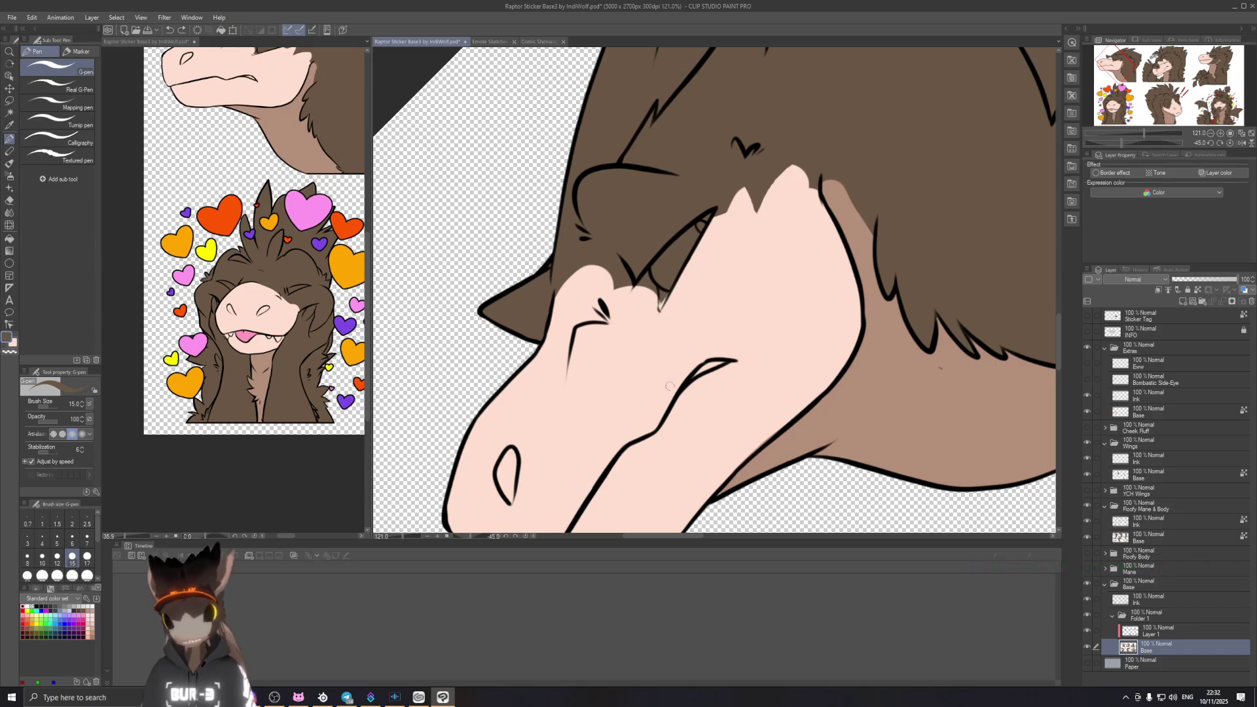
pyautogui.moveTo(558, 288)
pyautogui.mouseDown()
pyautogui.moveTo(616, 339)
pyautogui.moveTo(616, 360)
pyautogui.mouseUp()
pyautogui.hotkey('ctrl', 'z')
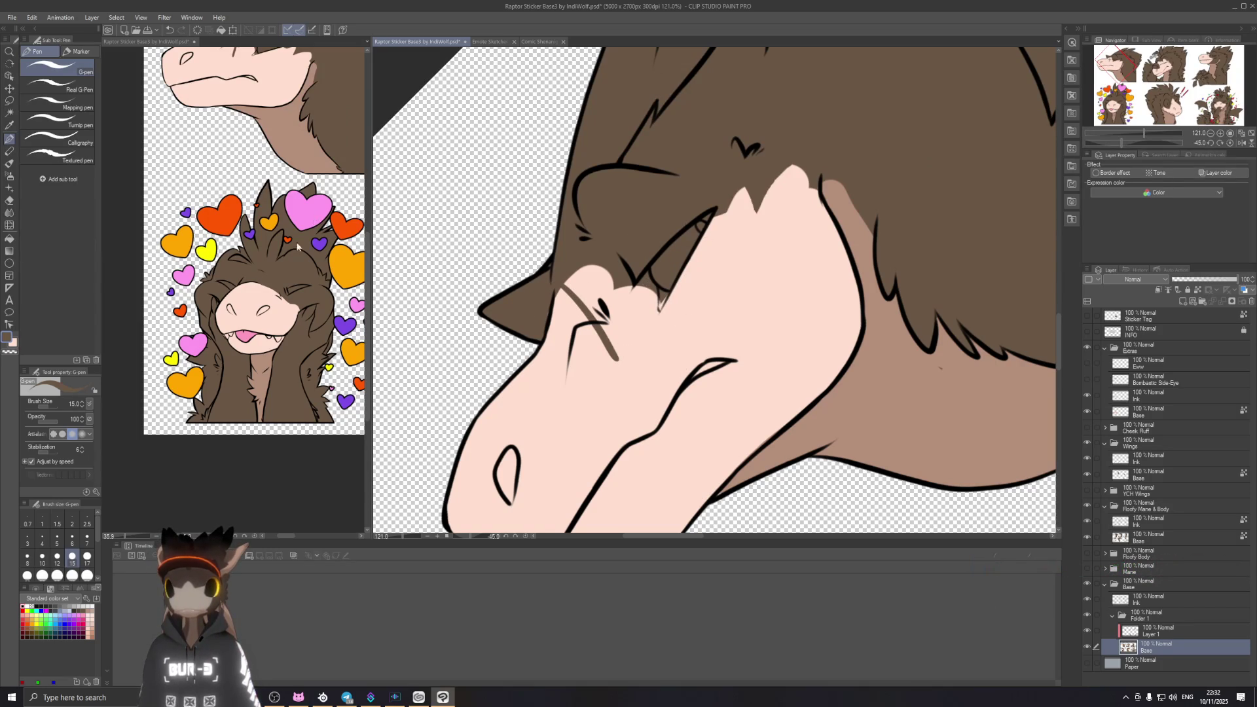
pyautogui.click(262, 292)
pyautogui.scroll(-3, 313, 148)
pyautogui.scroll(3, 111, 228)
pyautogui.scroll(2, 111, 228)
pyautogui.scroll(-2, 110, 229)
pyautogui.scroll(-1, 110, 229)
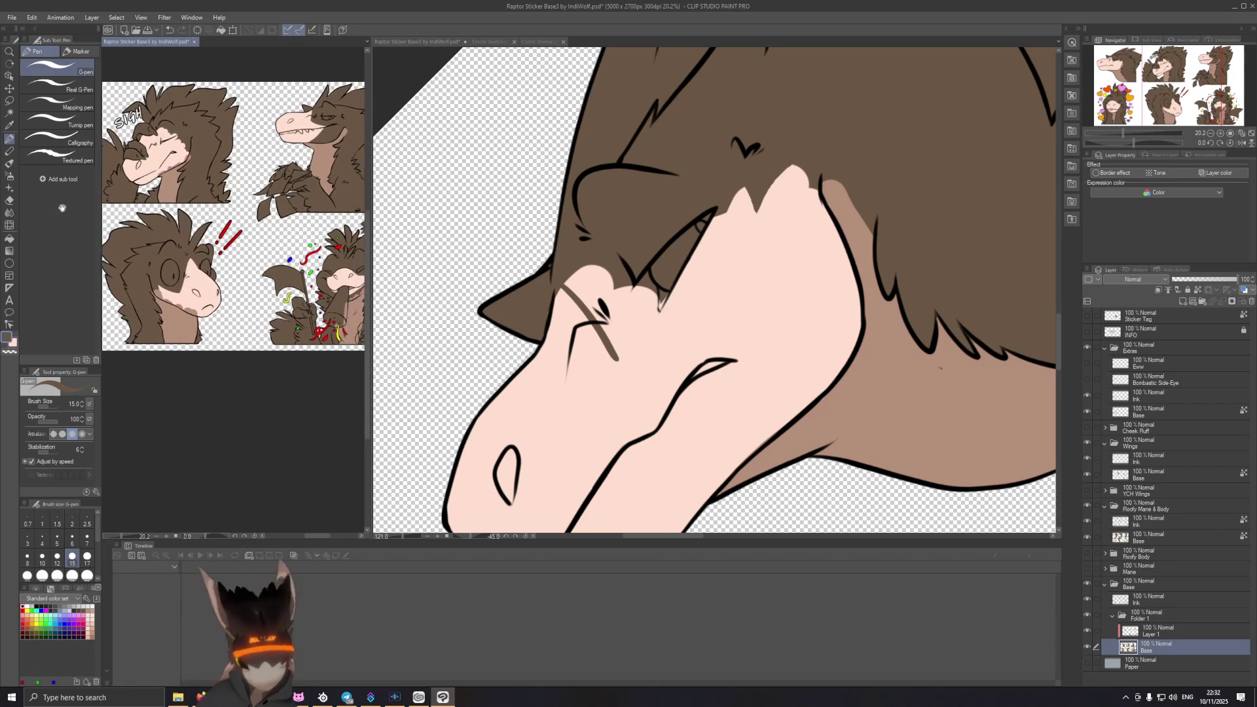
pyautogui.scroll(2, 147, 207)
# Step: Close the Clip Studio launcher and maximize the Clip Studio Paint window again
pyautogui.moveTo(109, 207)
pyautogui.mouseDown()
pyautogui.moveTo(149, 204)
pyautogui.moveTo(8, 203)
pyautogui.moveTo(134, 162)
pyautogui.moveTo(236, 196)
pyautogui.mouseUp()
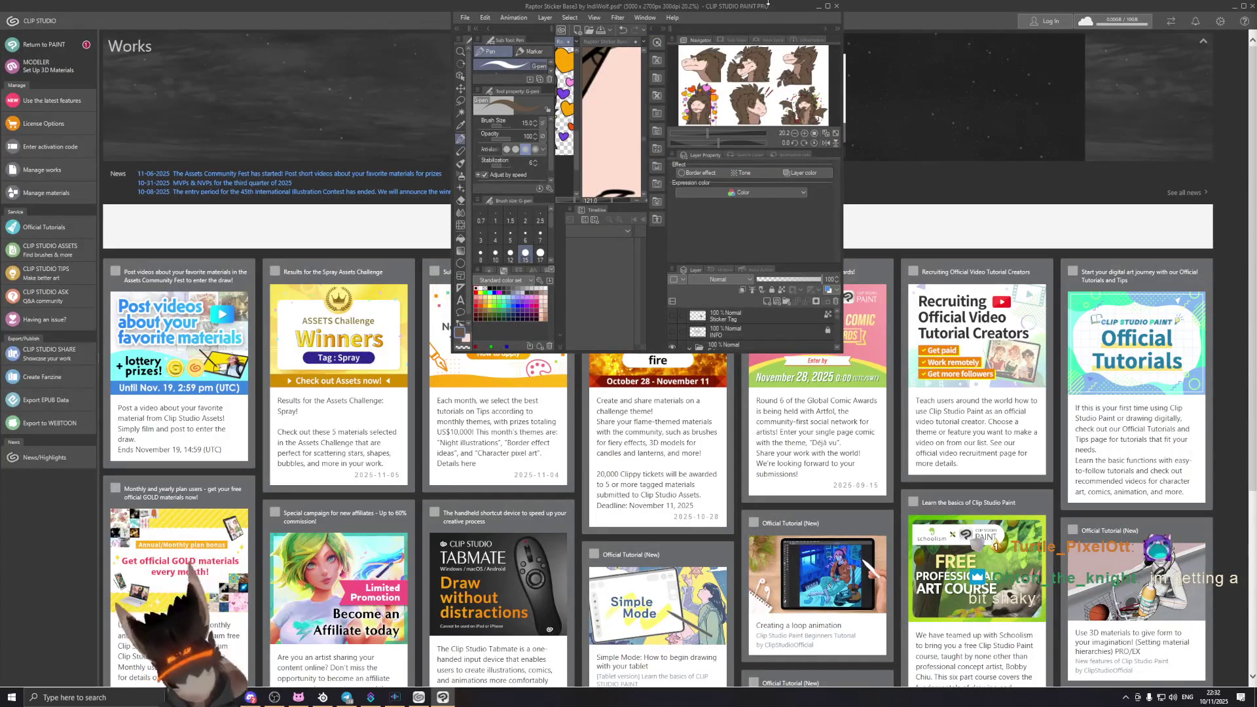
pyautogui.click(1196, 8)
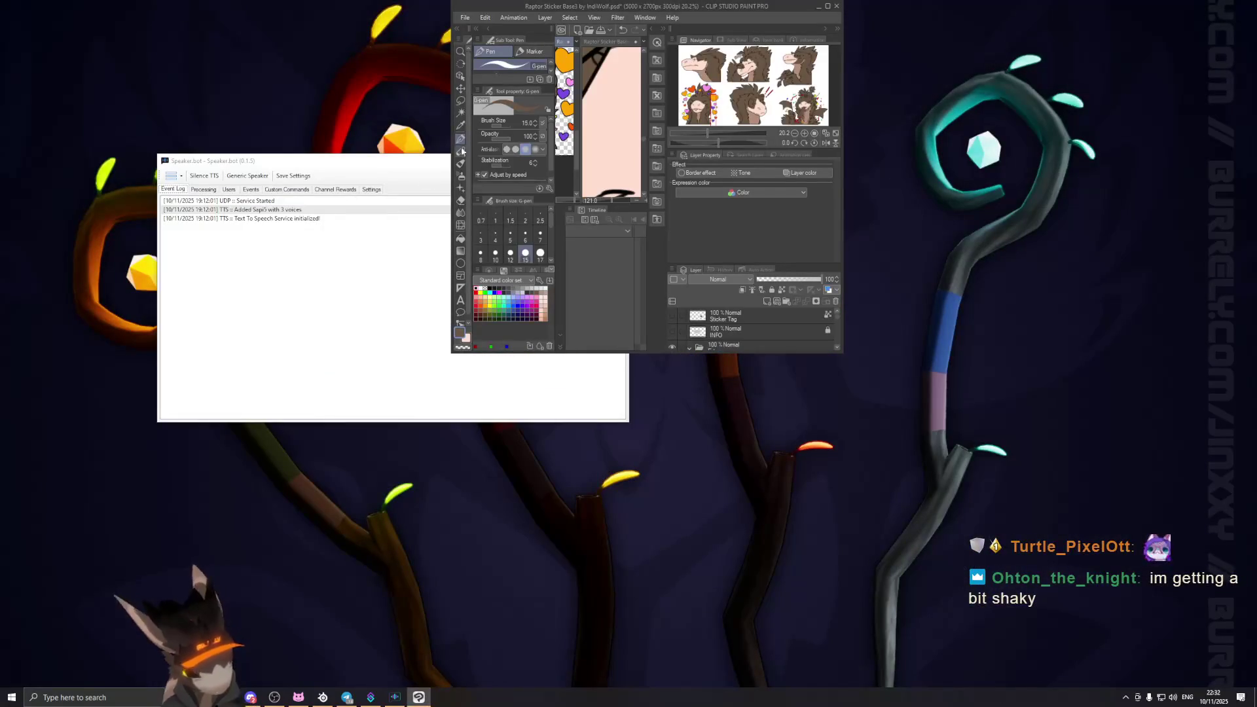
pyautogui.click(655, 8)
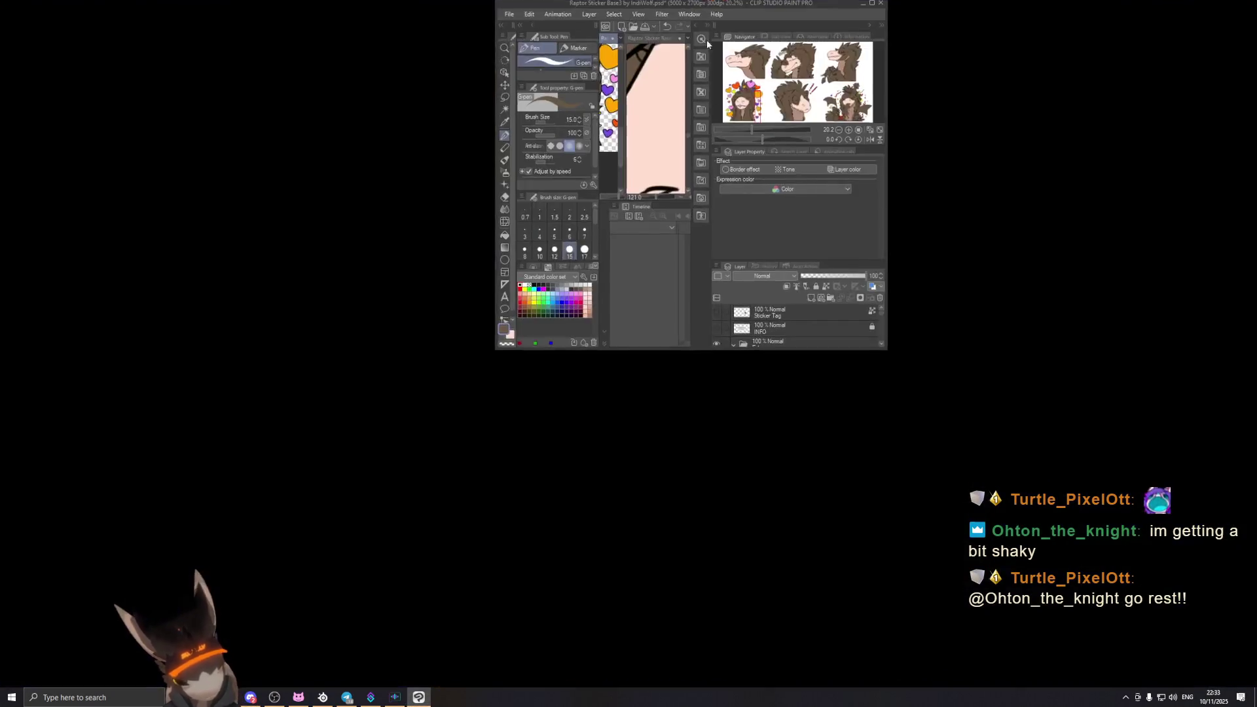
pyautogui.moveTo(655, 8); pyautogui.dragTo(706, 6)
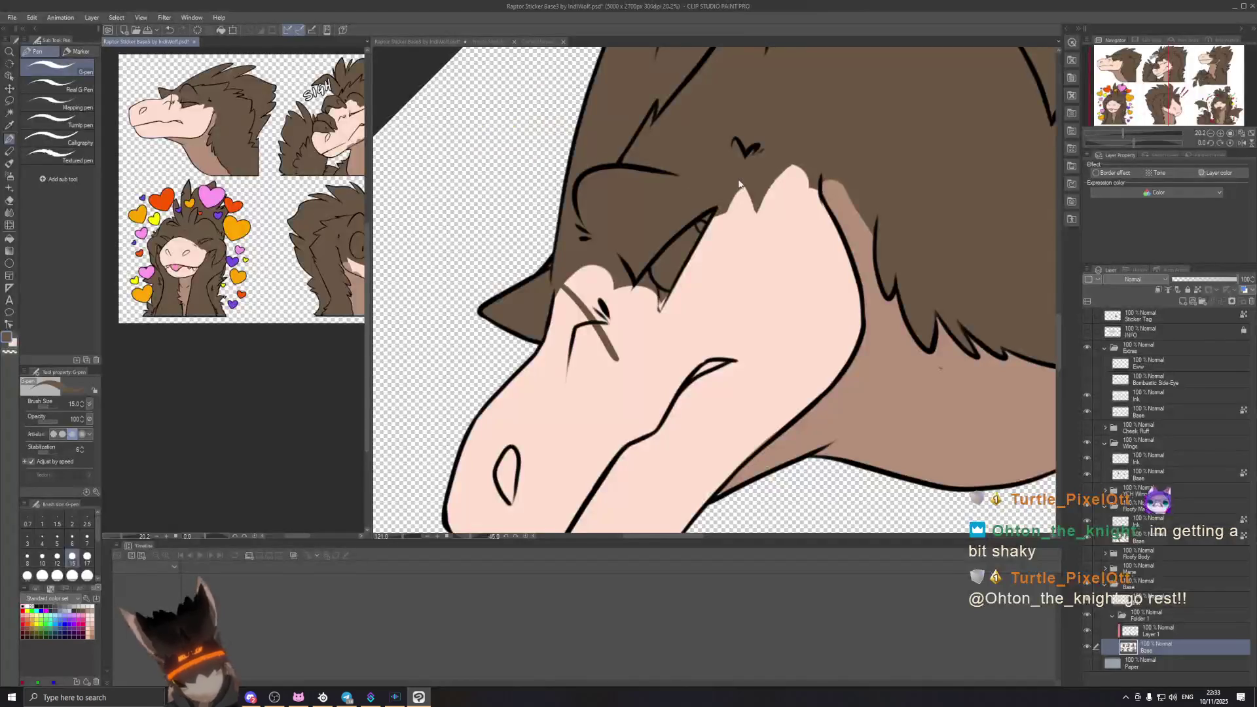
# Step: Undo stray test strokes, then paint brown over the pink patches by the nose and fur
pyautogui.moveTo(615, 356)
pyautogui.mouseDown()
pyautogui.moveTo(643, 340)
pyautogui.moveTo(788, 364)
pyautogui.mouseUp()
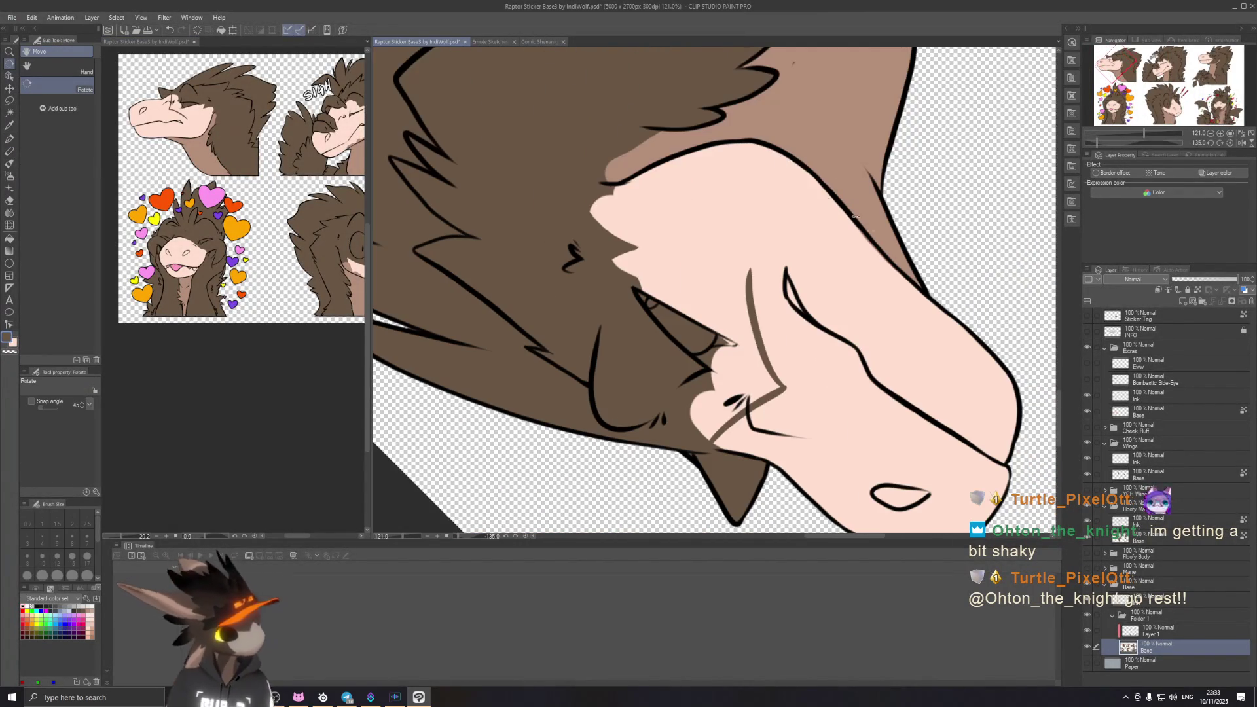
pyautogui.hotkey('ctrl', 'z')
pyautogui.moveTo(786, 285)
pyautogui.mouseDown()
pyautogui.moveTo(777, 365)
pyautogui.moveTo(783, 282)
pyautogui.mouseUp()
pyautogui.hotkey('ctrl', 'z')
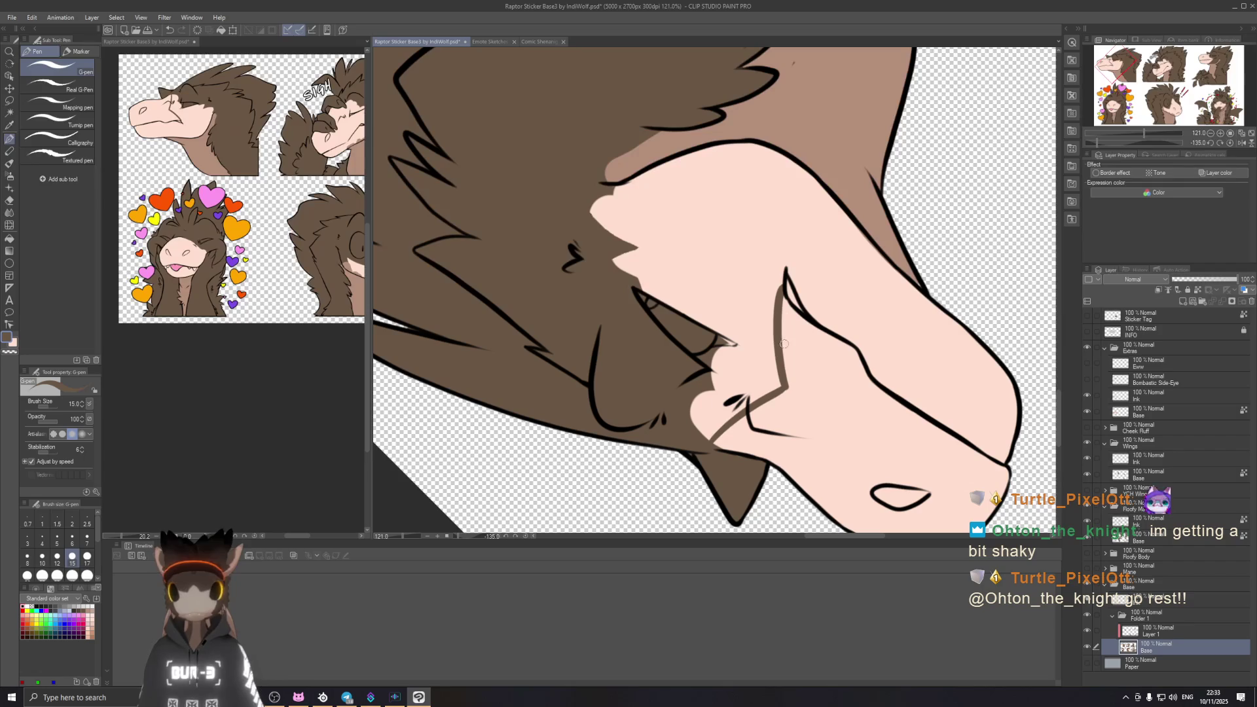
pyautogui.moveTo(714, 433)
pyautogui.mouseDown()
pyautogui.moveTo(692, 395)
pyautogui.moveTo(718, 349)
pyautogui.moveTo(752, 374)
pyautogui.moveTo(812, 320)
pyautogui.mouseUp()
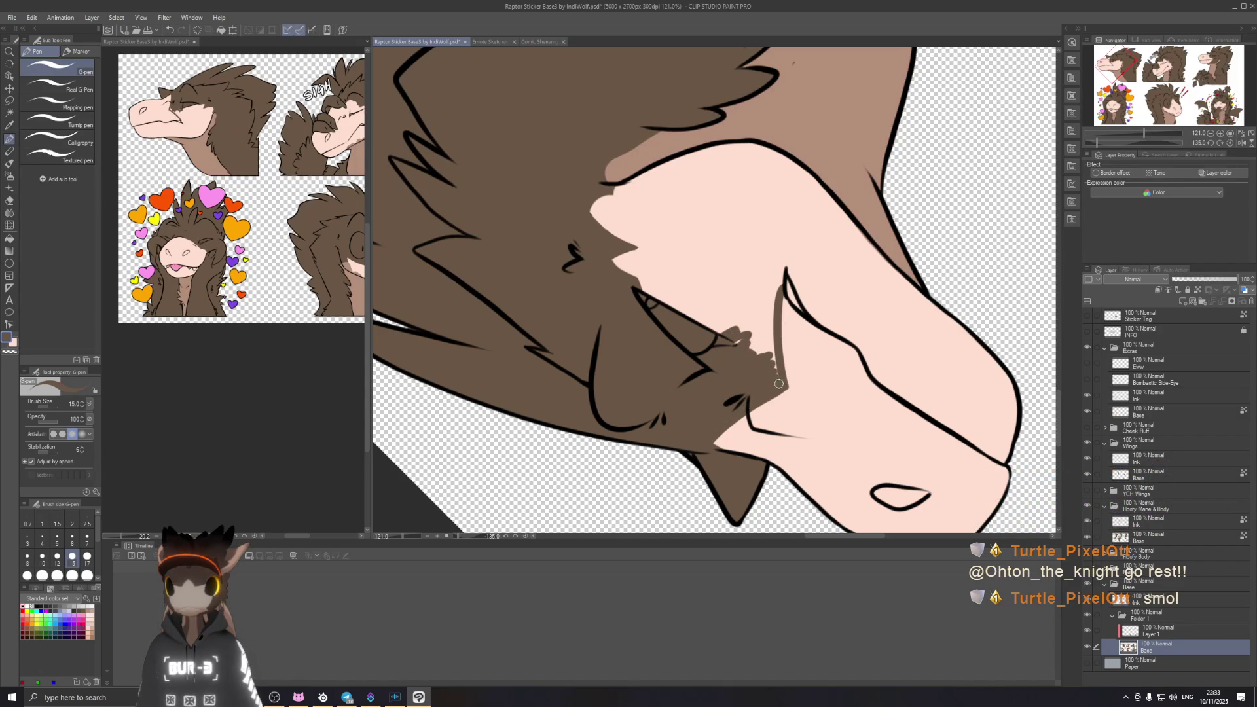
pyautogui.moveTo(775, 352)
pyautogui.mouseDown()
pyautogui.moveTo(749, 295)
pyautogui.moveTo(736, 309)
pyautogui.moveTo(725, 300)
pyautogui.moveTo(735, 165)
pyautogui.mouseUp()
# Step: Show different stickers in the reference view
pyautogui.press('r')
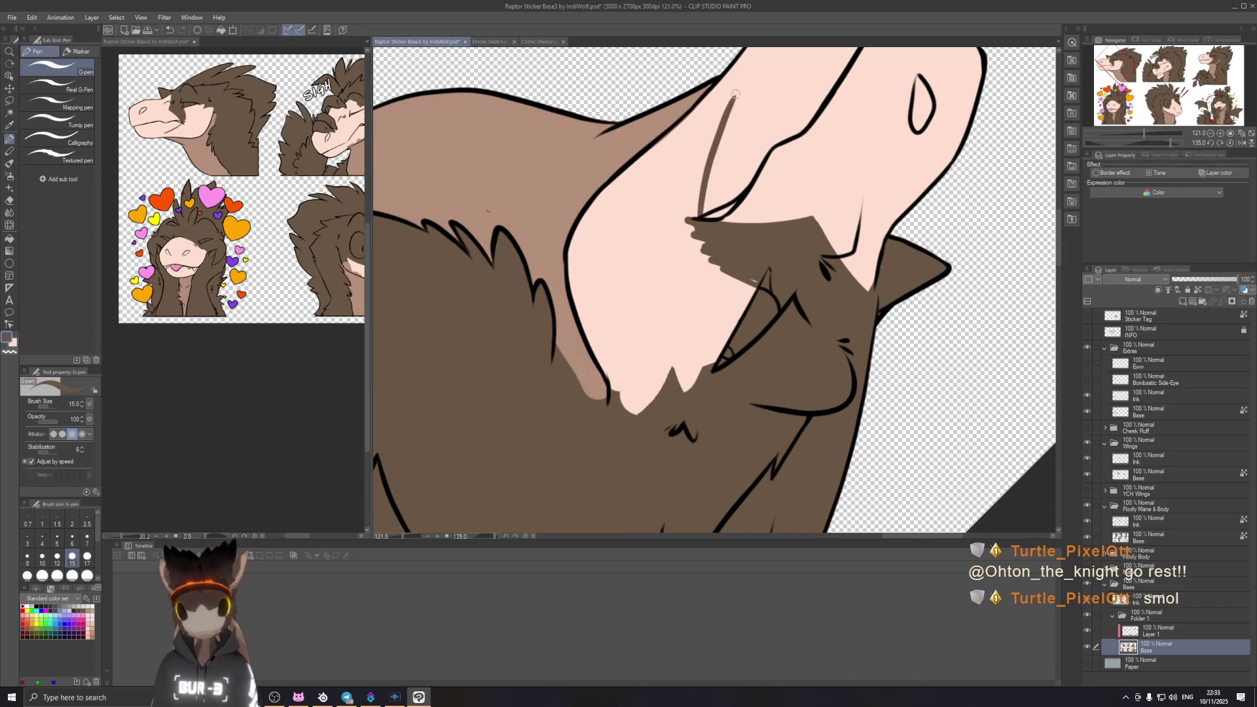
pyautogui.click(306, 227)
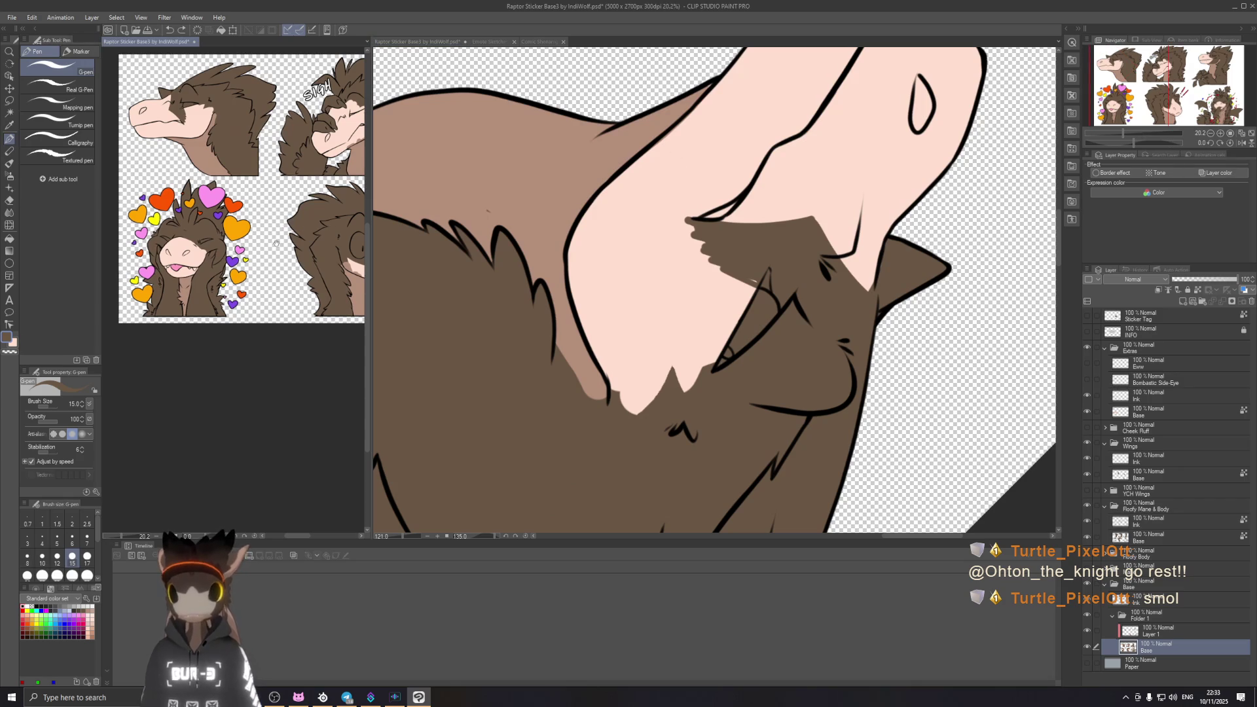
pyautogui.moveTo(259, 243); pyautogui.dragTo(49, 325)
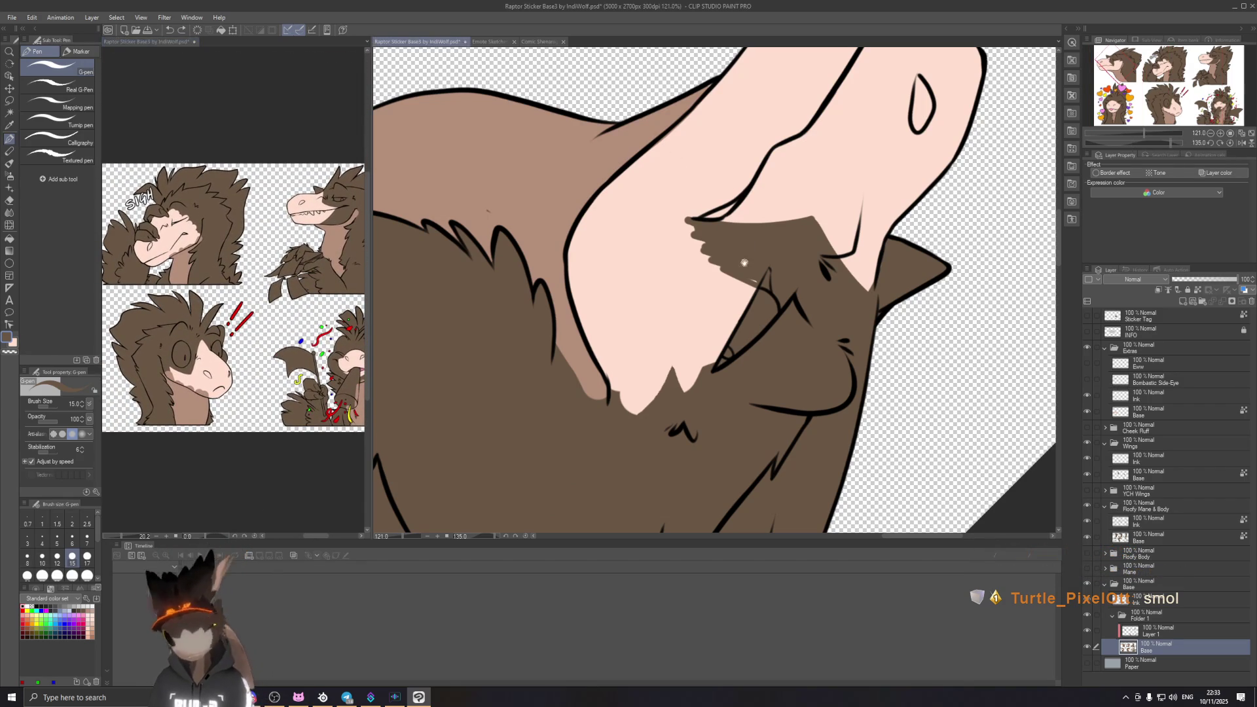
pyautogui.scroll(3, 676, 229)
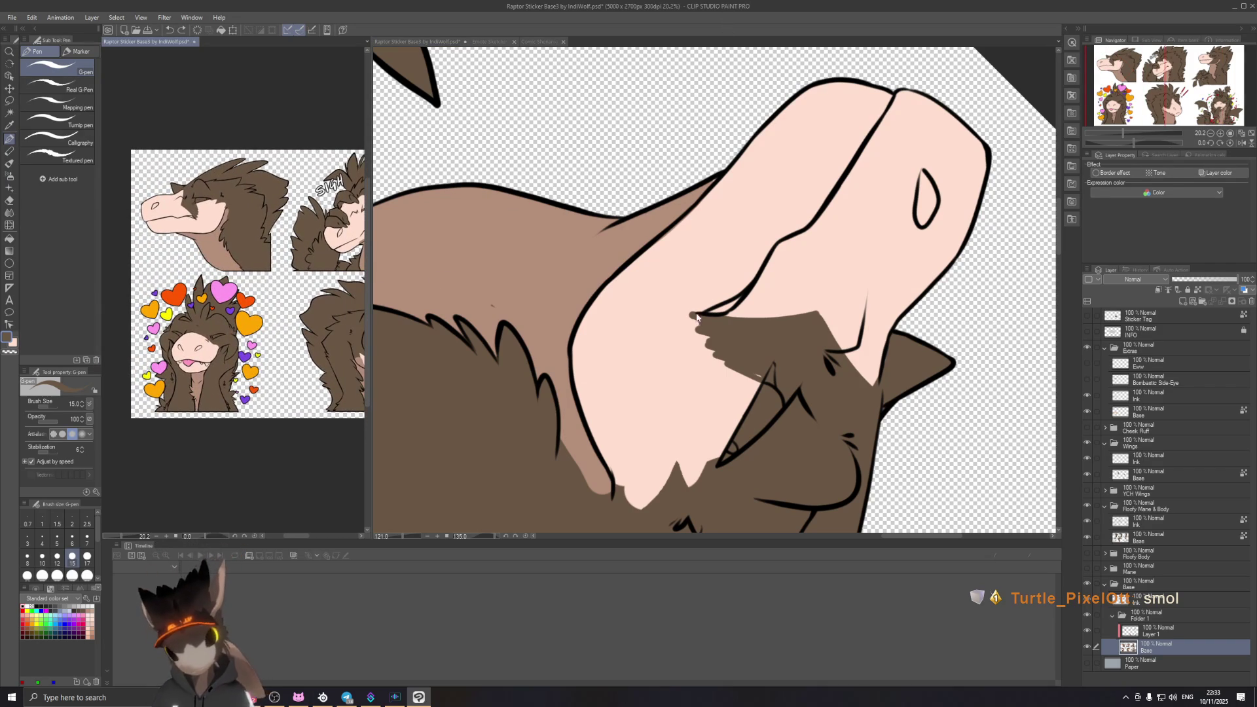
# Step: Retry a thin brown line up the neck several times until it follows a good path
pyautogui.moveTo(696, 316); pyautogui.dragTo(714, 175)
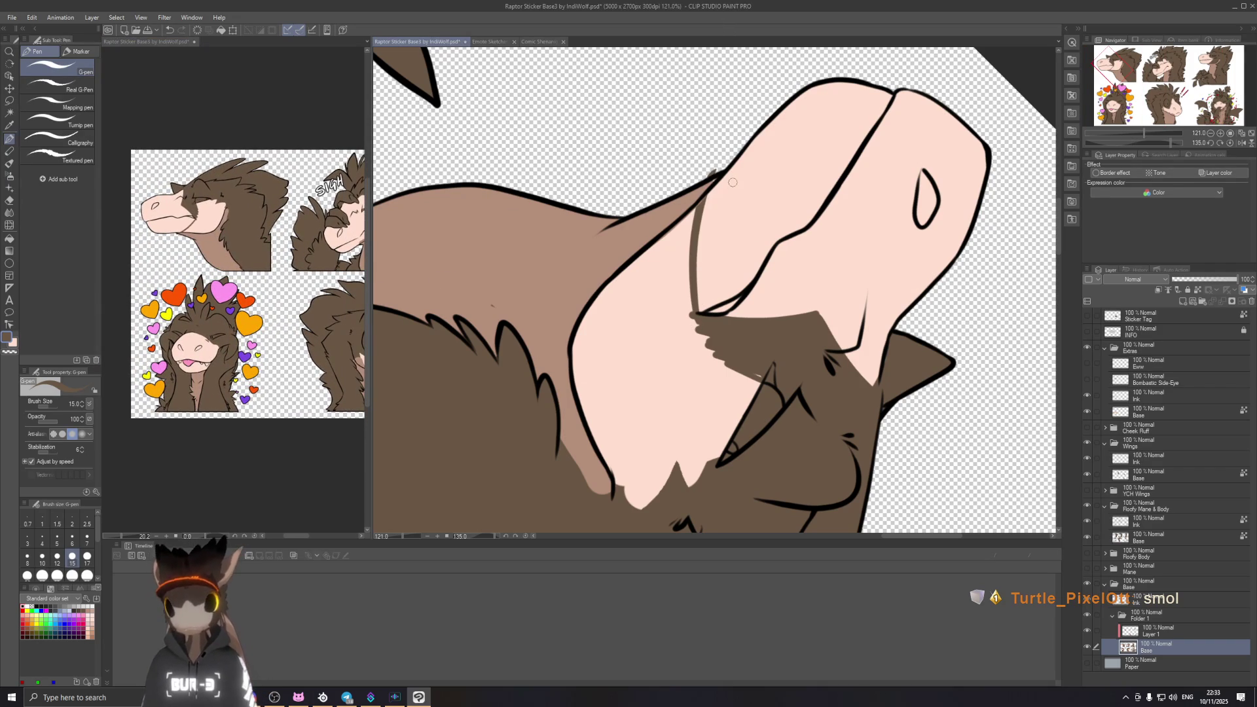
pyautogui.hotkey('ctrl', 'z')
pyautogui.moveTo(695, 317); pyautogui.dragTo(713, 178)
pyautogui.hotkey('ctrl', 'z')
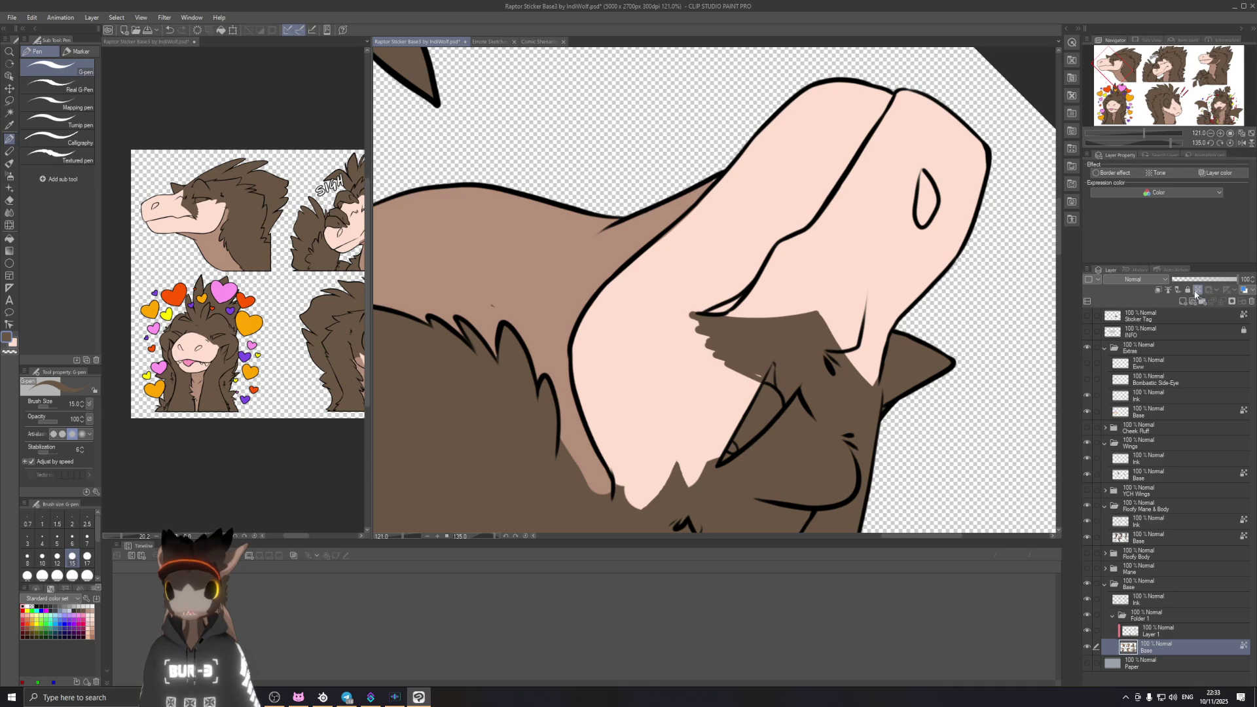
pyautogui.moveTo(697, 315); pyautogui.dragTo(717, 177)
pyautogui.hotkey('ctrl', 'z')
pyautogui.moveTo(696, 313); pyautogui.dragTo(688, 211)
pyautogui.hotkey('ctrl', 'z')
pyautogui.moveTo(698, 320); pyautogui.dragTo(700, 200)
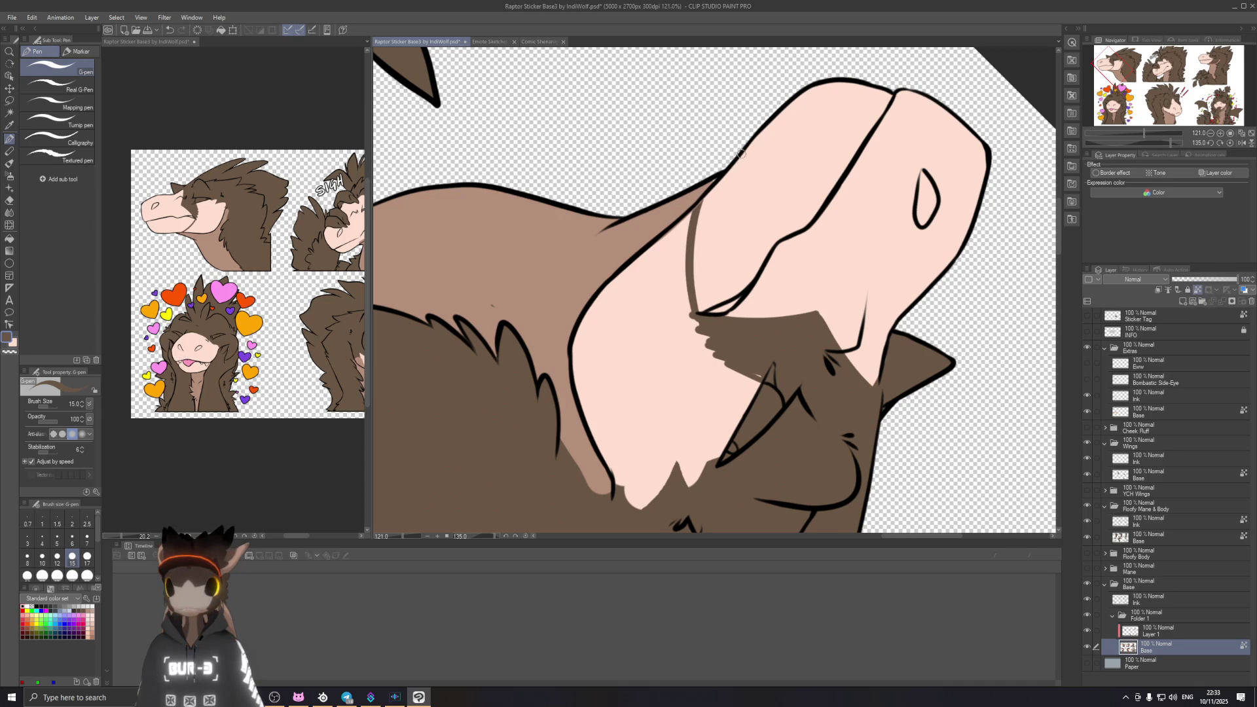
pyautogui.hotkey('ctrl', 'z')
pyautogui.moveTo(695, 324); pyautogui.dragTo(722, 175)
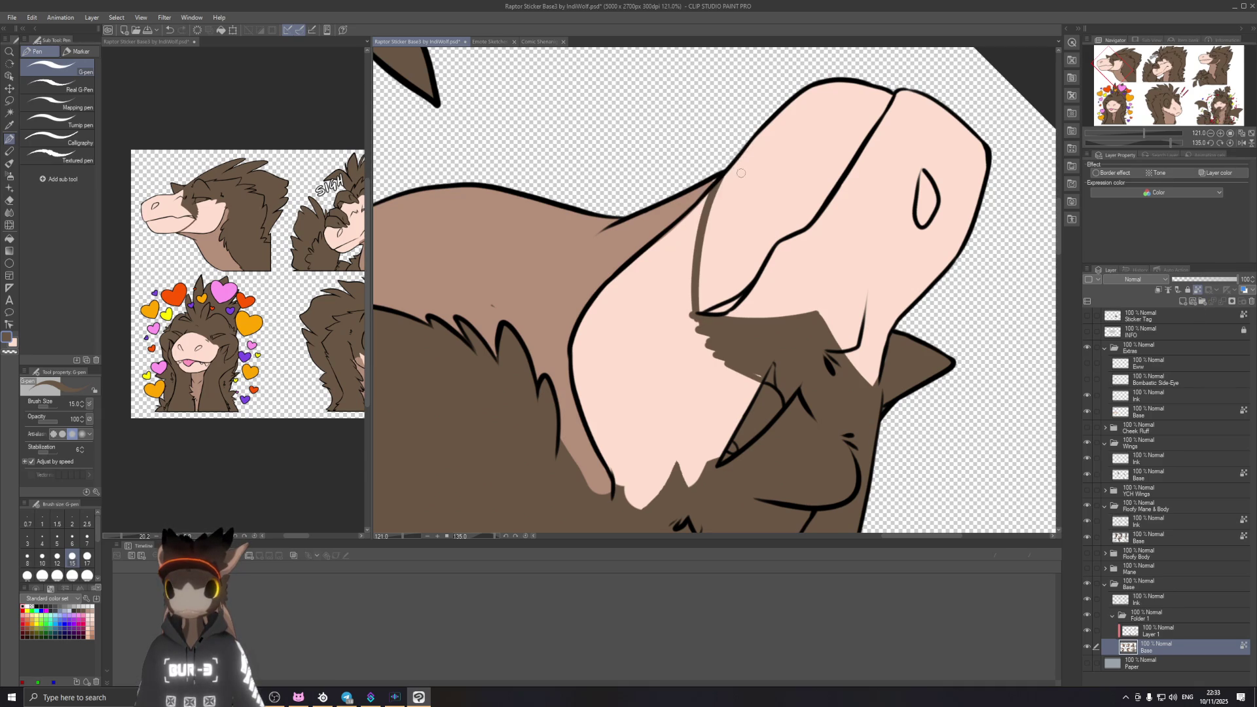
pyautogui.hotkey('ctrl', 'z')
pyautogui.moveTo(696, 322); pyautogui.dragTo(739, 159)
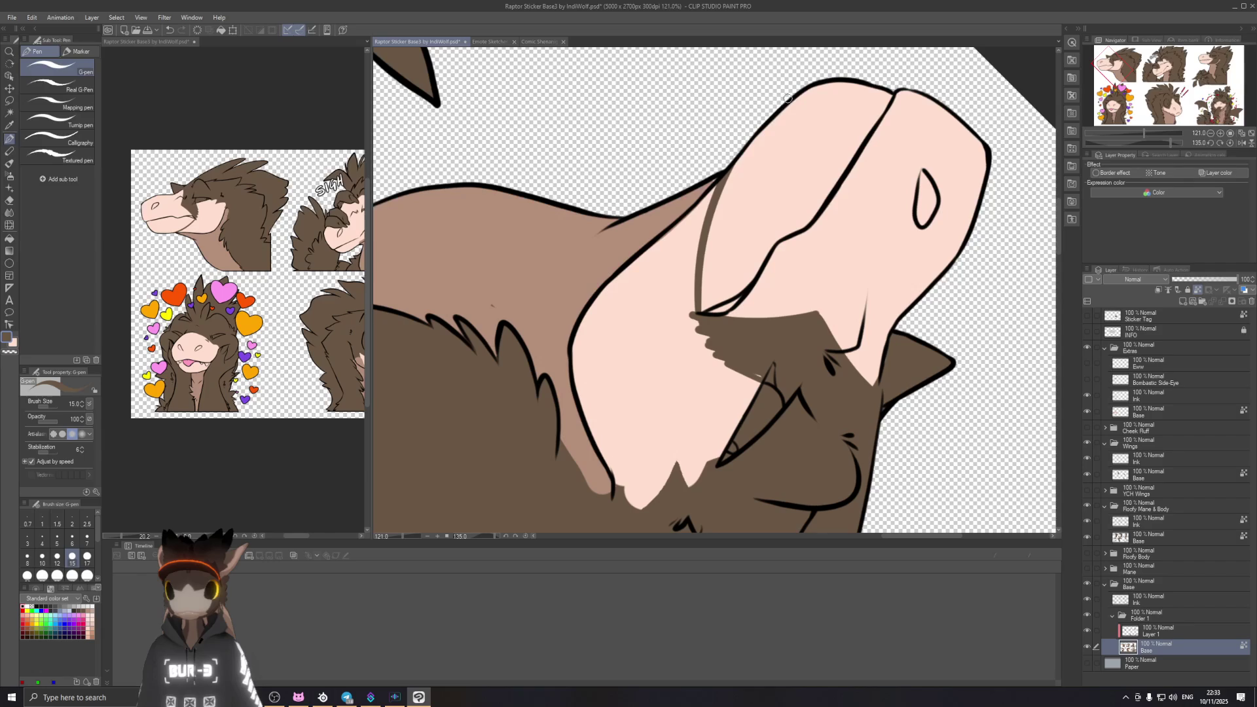
# Step: Paint brown fur onto the neck, enlarging the brush to cover its left side and lower pink area
pyautogui.moveTo(715, 183); pyautogui.dragTo(690, 285)
pyautogui.moveTo(695, 211)
pyautogui.mouseDown()
pyautogui.moveTo(669, 266)
pyautogui.moveTo(618, 300)
pyautogui.mouseUp()
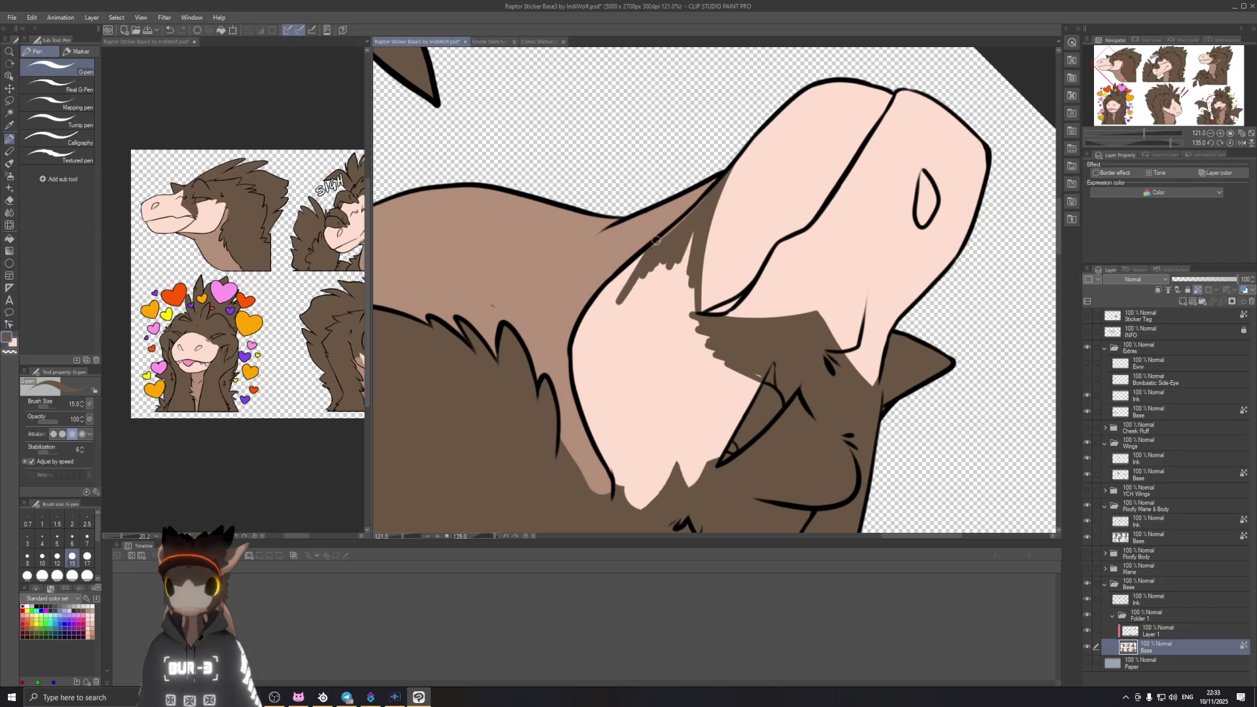
pyautogui.press(']')
pyautogui.moveTo(643, 258); pyautogui.dragTo(589, 378)
pyautogui.moveTo(590, 294); pyautogui.dragTo(599, 398)
pyautogui.moveTo(630, 260)
pyautogui.mouseDown()
pyautogui.moveTo(602, 314)
pyautogui.moveTo(614, 482)
pyautogui.mouseUp()
pyautogui.moveTo(629, 300); pyautogui.dragTo(644, 501)
pyautogui.moveTo(646, 364); pyautogui.dragTo(642, 503)
pyautogui.moveTo(652, 325)
pyautogui.mouseDown()
pyautogui.moveTo(687, 485)
pyautogui.moveTo(701, 482)
pyautogui.moveTo(735, 373)
pyautogui.moveTo(777, 463)
pyautogui.mouseUp()
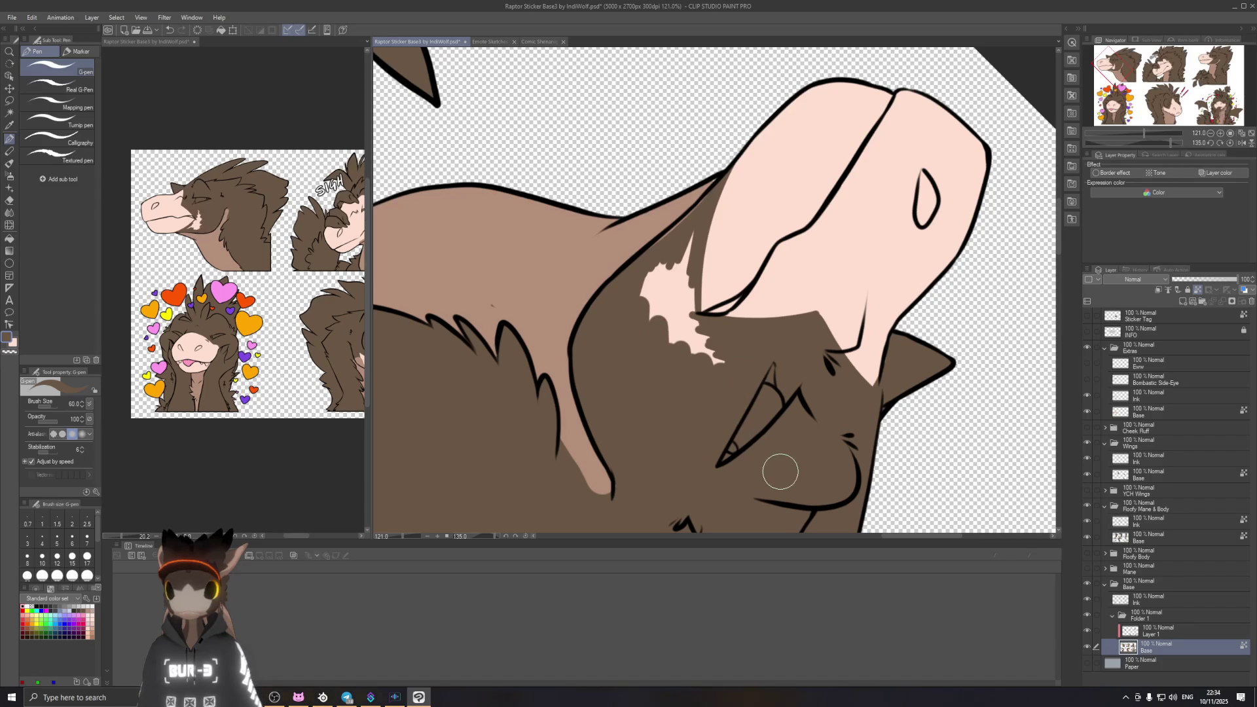
# Step: Halve the brush and cover the last pink strips on the neck, then rotate toward the head
pyautogui.press('[')
pyautogui.press('[')
pyautogui.press('[')
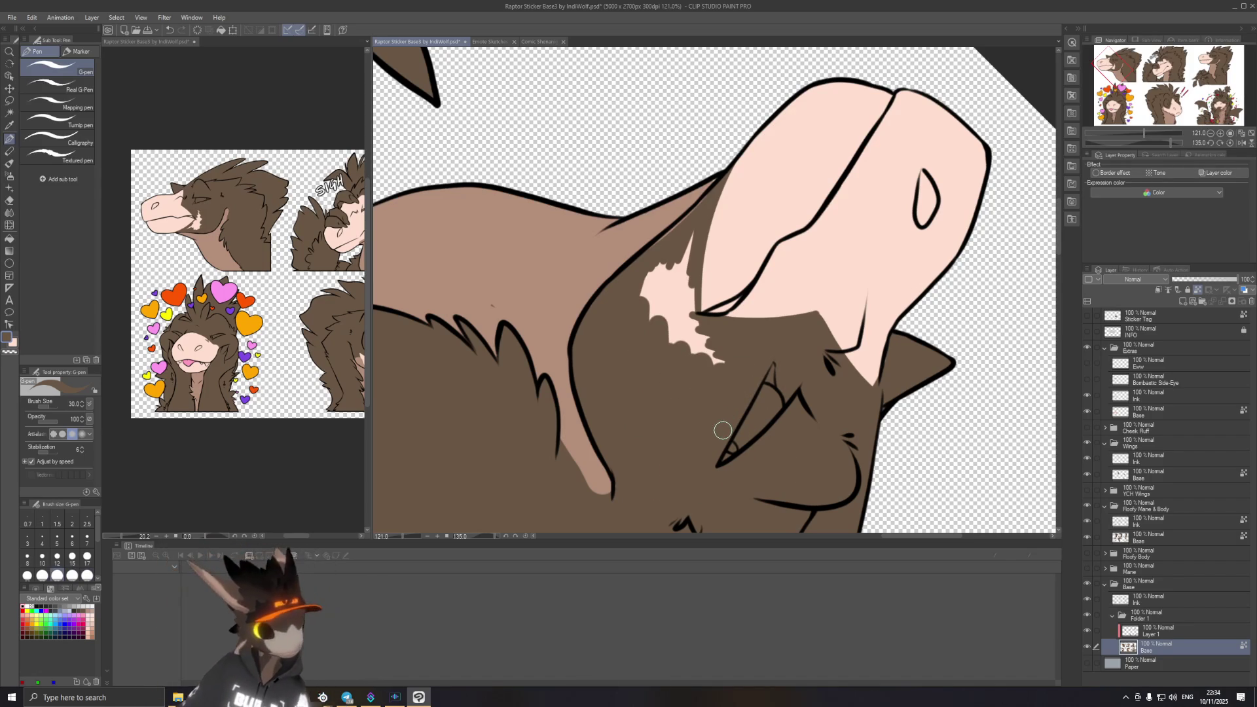
pyautogui.moveTo(650, 261)
pyautogui.mouseDown()
pyautogui.moveTo(650, 365)
pyautogui.moveTo(677, 229)
pyautogui.moveTo(672, 339)
pyautogui.mouseUp()
pyautogui.moveTo(678, 245)
pyautogui.mouseDown()
pyautogui.moveTo(688, 354)
pyautogui.moveTo(689, 298)
pyautogui.mouseUp()
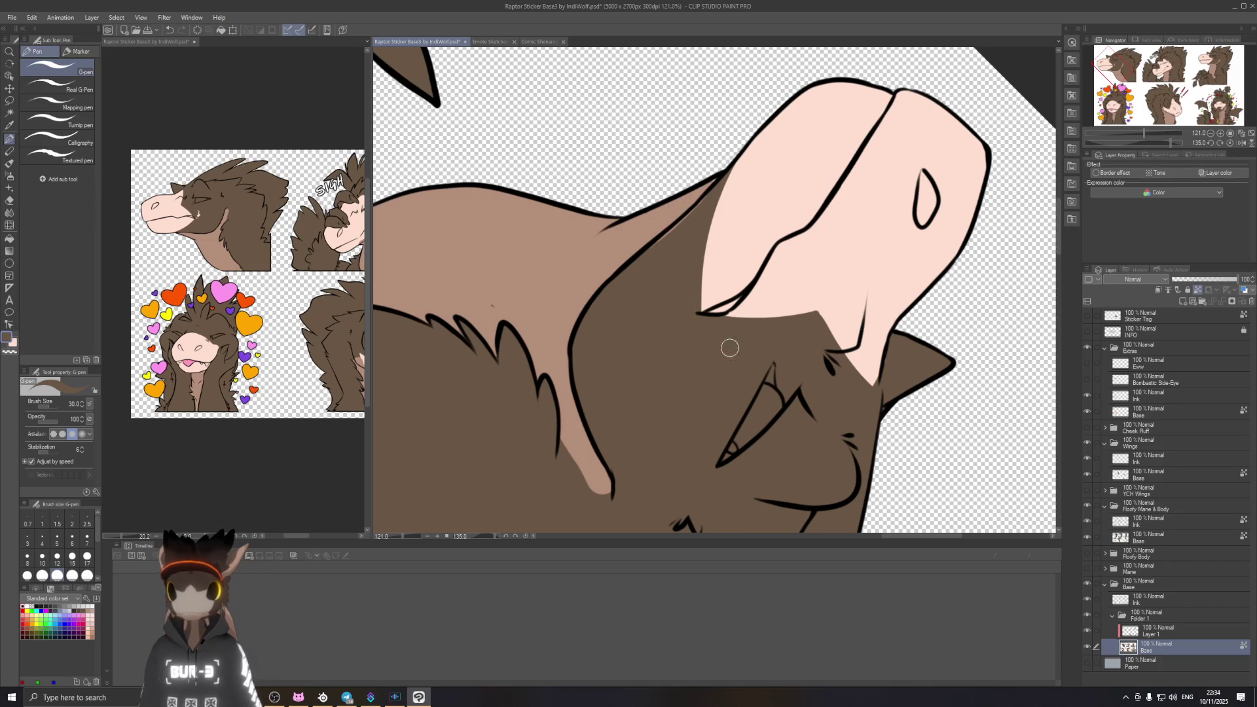
pyautogui.hotkey('shift', 'space')
pyautogui.moveTo(737, 364); pyautogui.dragTo(579, 391)
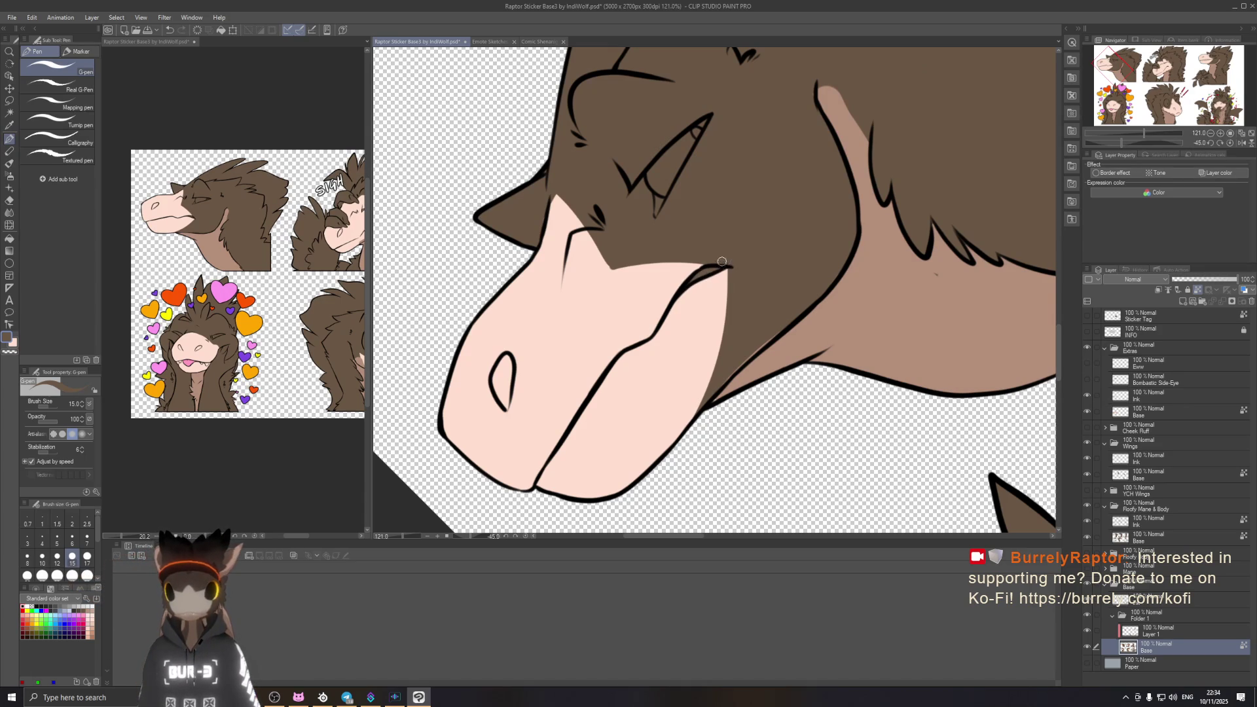
# Step: Turn the view upright and bring the throat and chest into view
pyautogui.moveTo(720, 266); pyautogui.dragTo(806, 414)
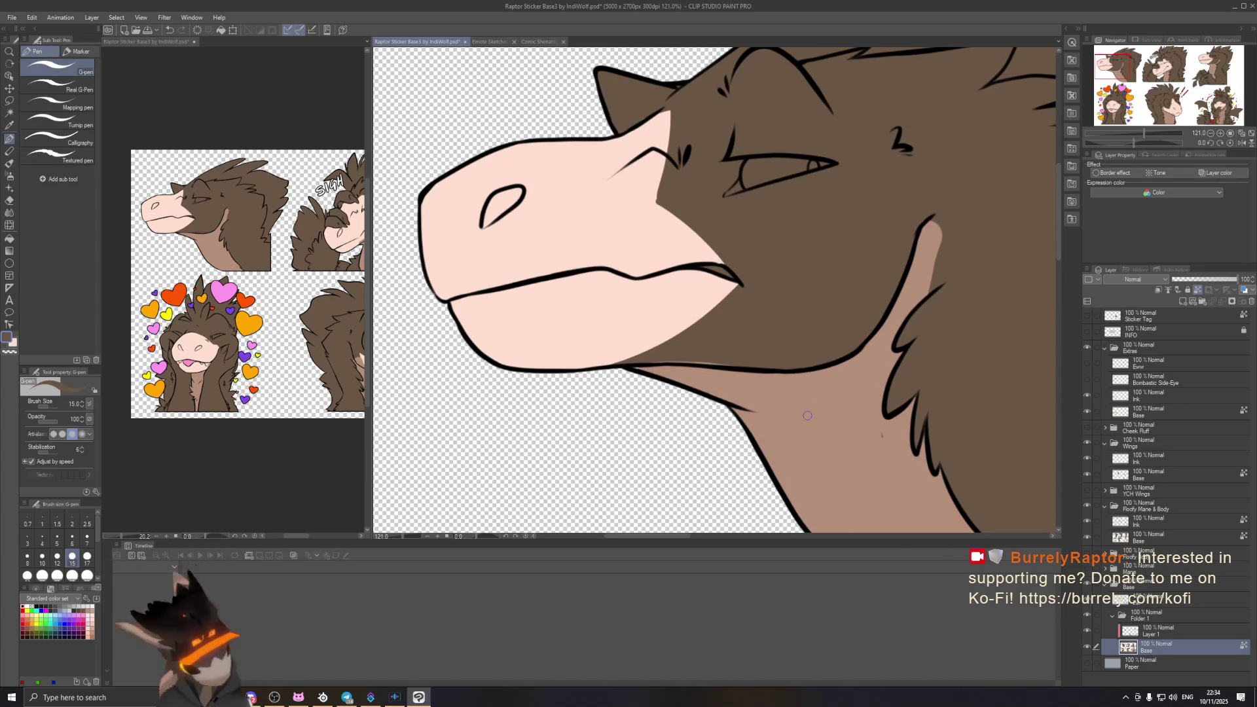
pyautogui.moveTo(799, 367); pyautogui.dragTo(725, 391)
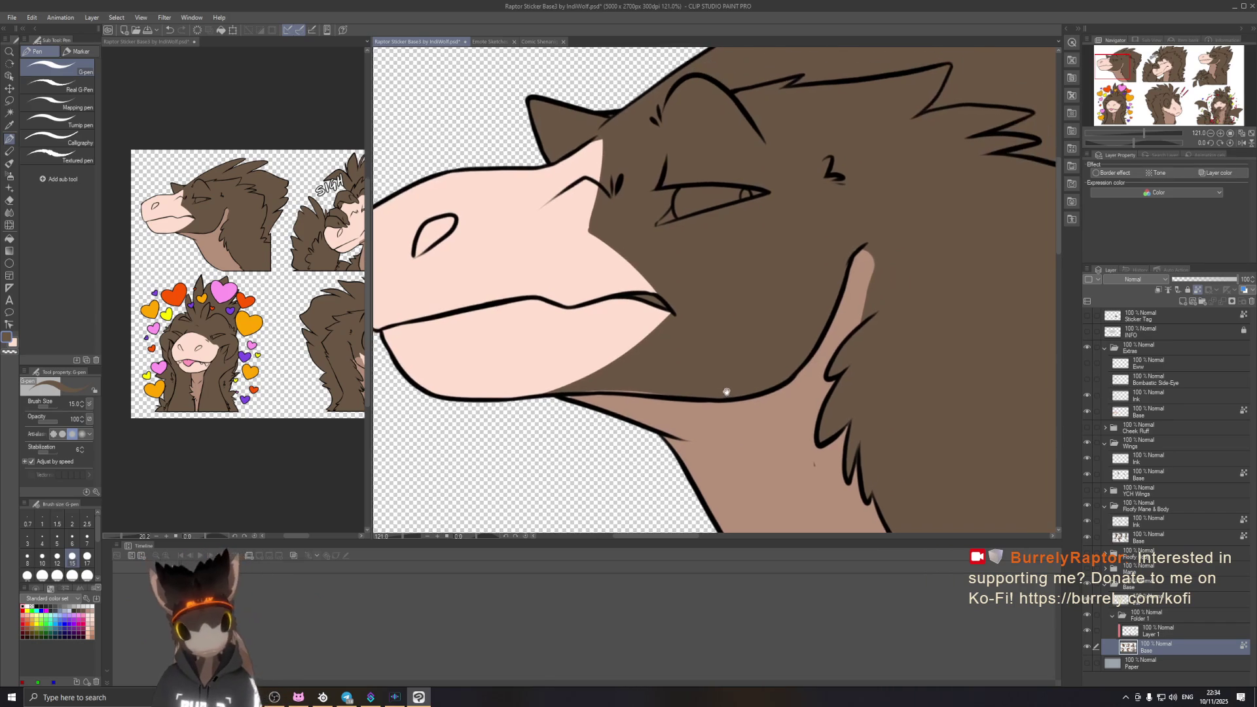
pyautogui.moveTo(796, 430); pyautogui.dragTo(700, 313)
# Step: Switch to Layer 1, toggle eraser and back to the pen, and make the pen smaller
pyautogui.click(1165, 632)
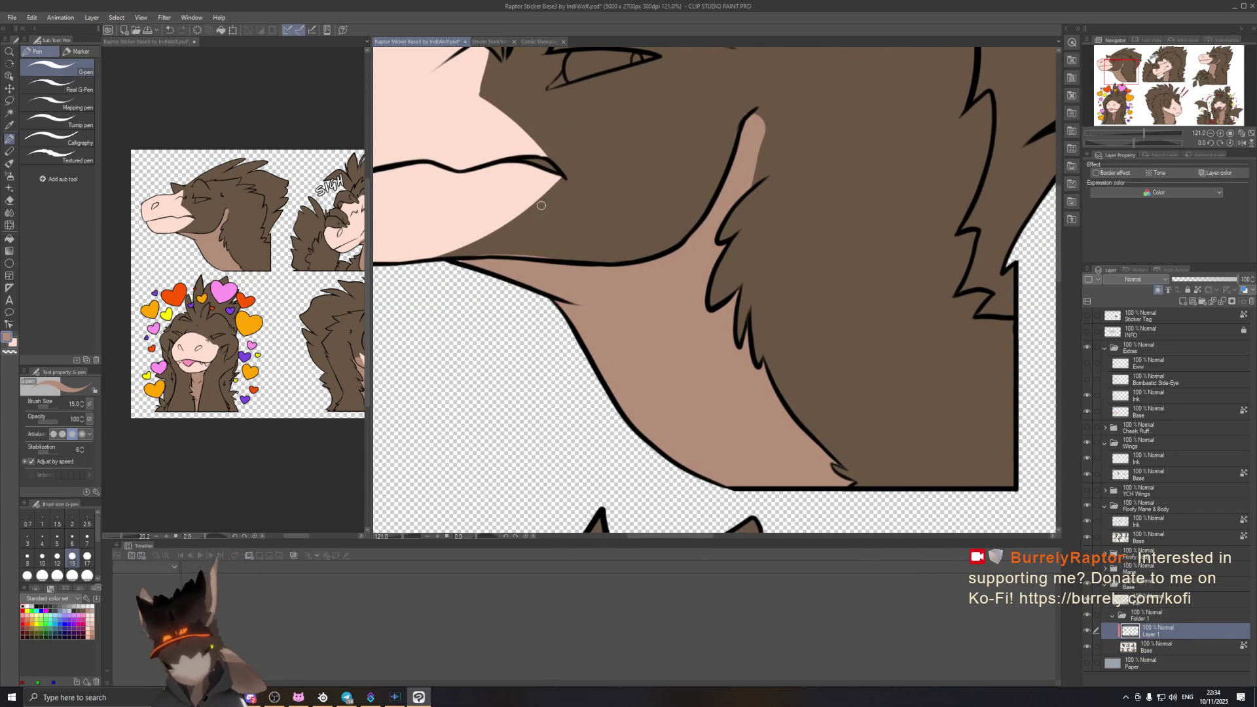
pyautogui.press('e')
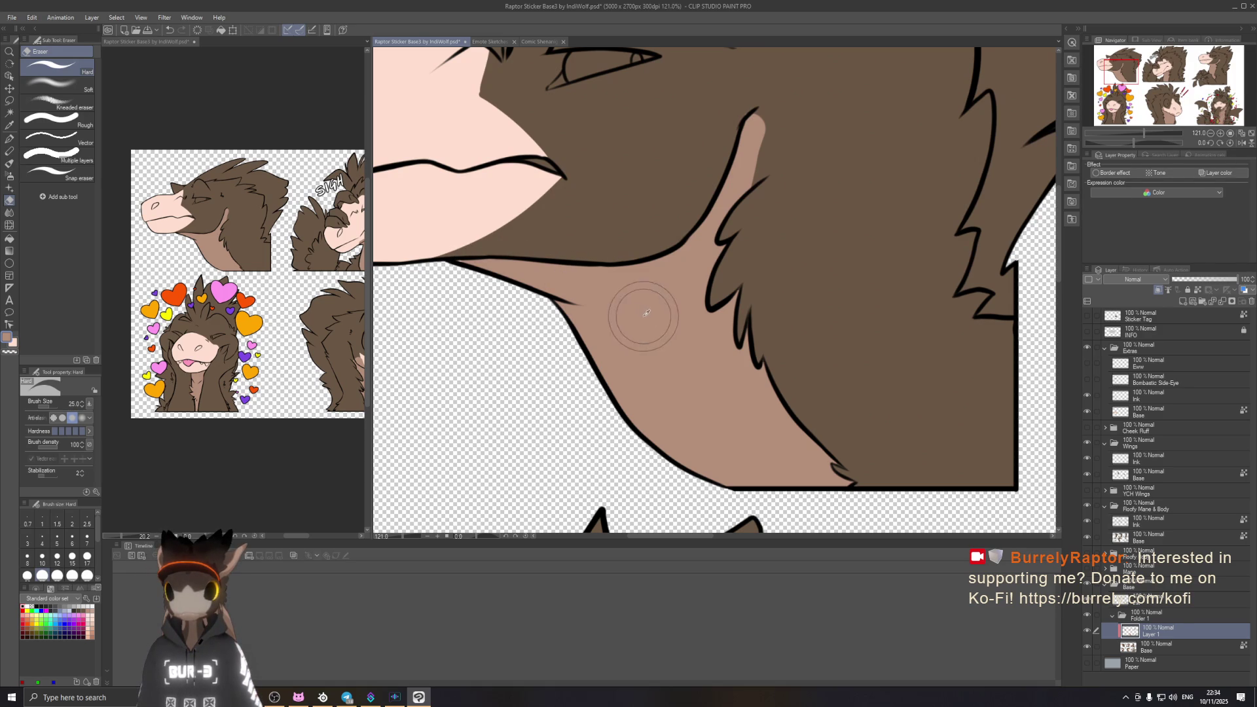
pyautogui.click(9, 141)
pyautogui.press('[')
pyautogui.press('[')
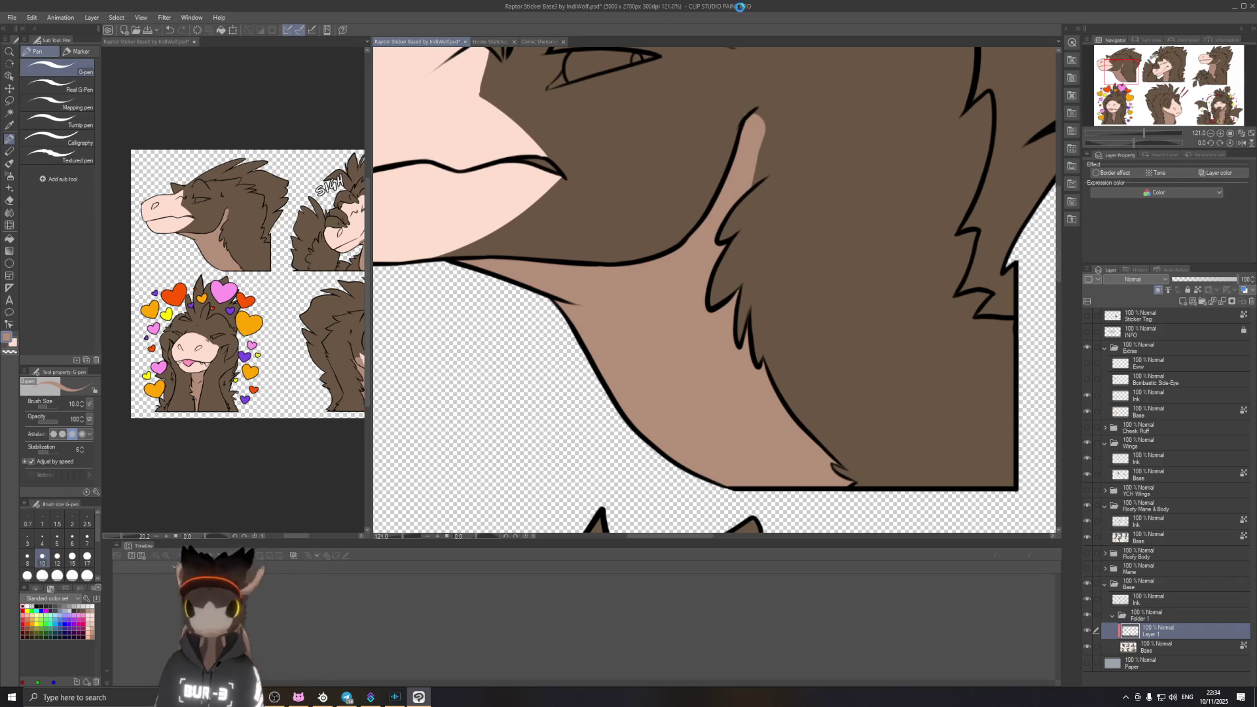
pyautogui.scroll(-1, 857, 291)
pyautogui.scroll(-2, 857, 292)
pyautogui.scroll(-1, 856, 292)
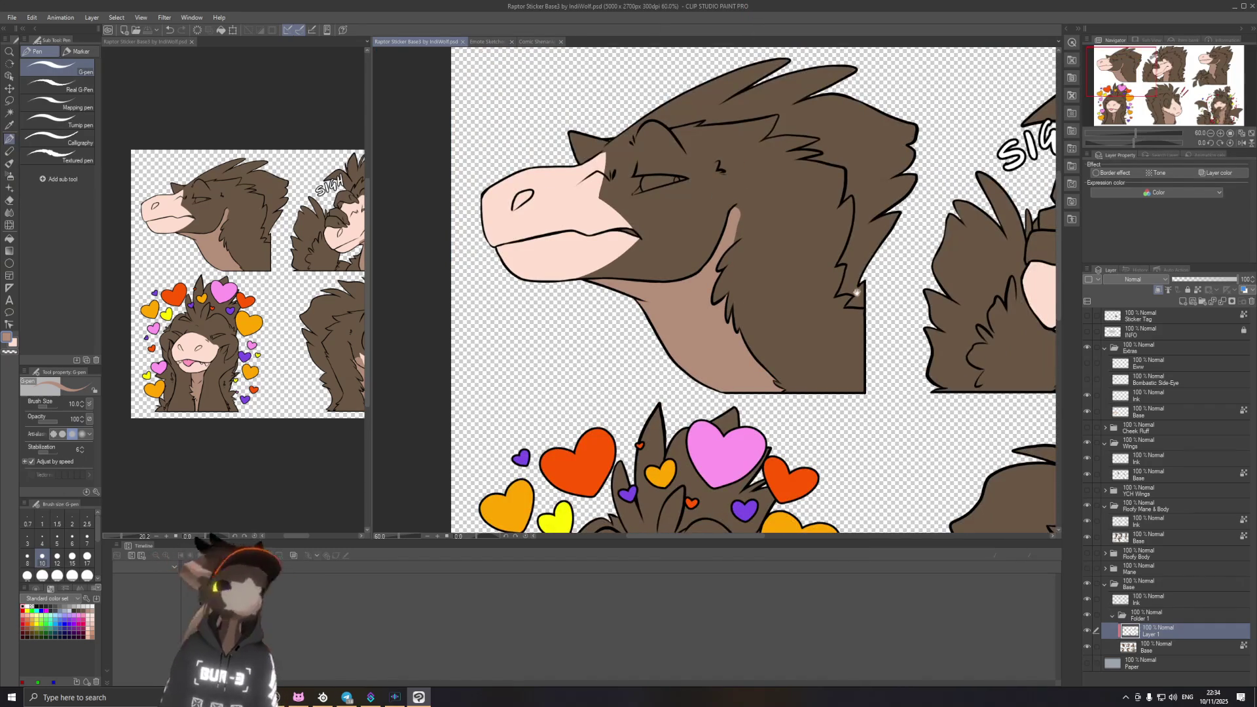
pyautogui.hscroll(2, 856, 292)
pyautogui.hscroll(2, 857, 292)
pyautogui.hscroll(2, 857, 292)
pyautogui.hscroll(1, 973, 317)
# Step: Centre the SIGH raptor and erase the light-brown shading along its cheek line
pyautogui.moveTo(972, 317); pyautogui.dragTo(801, 342)
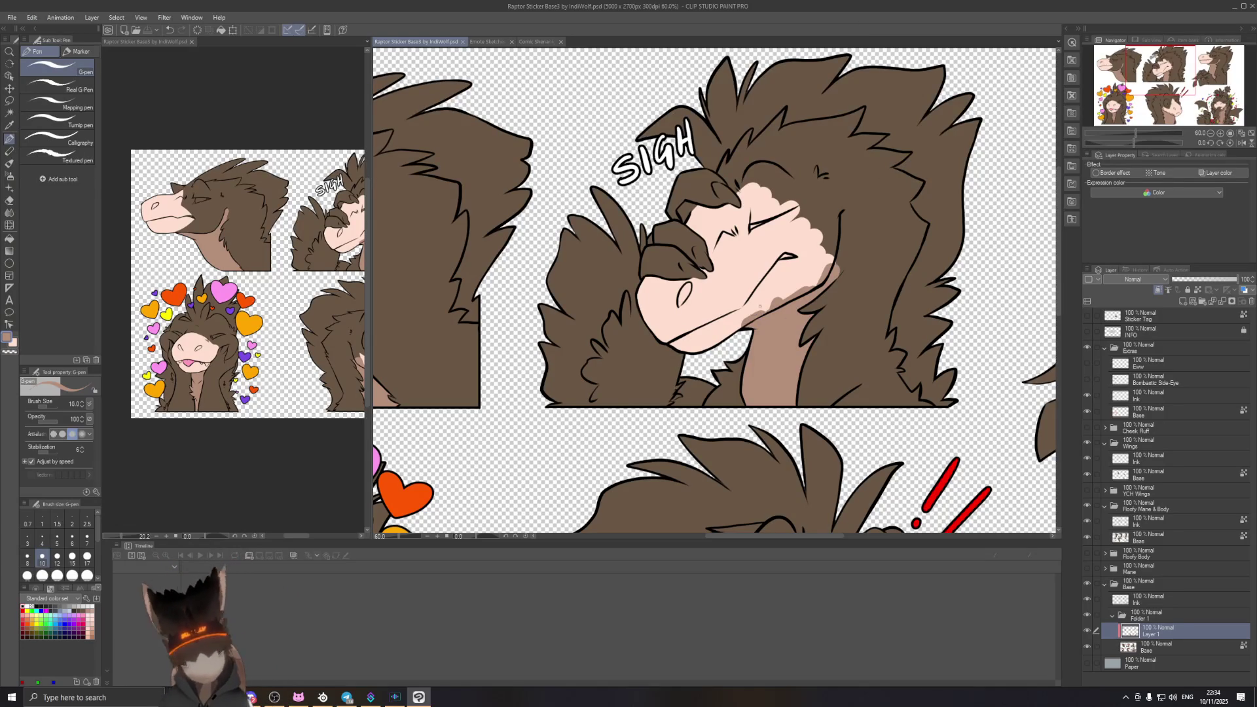
pyautogui.press('e')
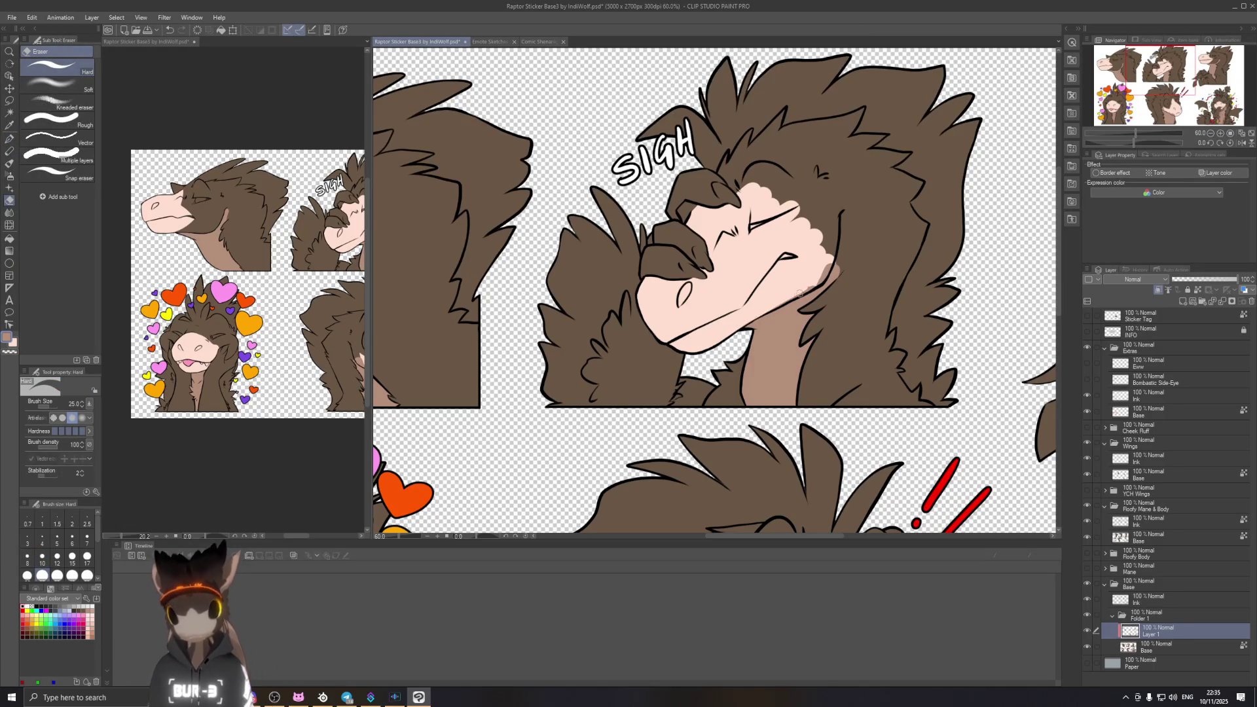
pyautogui.scroll(2, 777, 315)
pyautogui.scroll(2, 757, 318)
pyautogui.scroll(1, 731, 324)
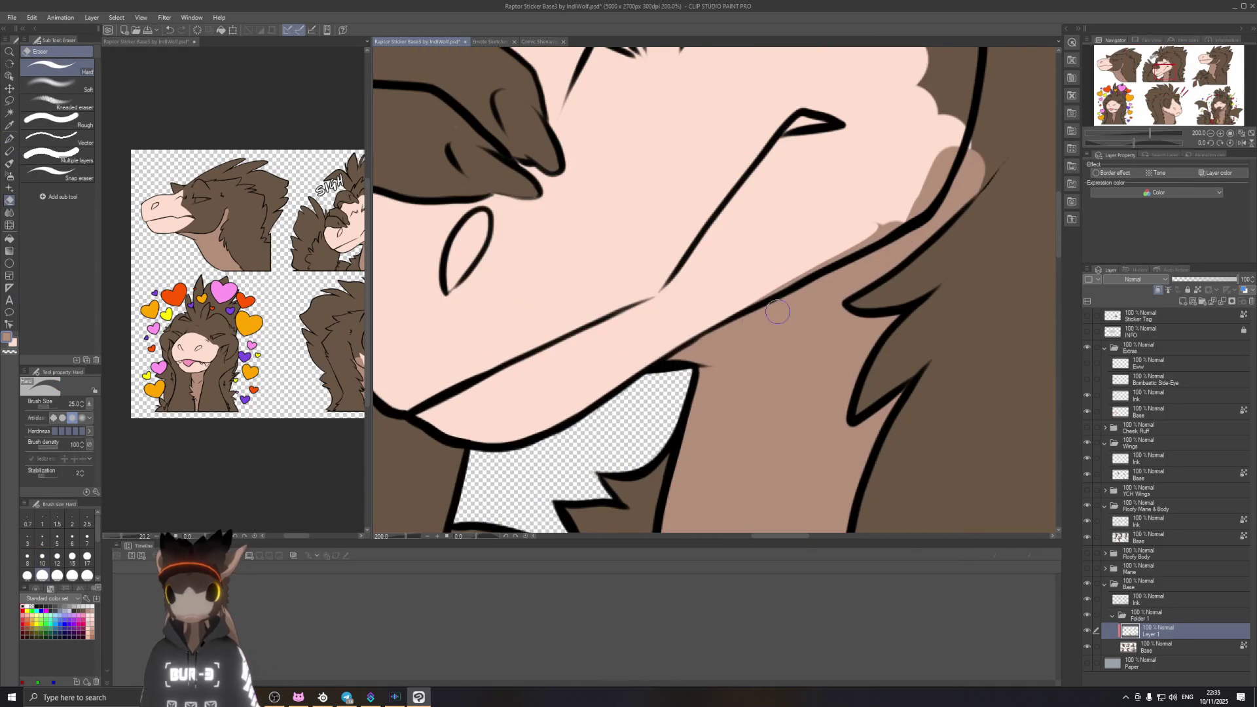
pyautogui.scroll(1, 707, 330)
pyautogui.moveTo(693, 300); pyautogui.dragTo(748, 248)
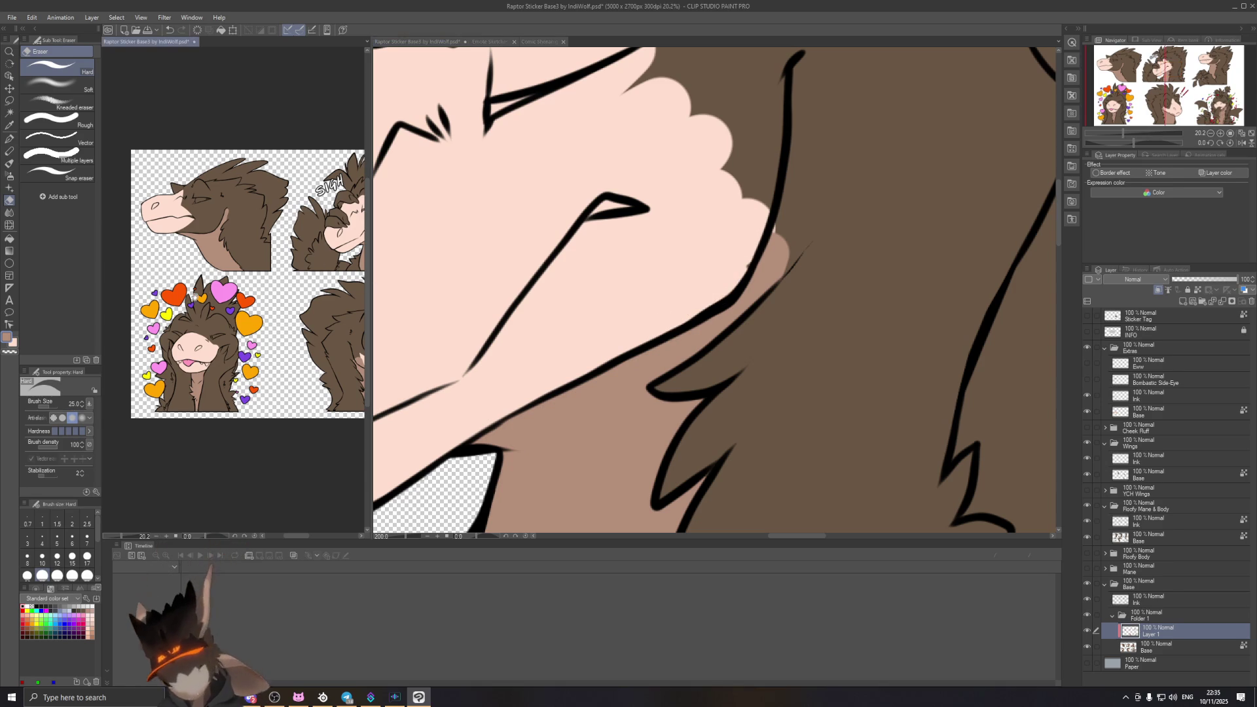
pyautogui.moveTo(295, 294); pyautogui.dragTo(177, 295)
pyautogui.moveTo(727, 252); pyautogui.dragTo(801, 277)
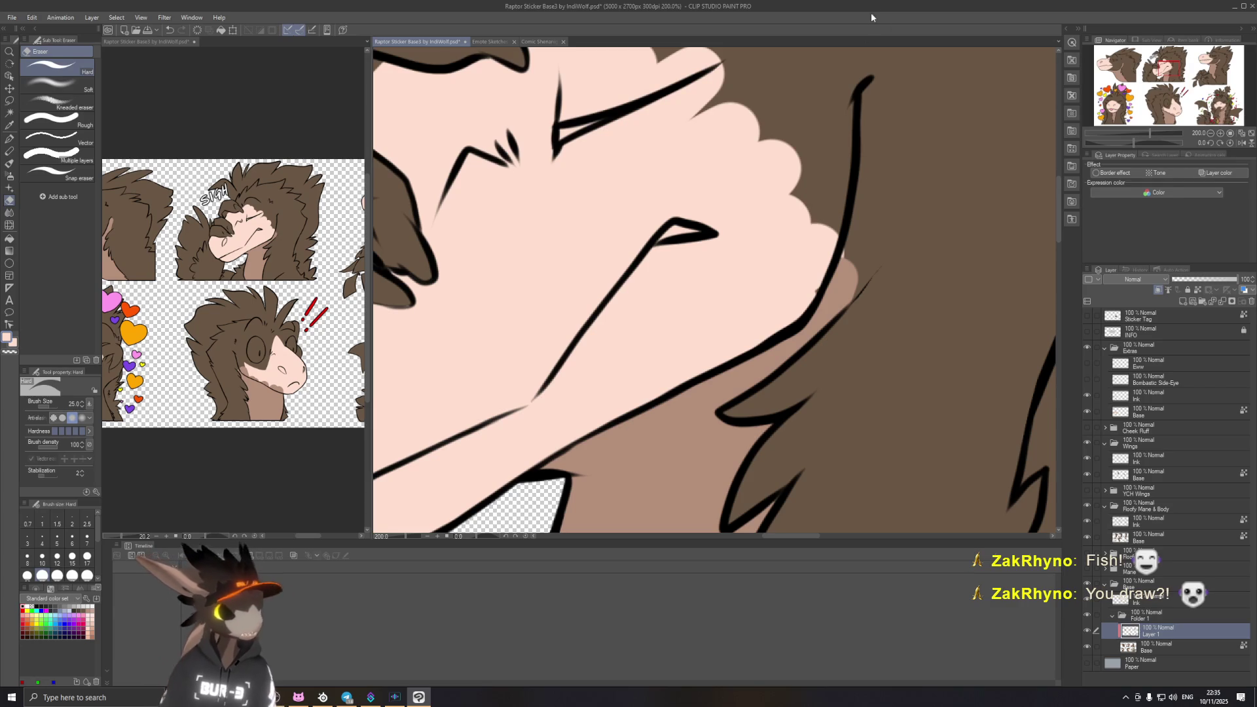
pyautogui.scroll(-2, 561, 435)
pyautogui.scroll(-2, 608, 393)
pyautogui.scroll(-2, 668, 335)
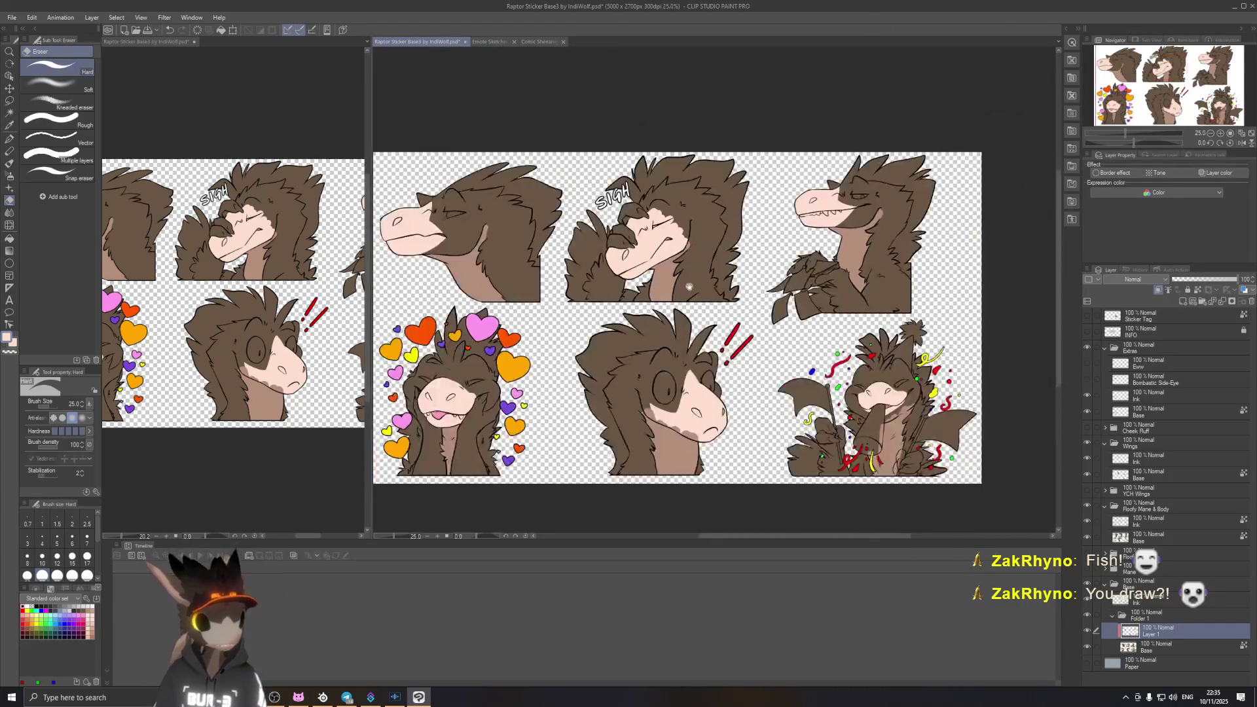
pyautogui.scroll(-2, 742, 262)
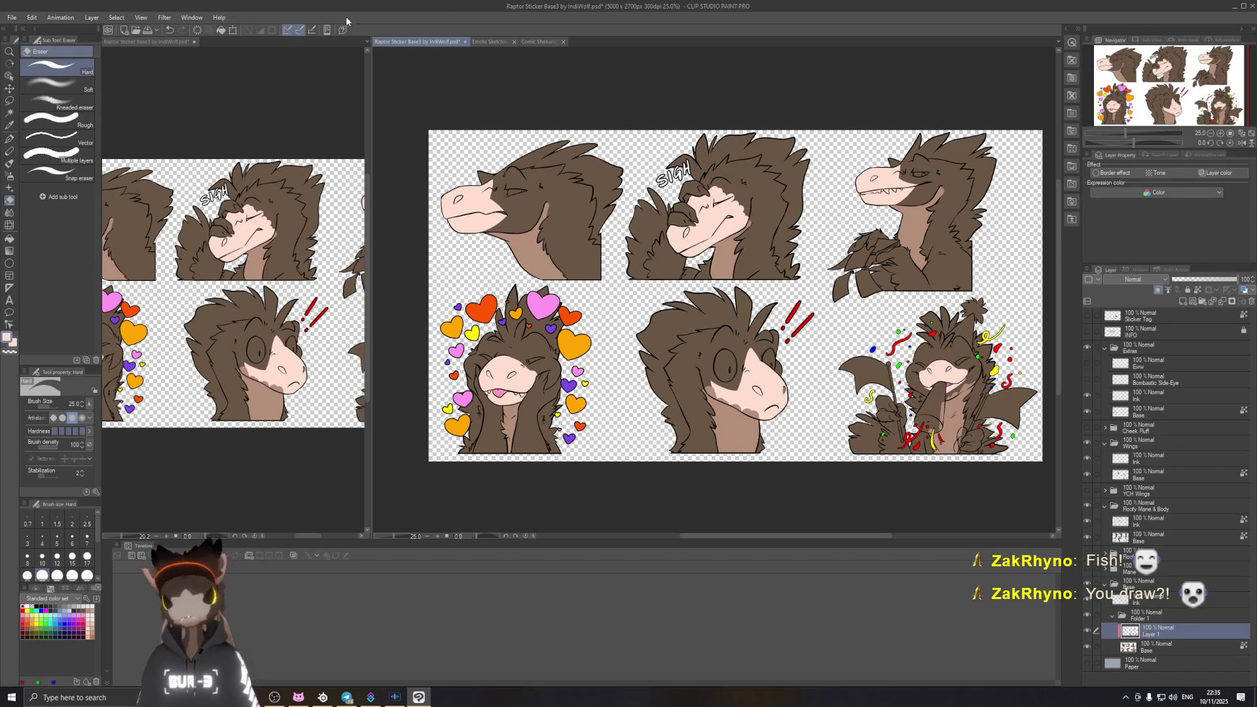
pyautogui.click(539, 41)
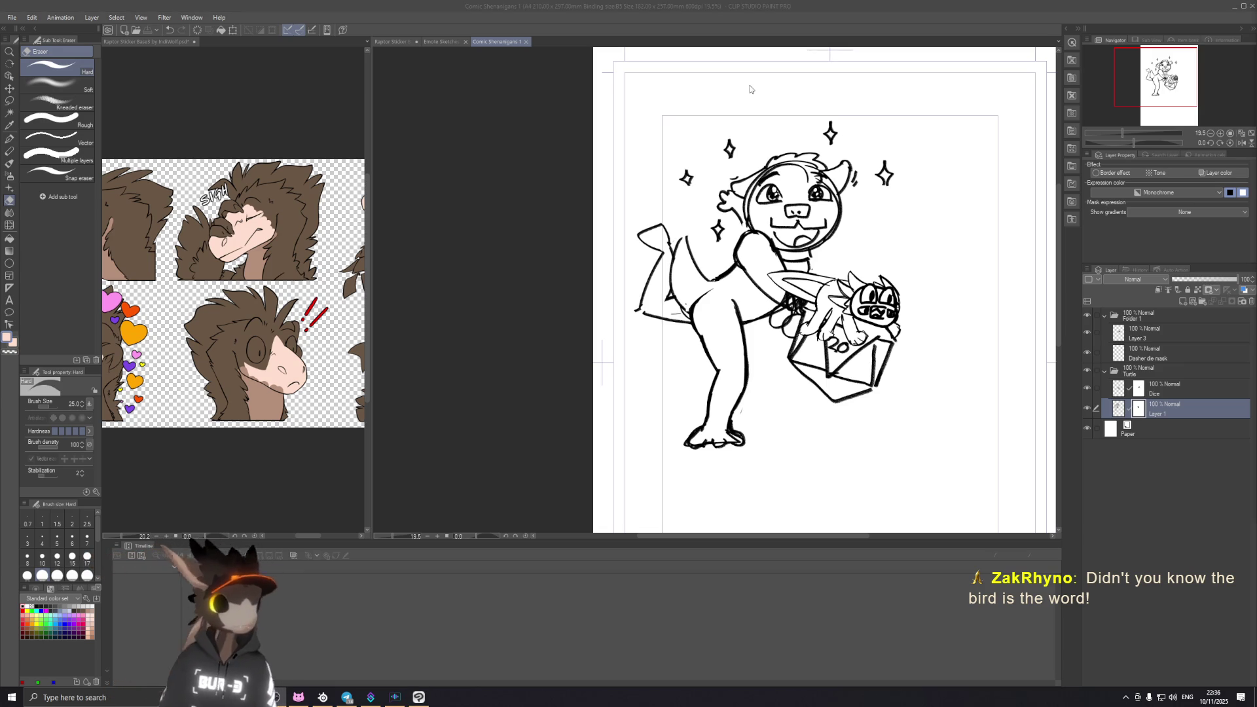
pyautogui.click(850, 8)
pyautogui.moveTo(1156, 86); pyautogui.dragTo(1164, 84)
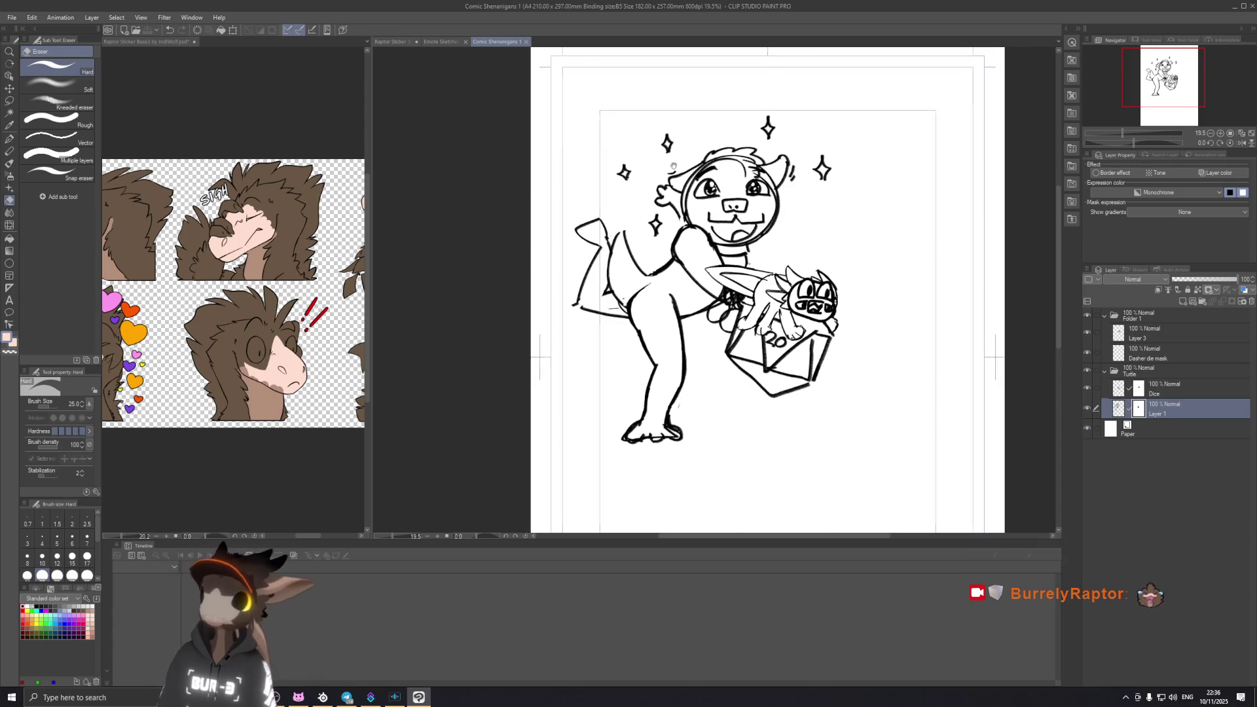
pyautogui.click(393, 42)
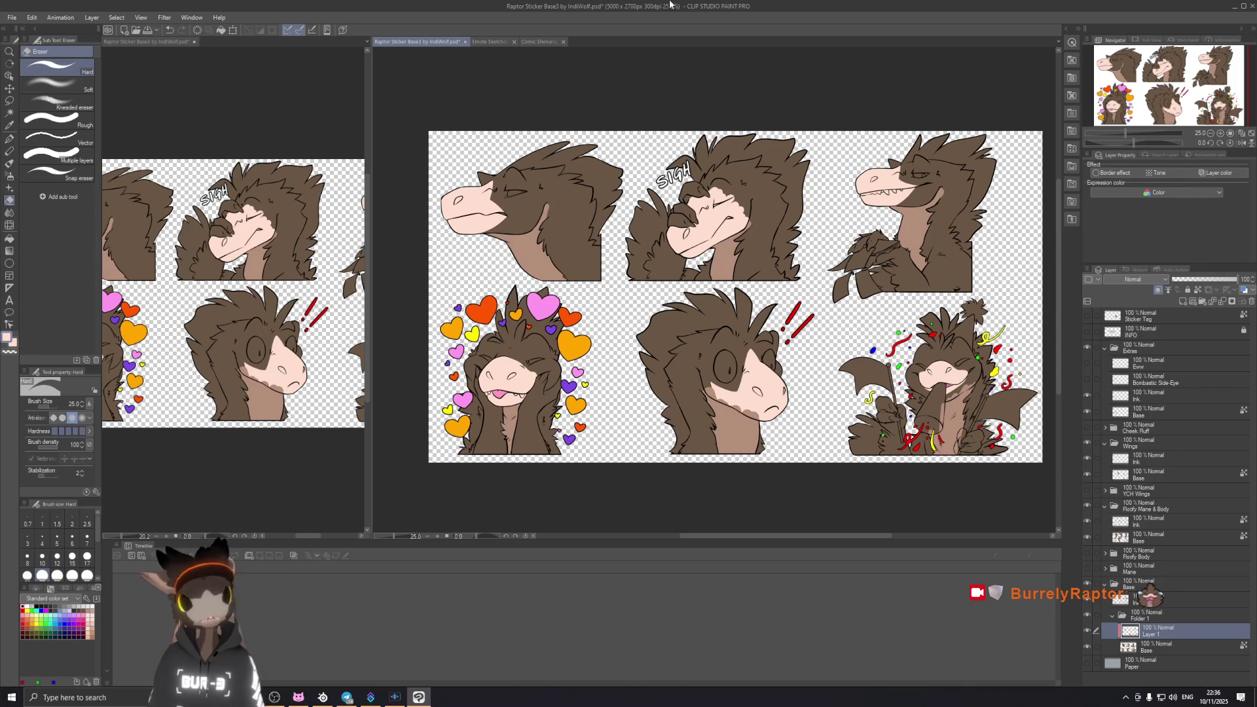
pyautogui.click(539, 41)
pyautogui.hotkey('ctrl', '-')
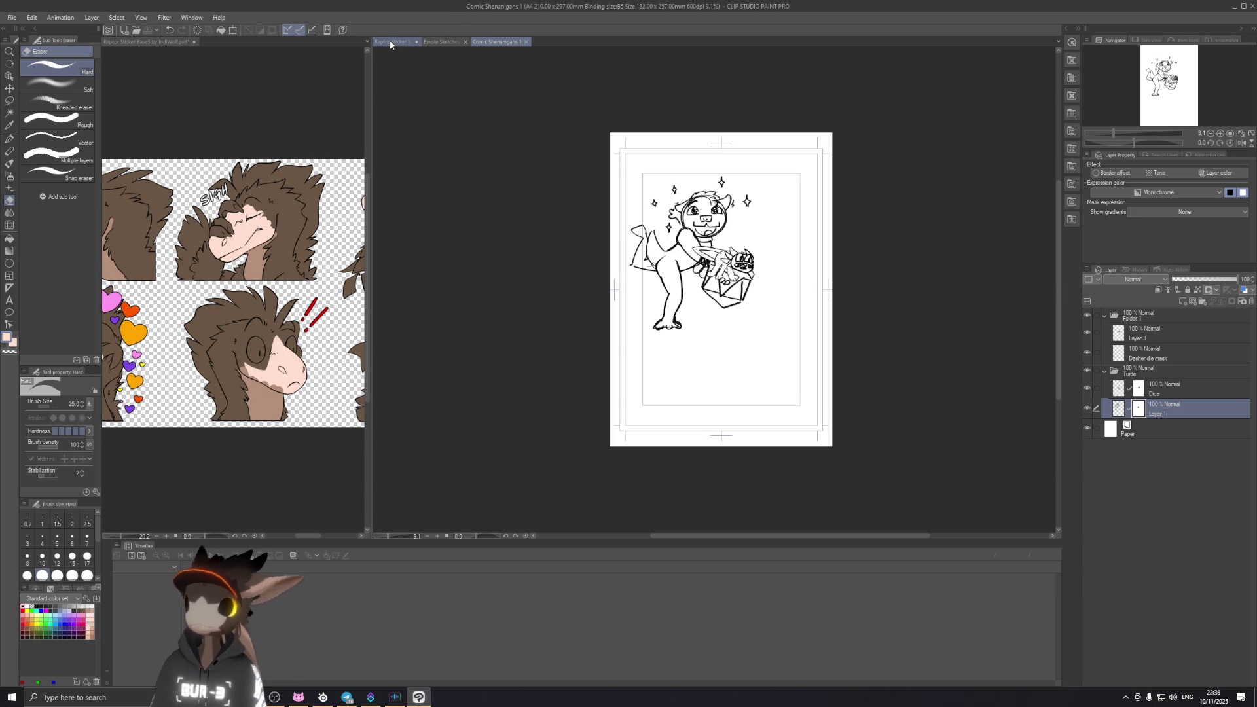
pyautogui.click(390, 41)
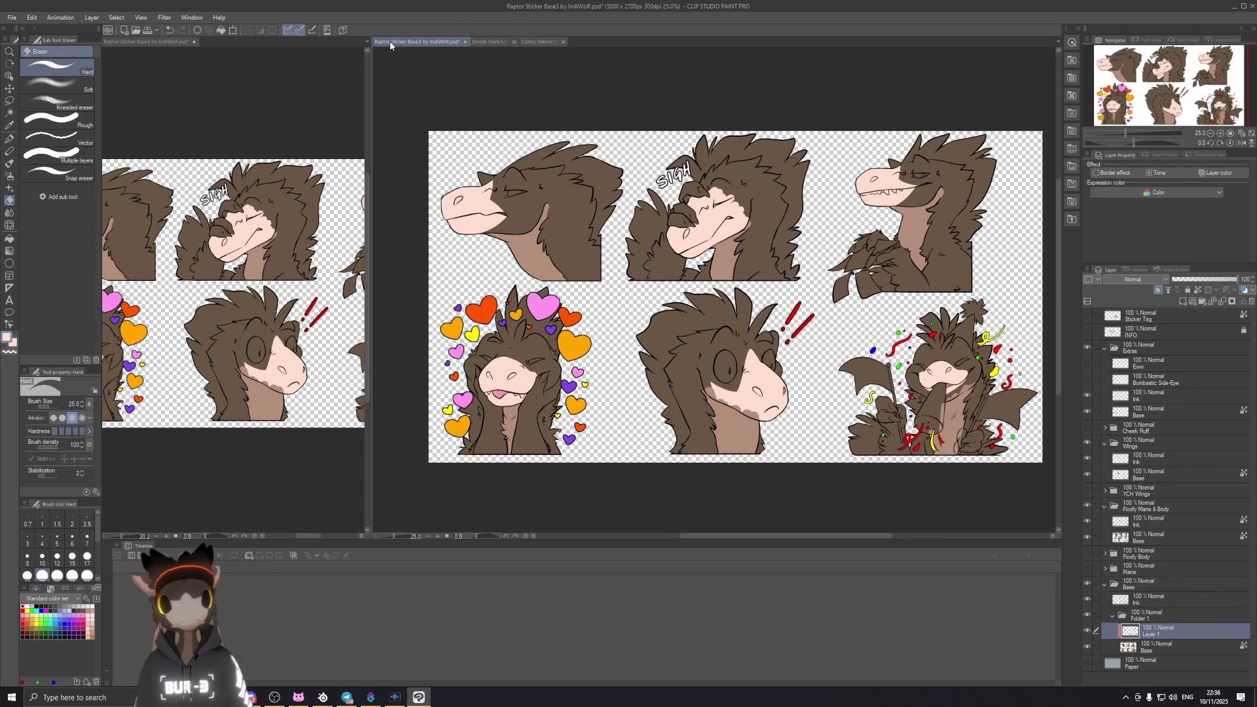
# Step: Pan across the sheet and zoom in on the startled raptor's face
pyautogui.moveTo(780, 168)
pyautogui.mouseDown()
pyautogui.moveTo(774, 246)
pyautogui.moveTo(718, 184)
pyautogui.mouseUp()
pyautogui.scroll(1, 718, 253)
pyautogui.moveTo(703, 242); pyautogui.dragTo(723, 91)
pyautogui.scroll(2, 870, 322)
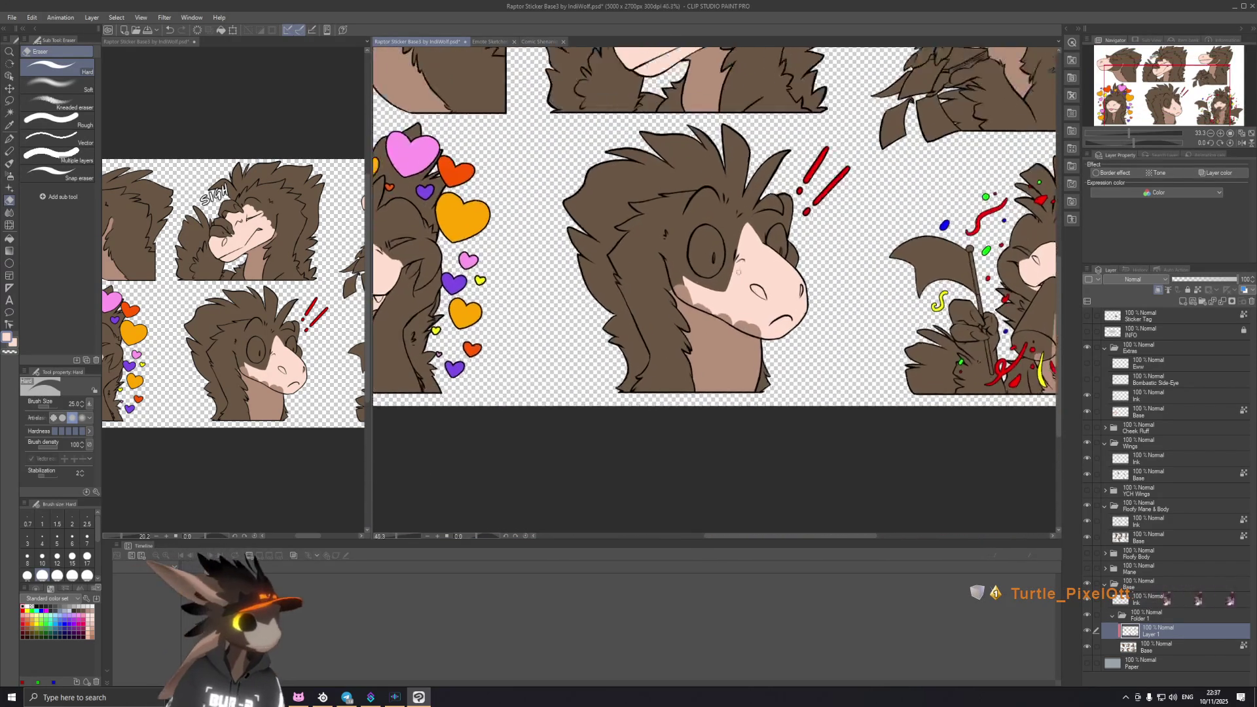
pyautogui.moveTo(714, 361); pyautogui.dragTo(715, 287)
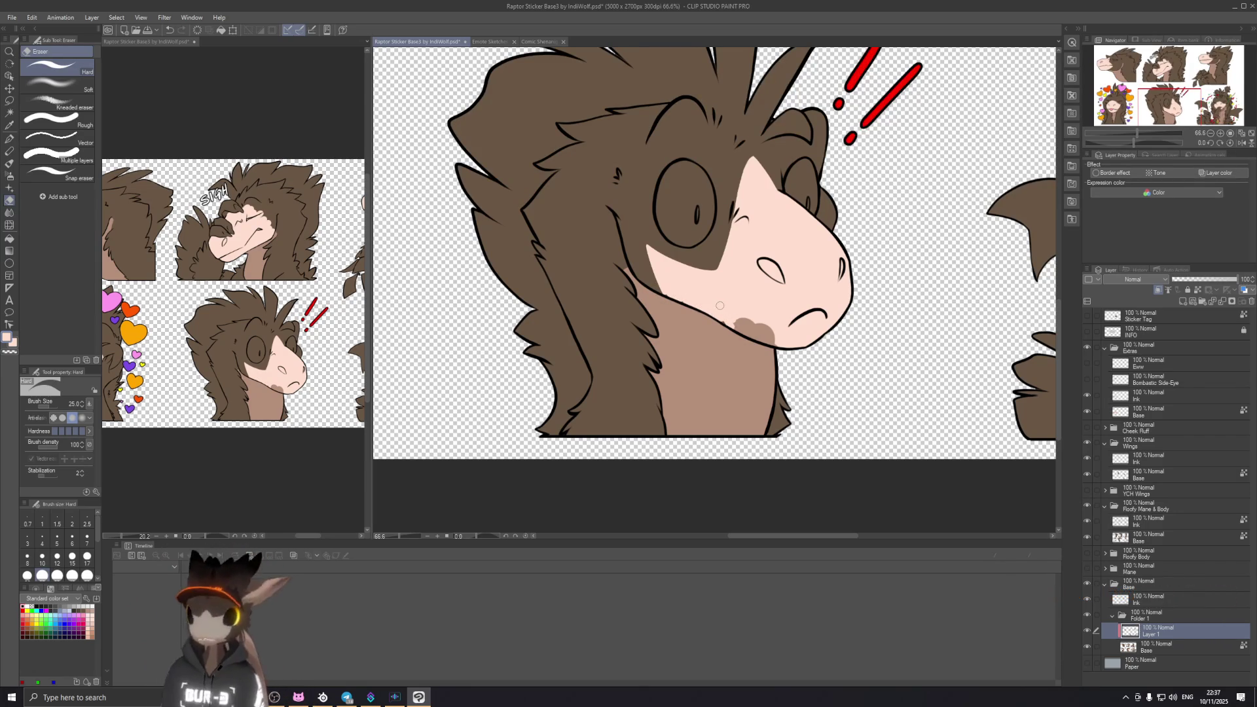
pyautogui.scroll(1, 756, 228)
pyautogui.scroll(1, 737, 241)
pyautogui.scroll(1, 722, 254)
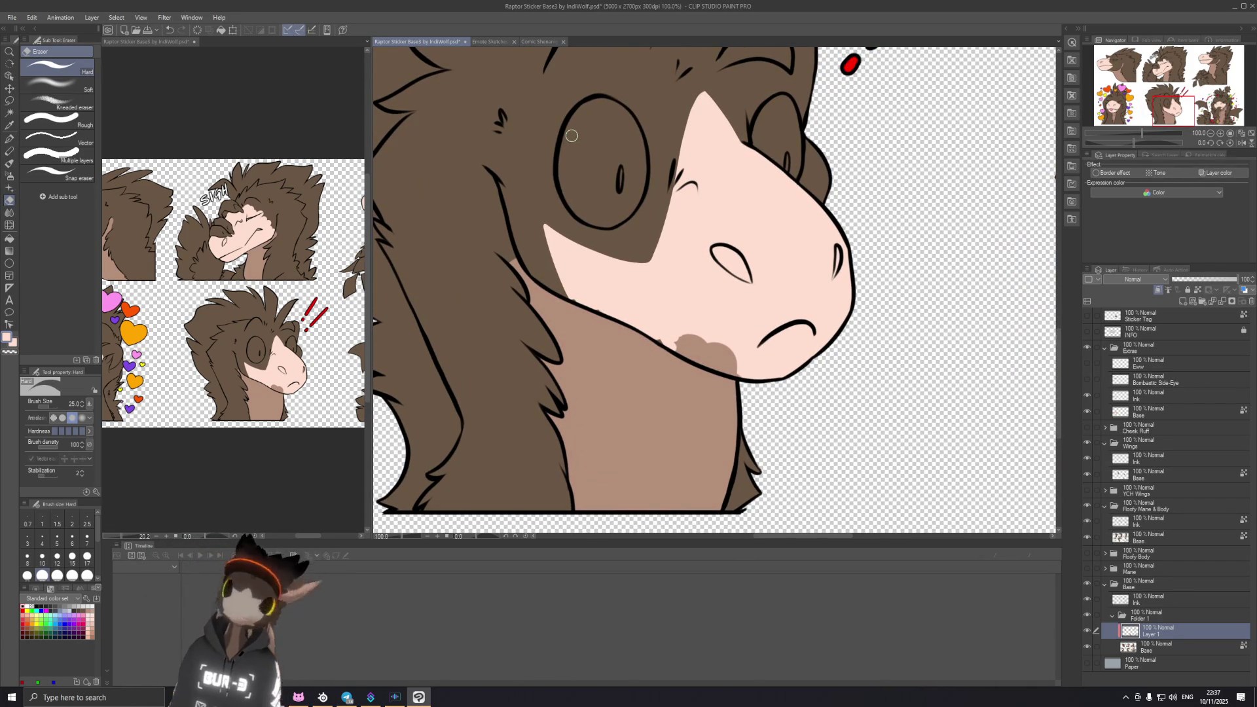
# Step: Erase the dark brown patch under the startled raptor's jaw
pyautogui.moveTo(676, 338); pyautogui.dragTo(708, 366)
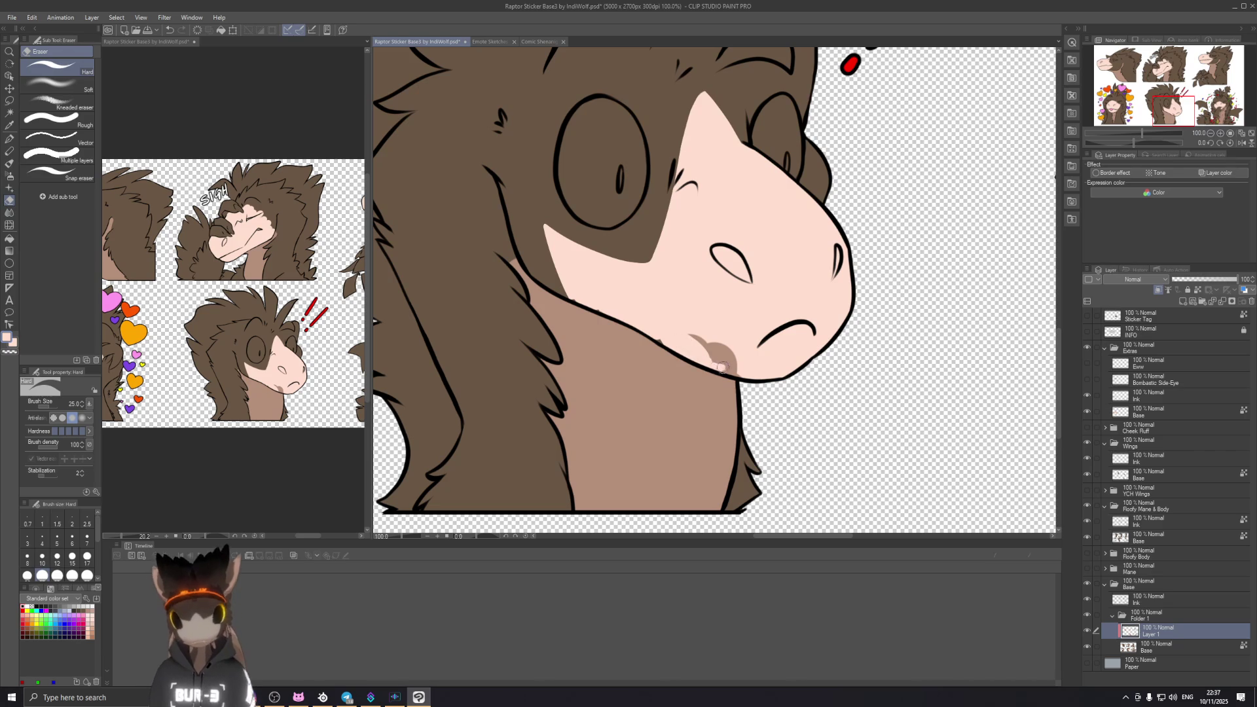
pyautogui.moveTo(727, 369); pyautogui.dragTo(738, 369)
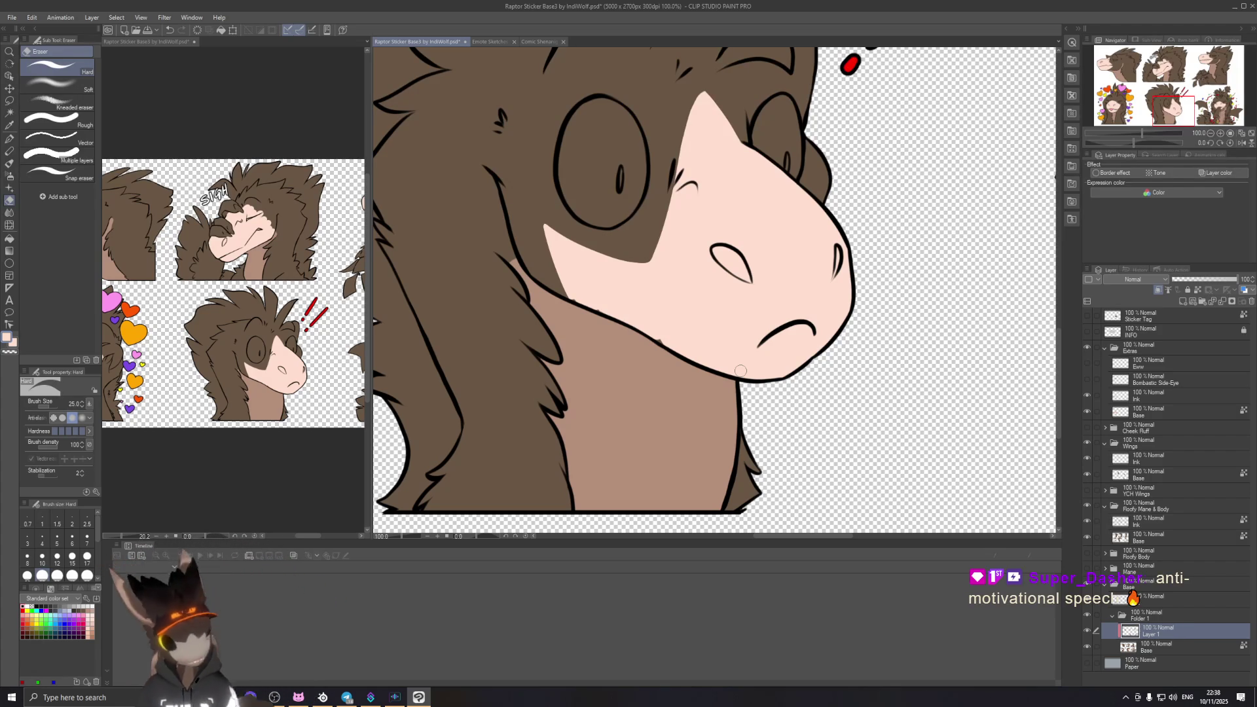
pyautogui.scroll(2, 483, 228)
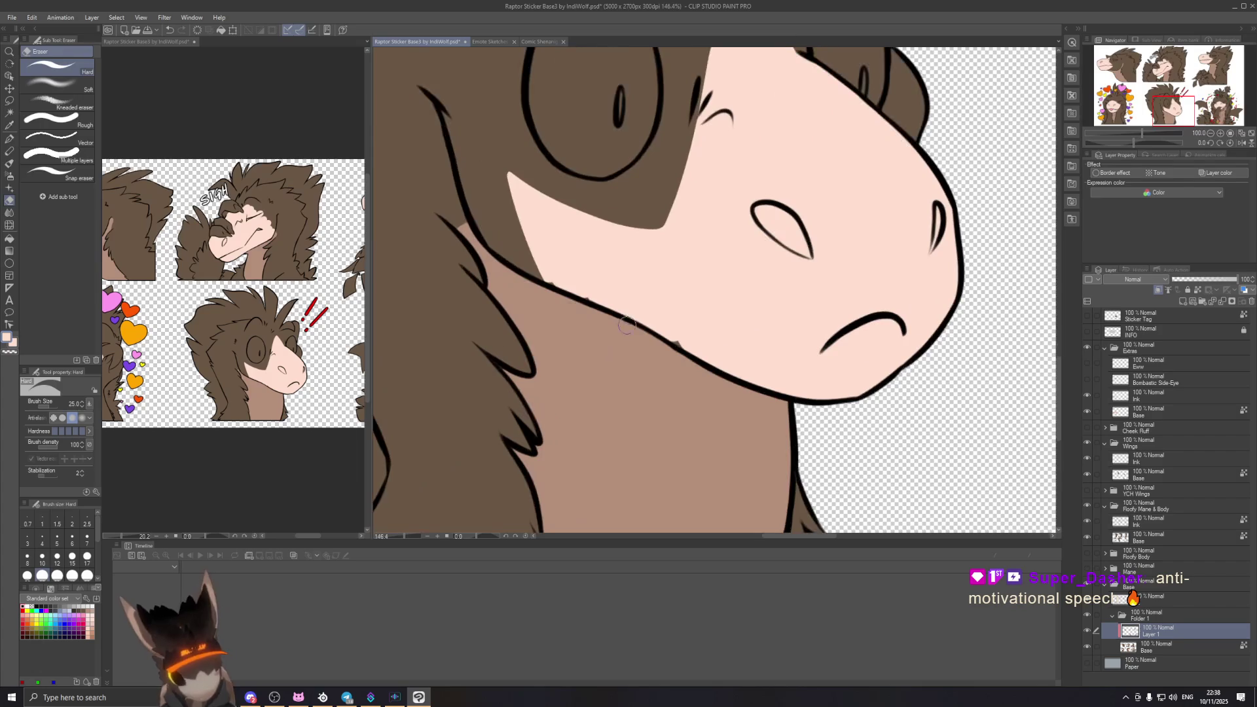
# Step: Pan from the startled raptor to the SIGH sticker's face and reveal its lettering
pyautogui.moveTo(649, 207); pyautogui.dragTo(666, 286)
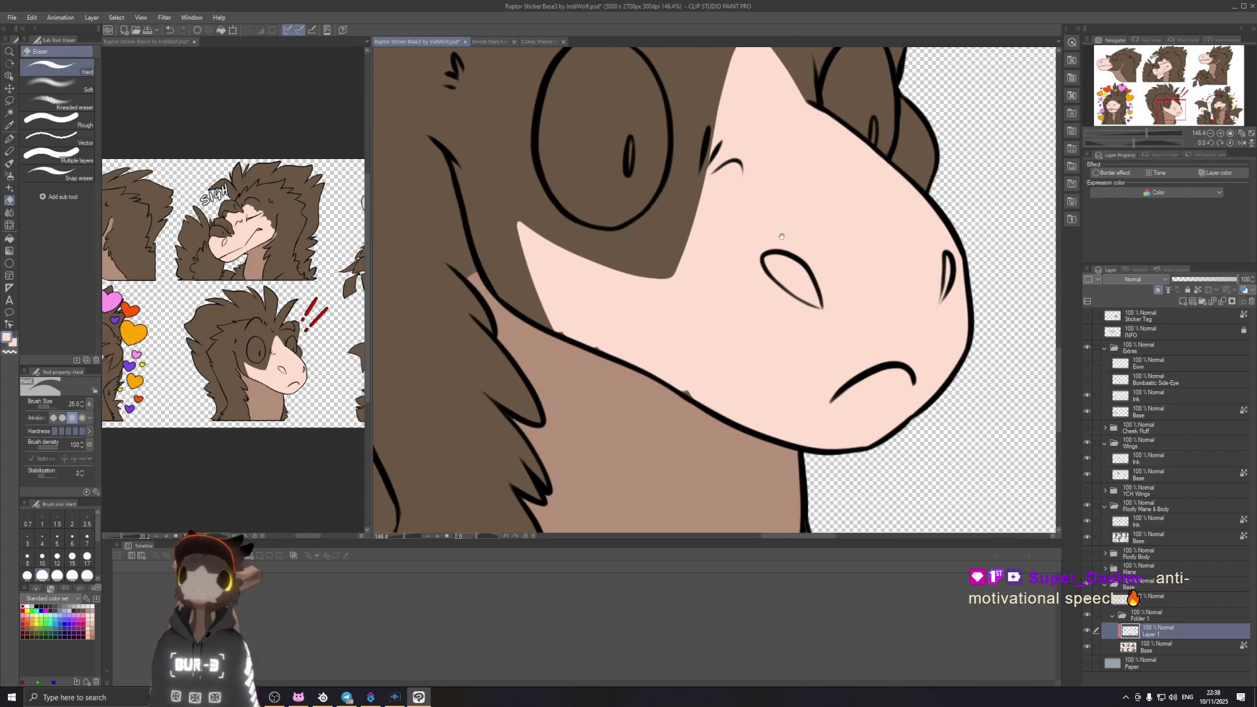
pyautogui.scroll(-2, 753, 240)
pyautogui.scroll(-1, 746, 233)
pyautogui.scroll(-1, 741, 225)
pyautogui.scroll(-1, 734, 218)
pyautogui.moveTo(733, 217); pyautogui.dragTo(722, 303)
pyautogui.scroll(2, 722, 303)
pyautogui.moveTo(683, 197)
pyautogui.mouseDown()
pyautogui.moveTo(682, 267)
pyautogui.moveTo(700, 247)
pyautogui.mouseUp()
pyautogui.scroll(1, 682, 265)
pyautogui.scroll(1, 687, 260)
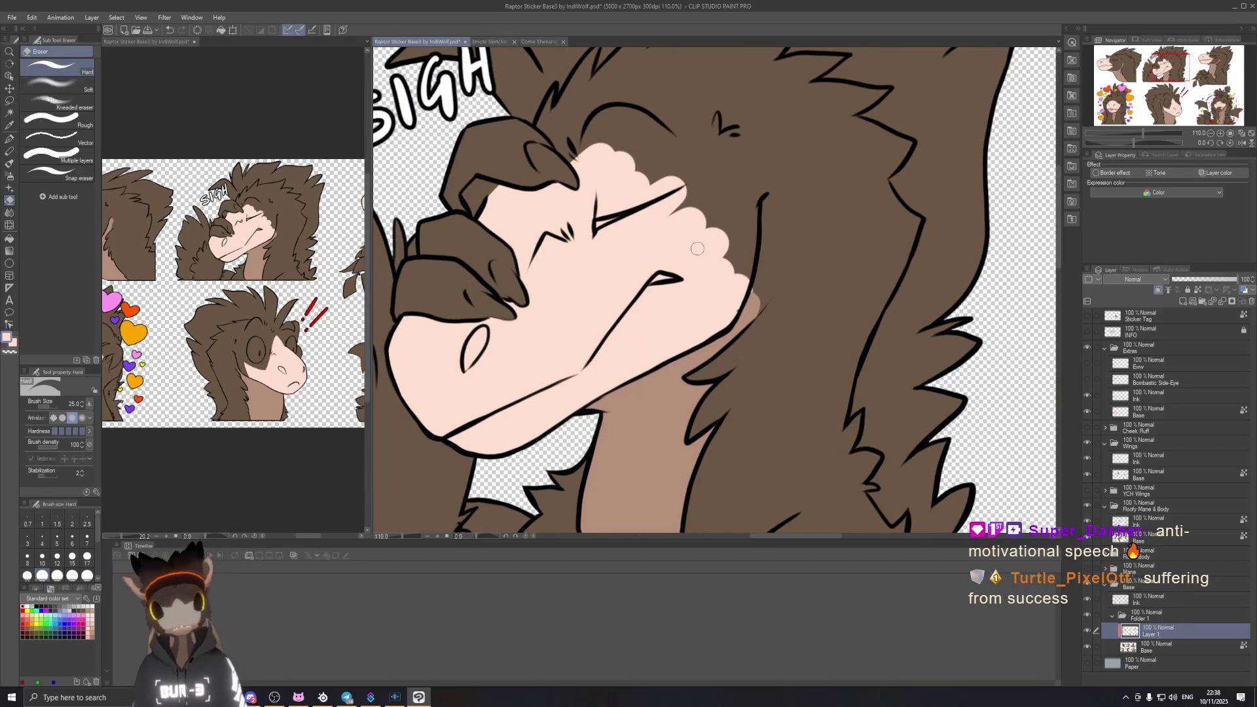
pyautogui.moveTo(596, 186); pyautogui.dragTo(556, 297)
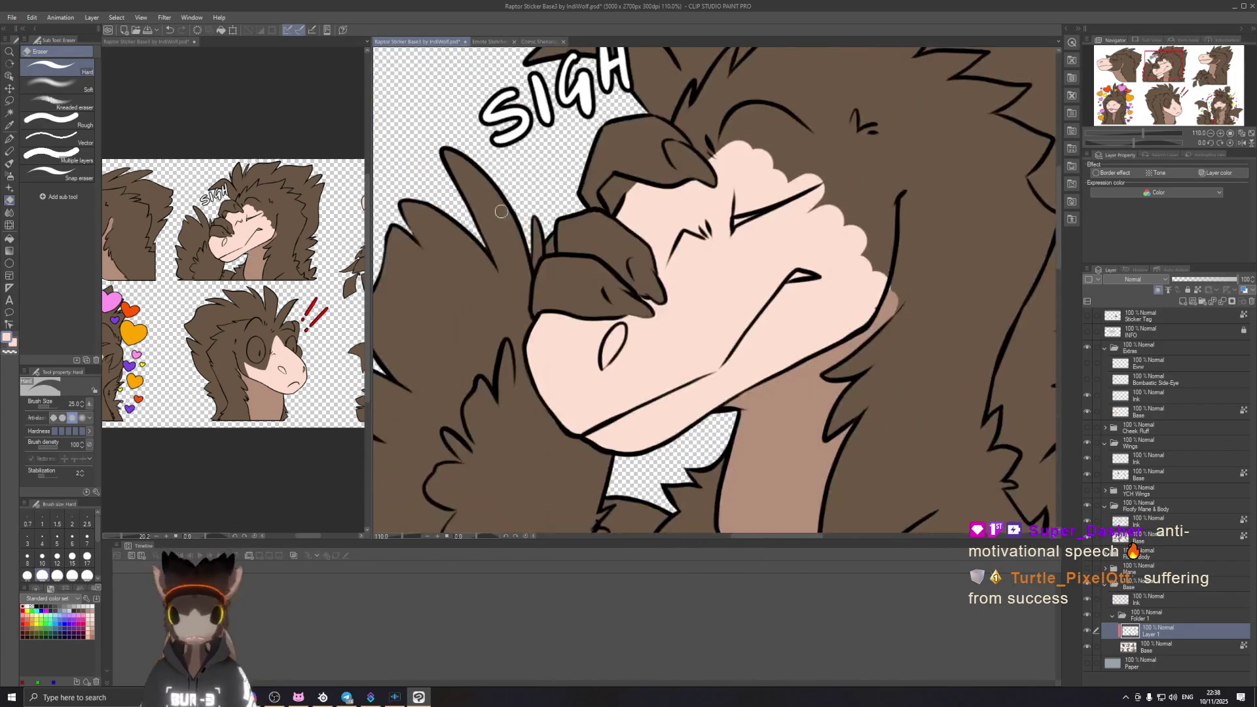
pyautogui.scroll(-2, 582, 292)
pyautogui.scroll(-2, 581, 291)
# Step: Pan across to the startled and party stickers, then bring up the Discord server's sticker settings
pyautogui.moveTo(582, 291)
pyautogui.mouseDown()
pyautogui.moveTo(670, 341)
pyautogui.moveTo(714, 147)
pyautogui.mouseUp()
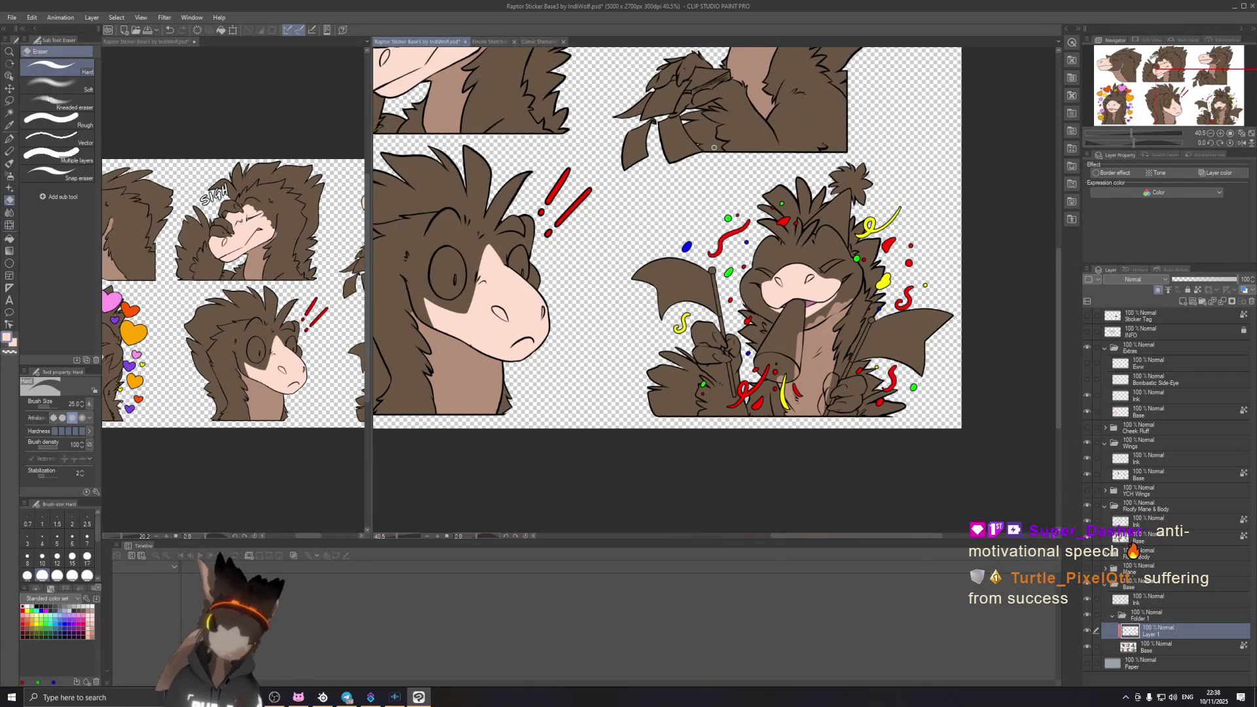
pyautogui.moveTo(714, 148); pyautogui.dragTo(896, 130)
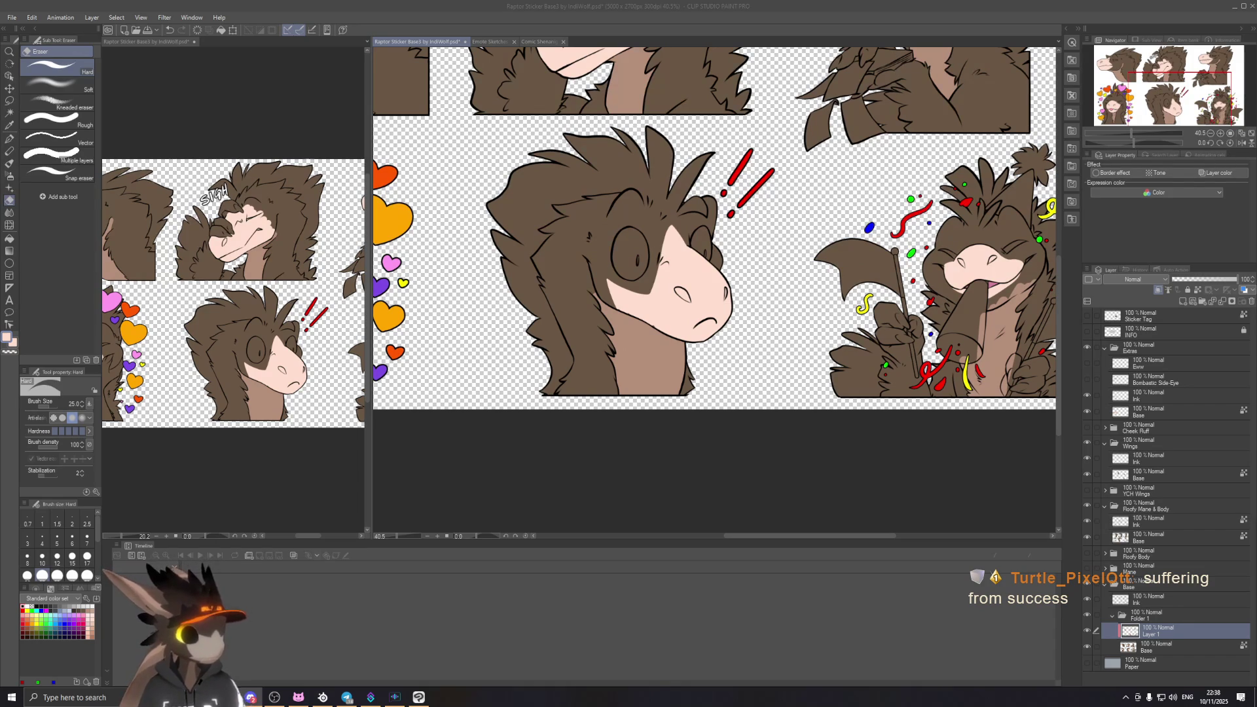
pyautogui.moveTo(1256, 529)
pyautogui.mouseDown()
pyautogui.moveTo(745, 147)
pyautogui.moveTo(567, 99)
pyautogui.moveTo(556, 66)
pyautogui.mouseUp()
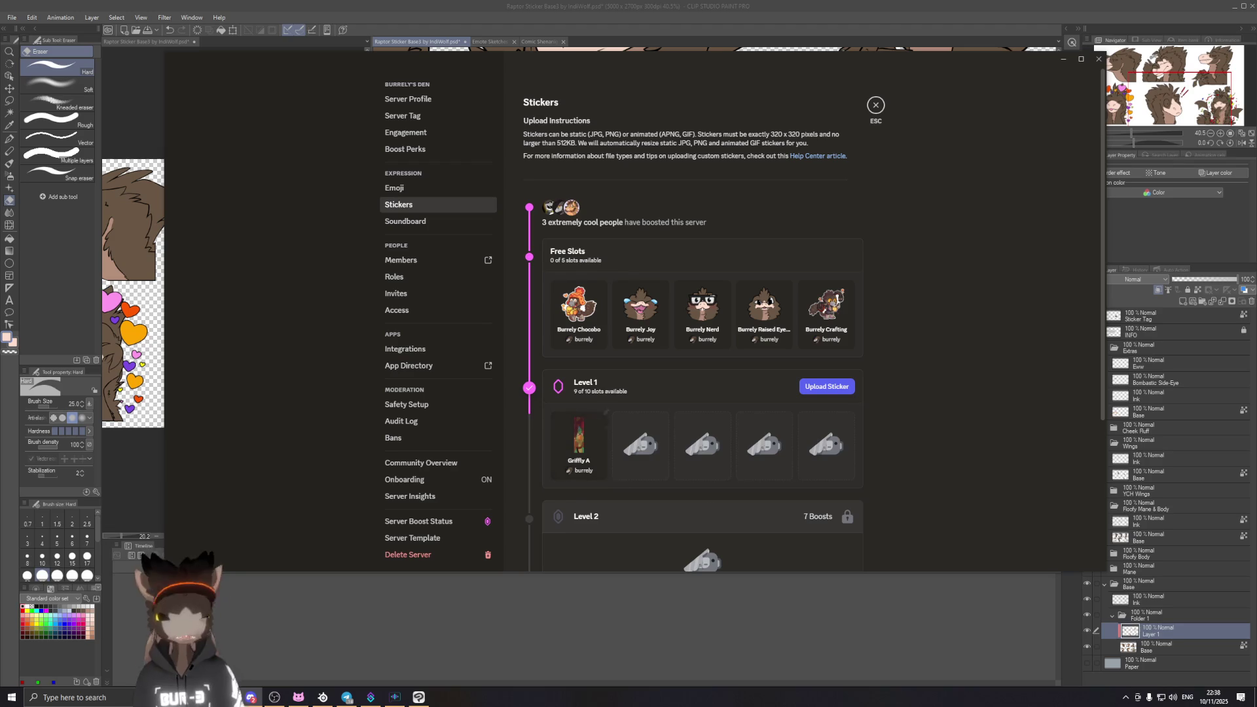
# Step: Switch away from Discord's sticker settings back to the painting canvas
pyautogui.hotkey('alt', 'Tab')
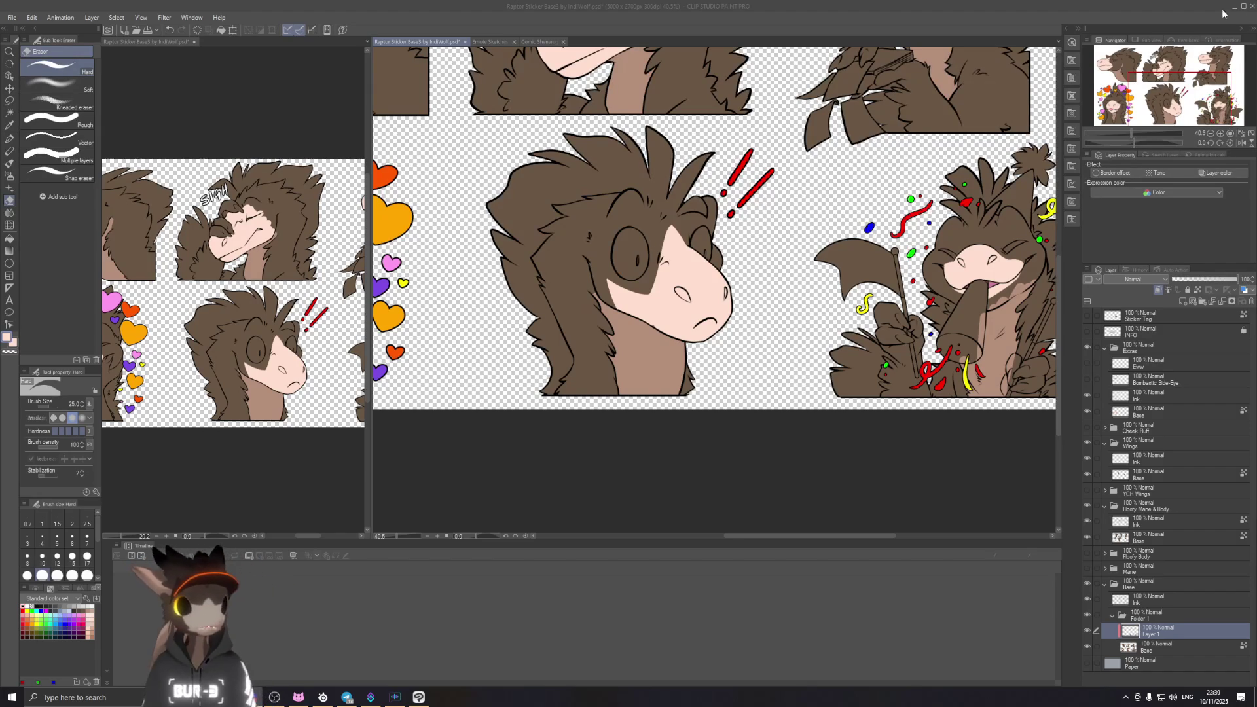
# Step: Select the startled raptor's Base layer and the pen, framing its snout
pyautogui.click(770, 8)
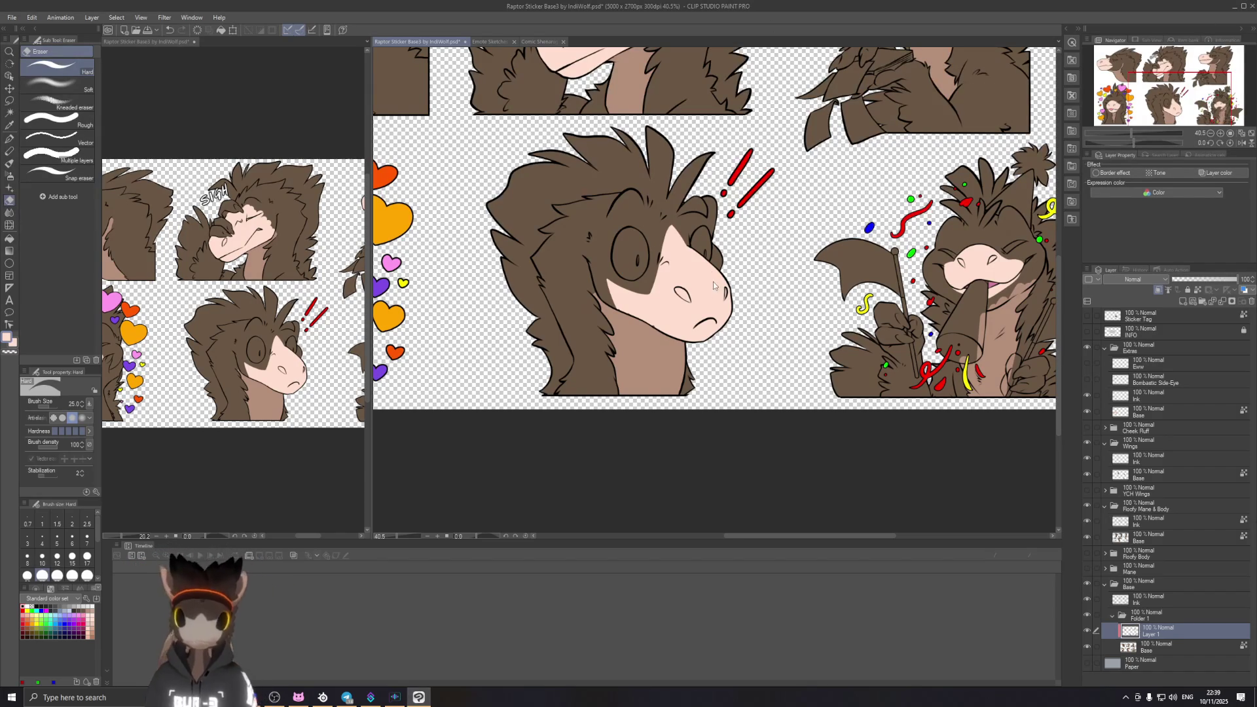
pyautogui.moveTo(700, 257); pyautogui.dragTo(756, 308)
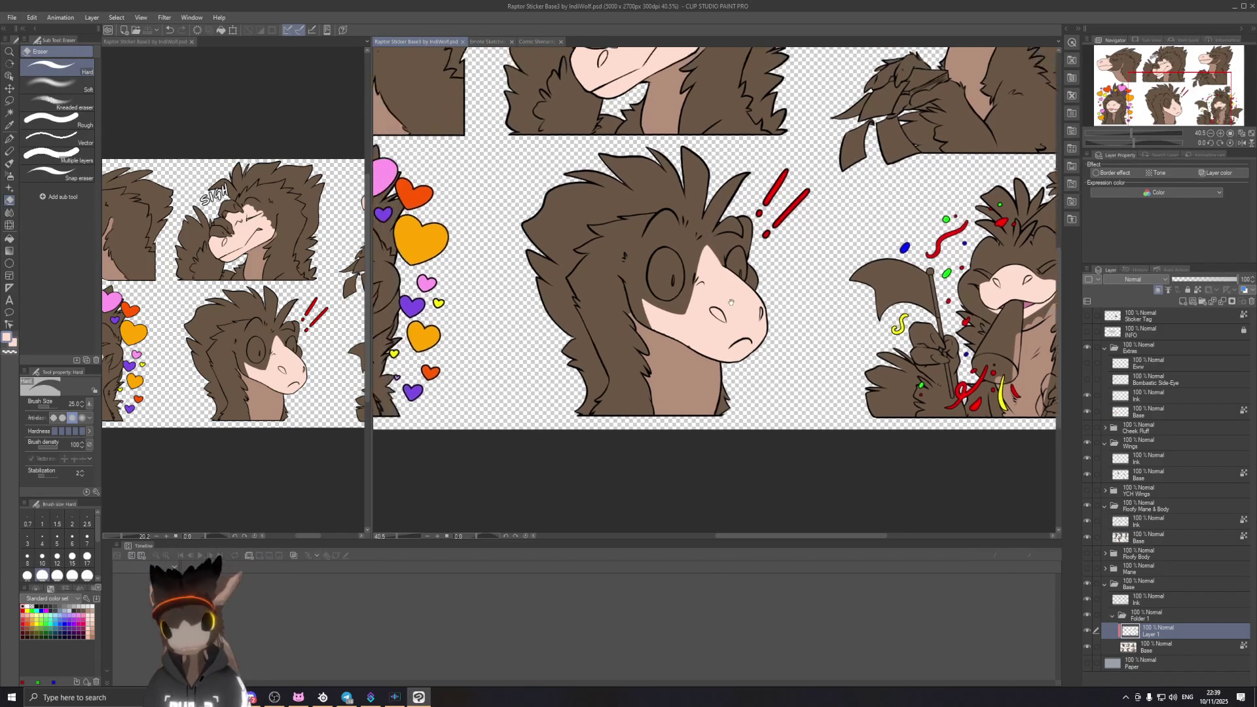
pyautogui.scroll(2, 760, 369)
pyautogui.scroll(2, 737, 371)
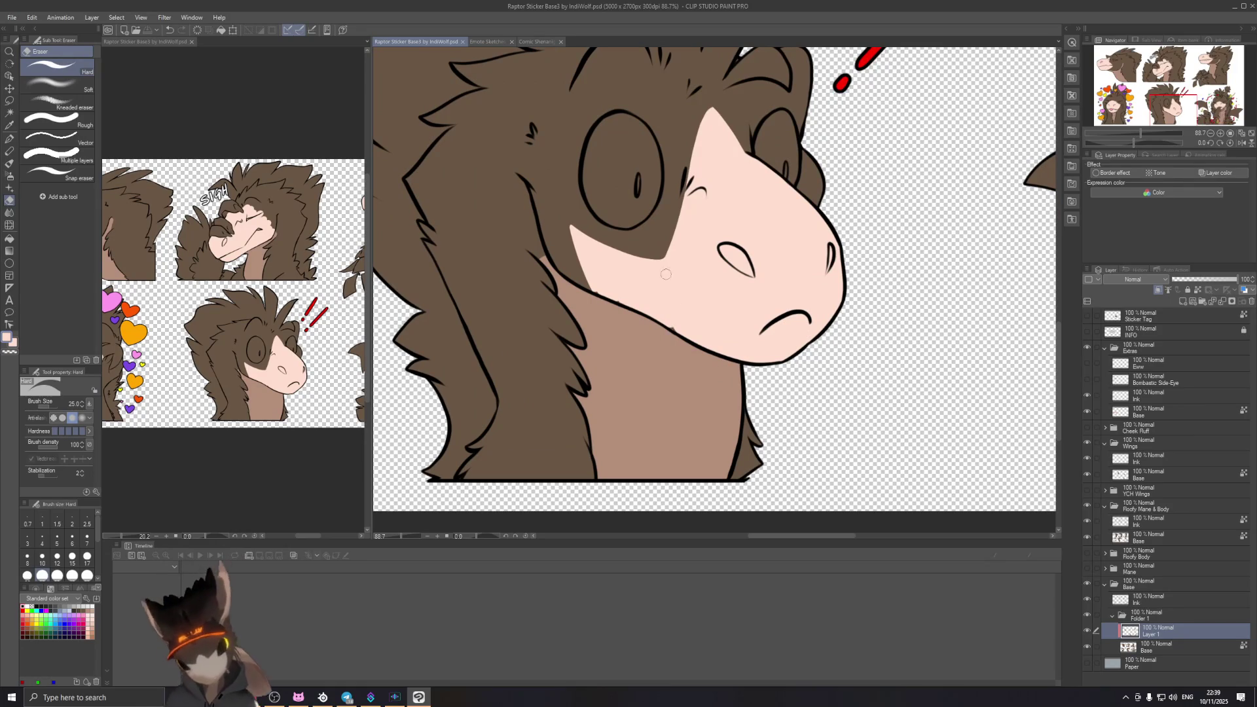
pyautogui.click(1164, 645)
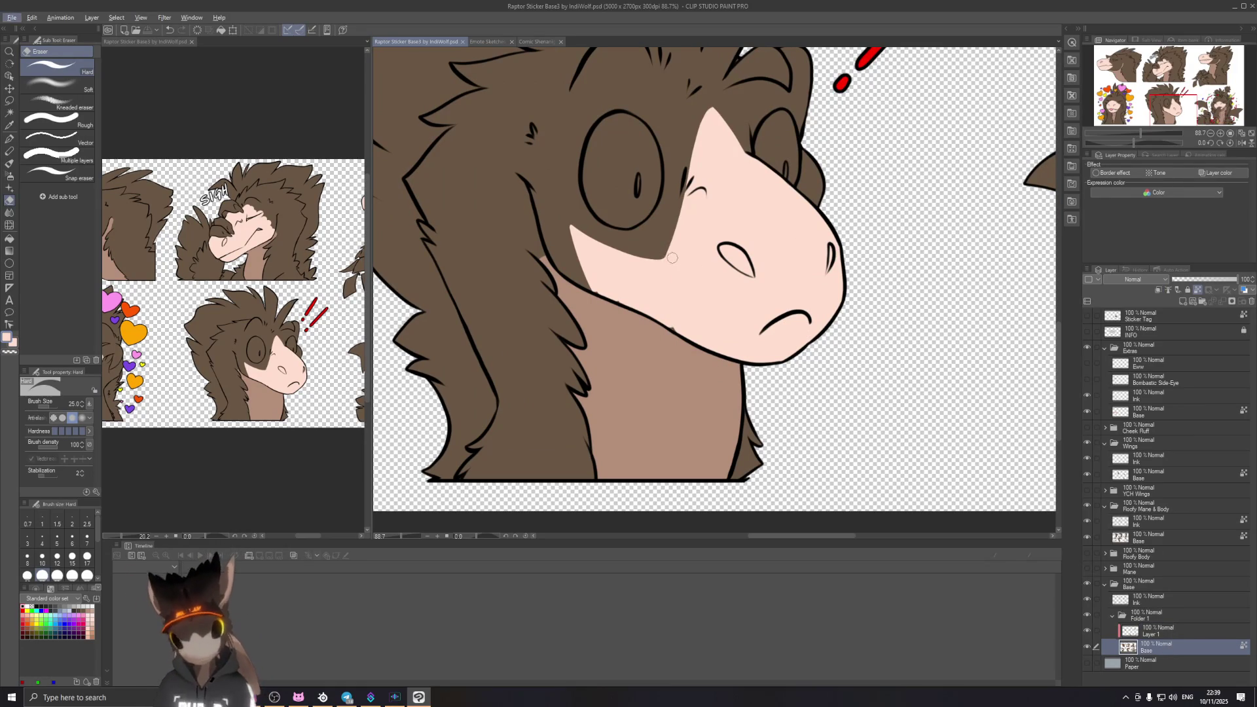
pyautogui.press('p')
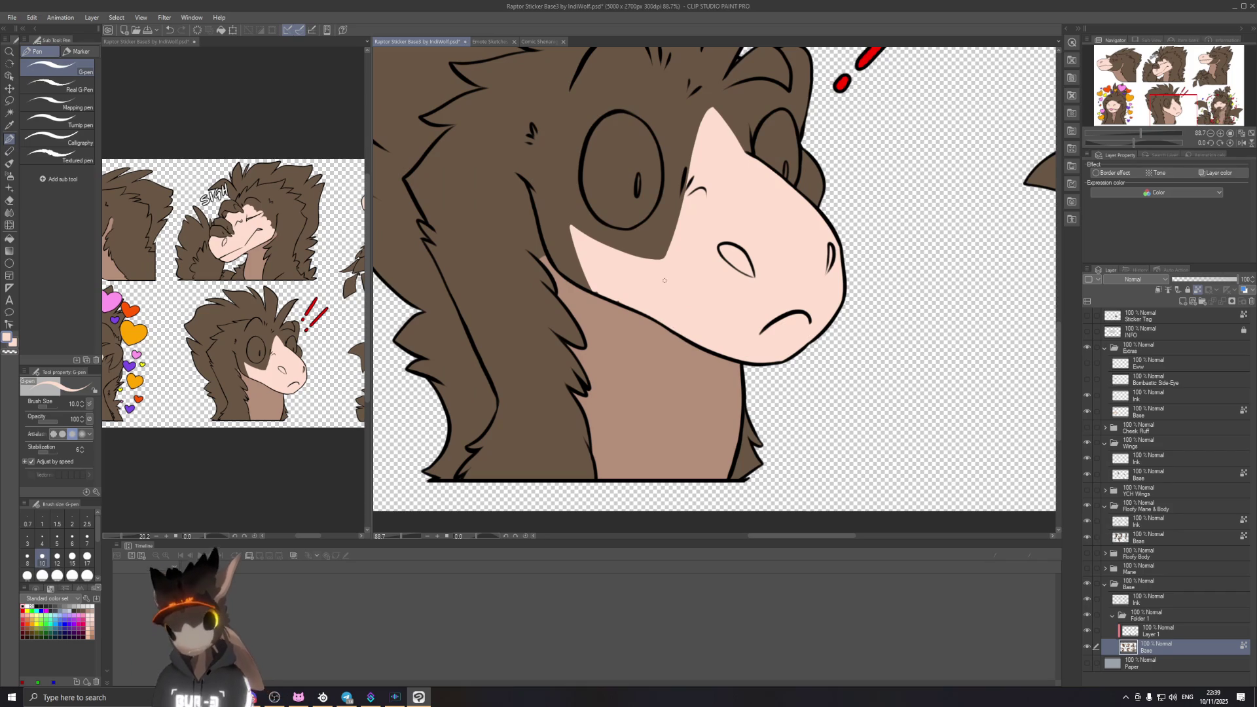
pyautogui.scroll(2, 705, 294)
pyautogui.scroll(2, 687, 324)
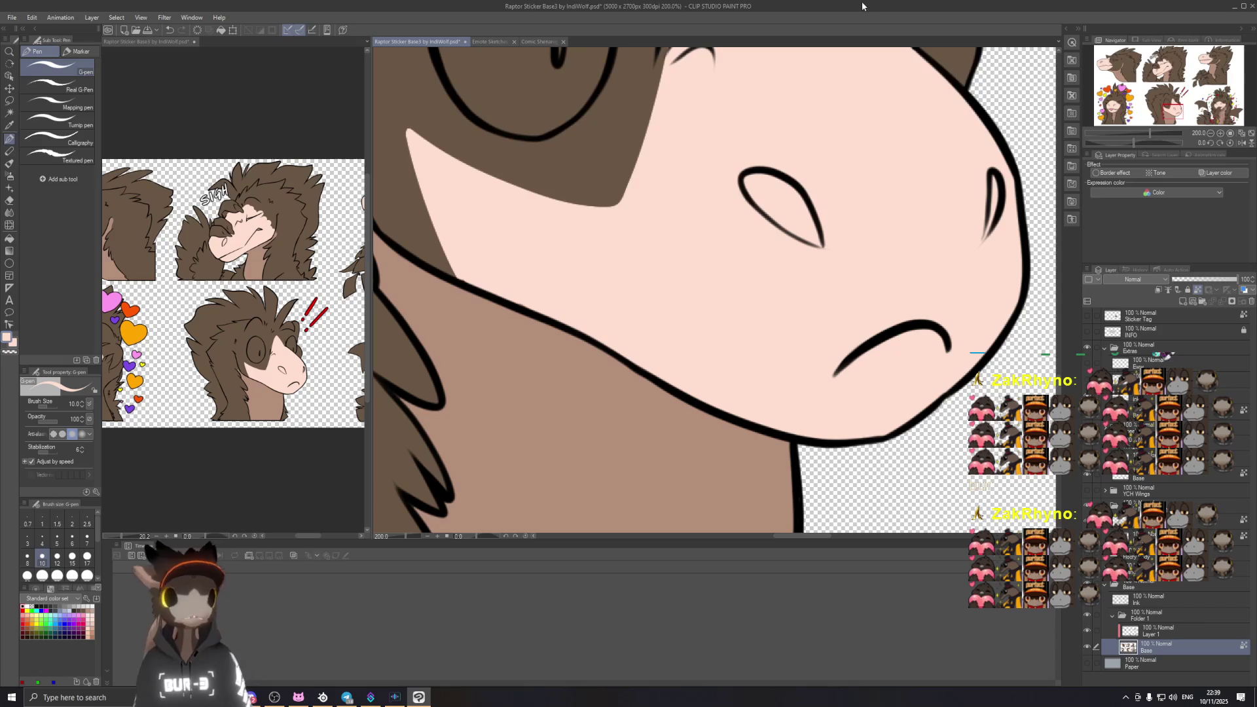
pyautogui.moveTo(801, 186); pyautogui.dragTo(766, 250)
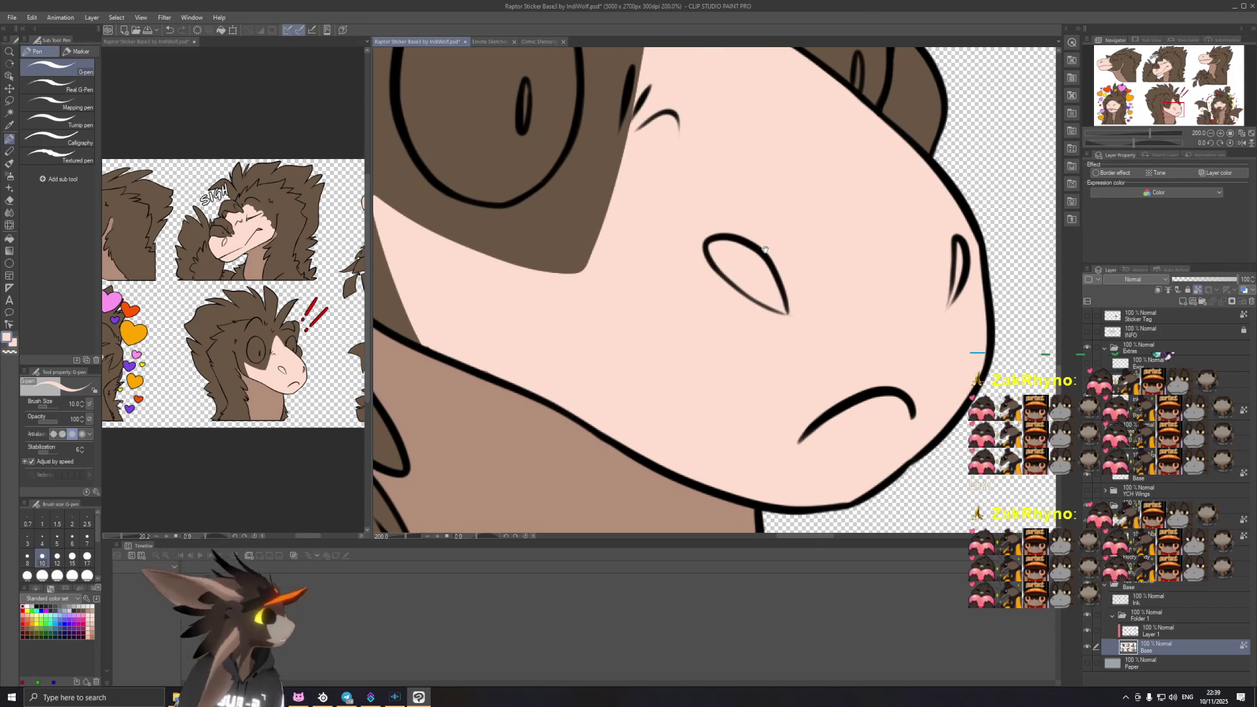
pyautogui.scroll(-2, 746, 248)
pyautogui.scroll(-2, 668, 244)
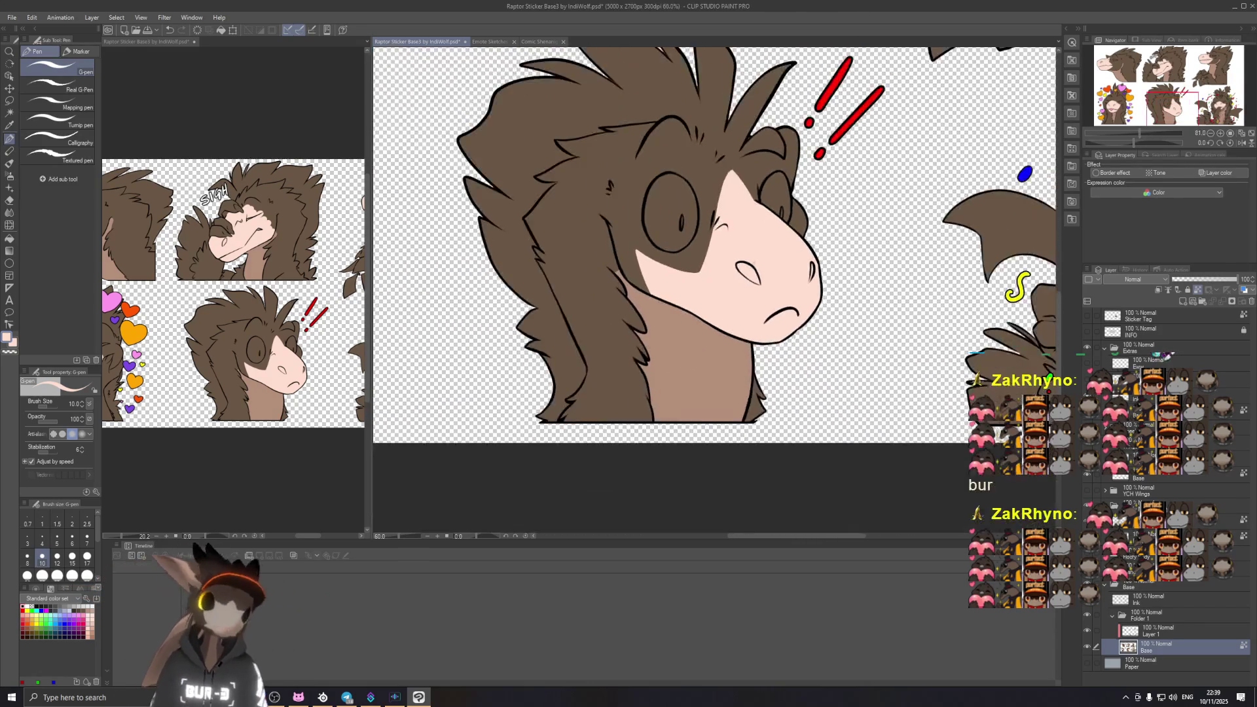
pyautogui.scroll(-2, 589, 239)
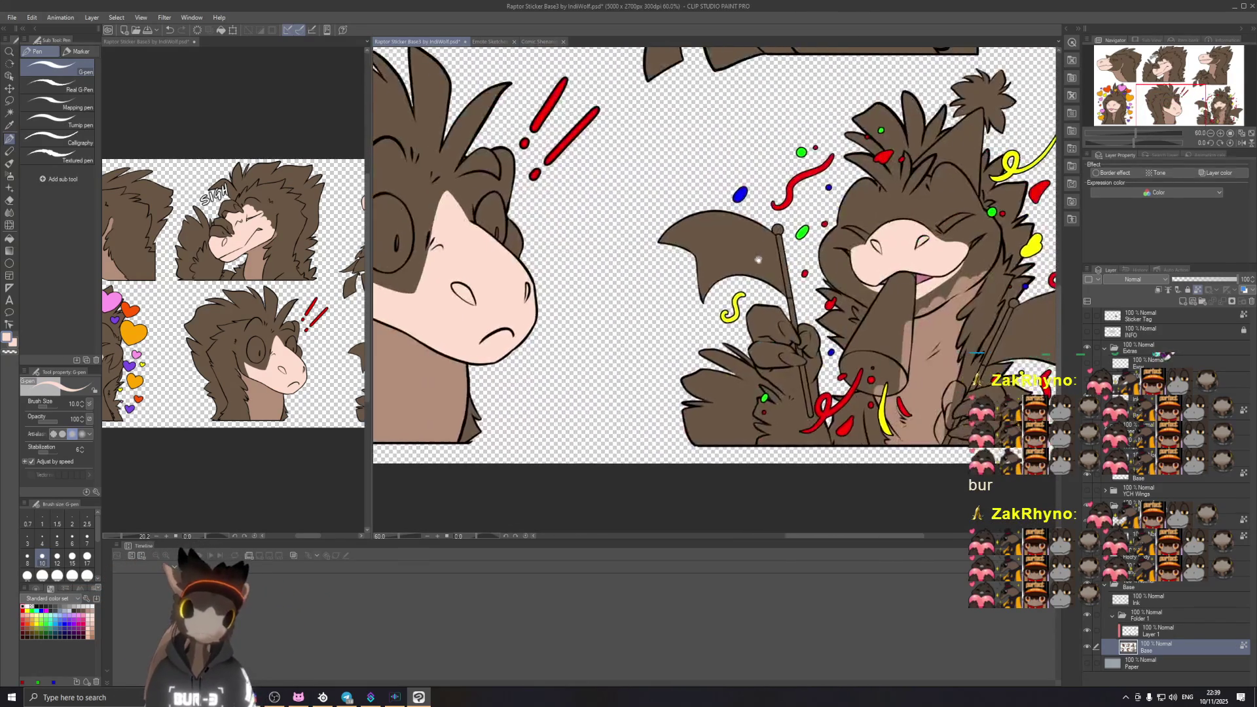
# Step: Centre on the party raptor, settle on Layer 1 and switch to the eraser
pyautogui.moveTo(566, 236); pyautogui.dragTo(599, 254)
pyautogui.scroll(1, 600, 253)
pyautogui.scroll(2, 648, 231)
pyautogui.scroll(1, 716, 191)
pyautogui.scroll(1, 712, 193)
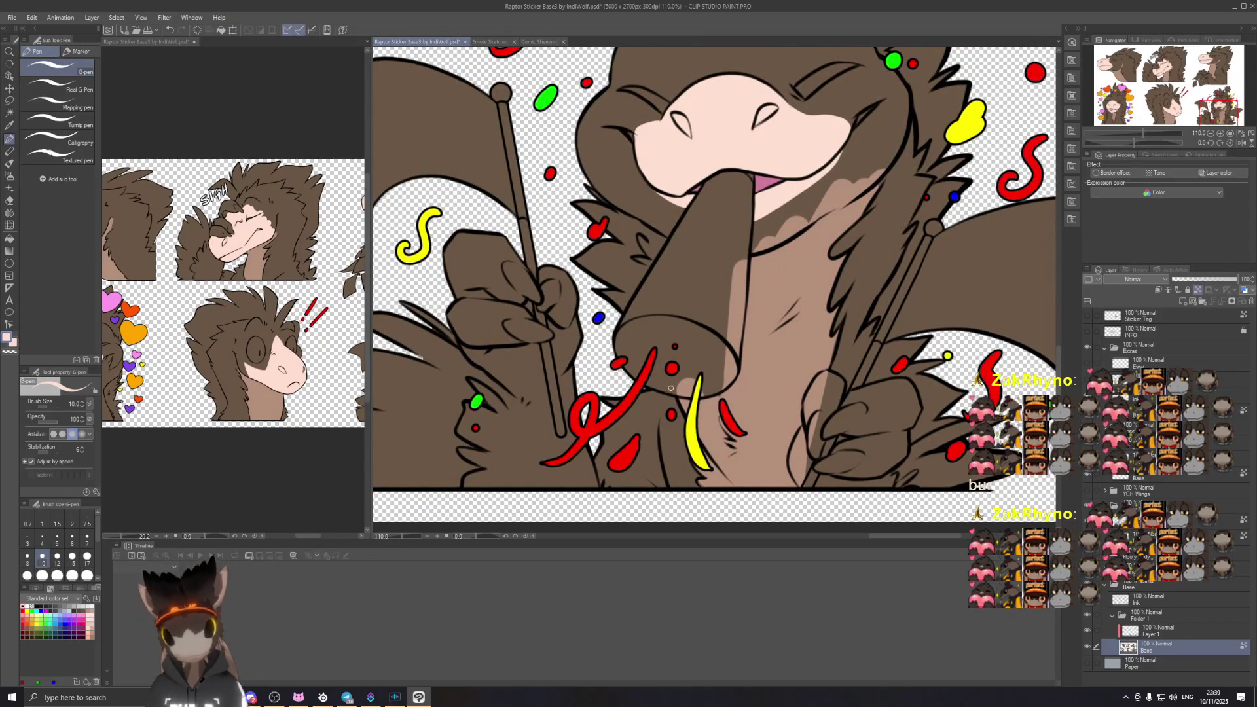
pyautogui.click(1159, 630)
pyautogui.click(1156, 646)
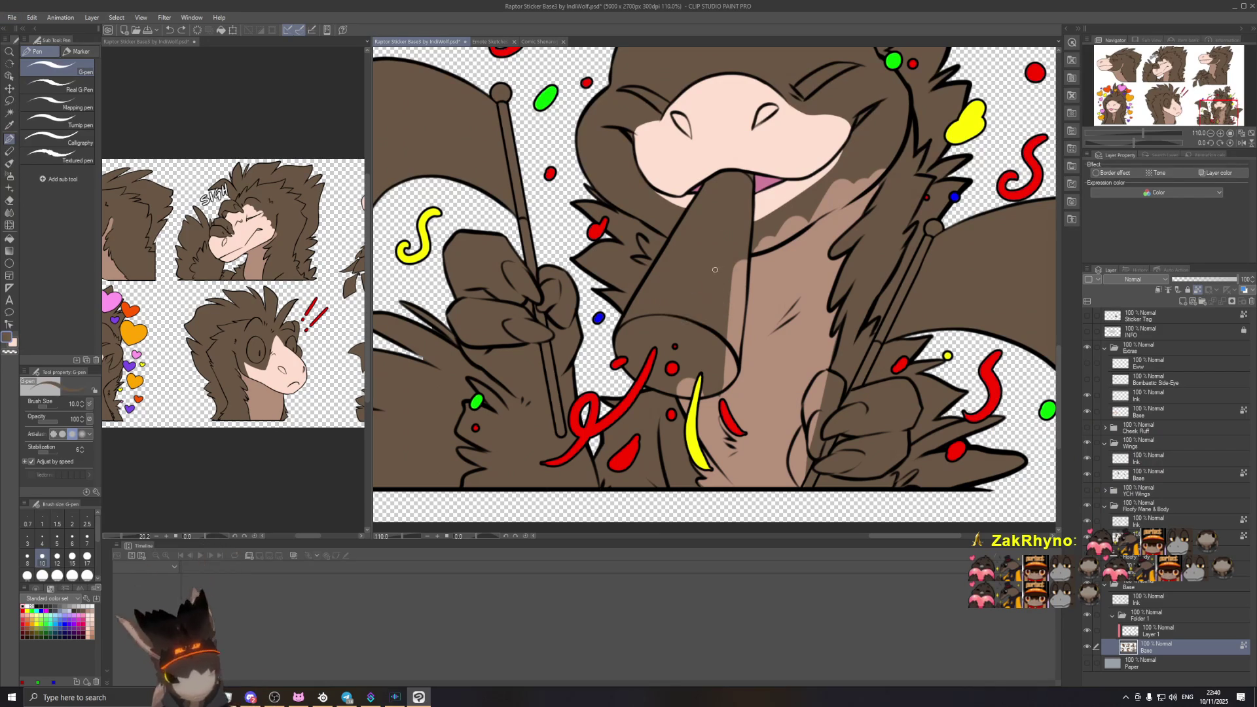
pyautogui.click(1162, 632)
pyautogui.press('e')
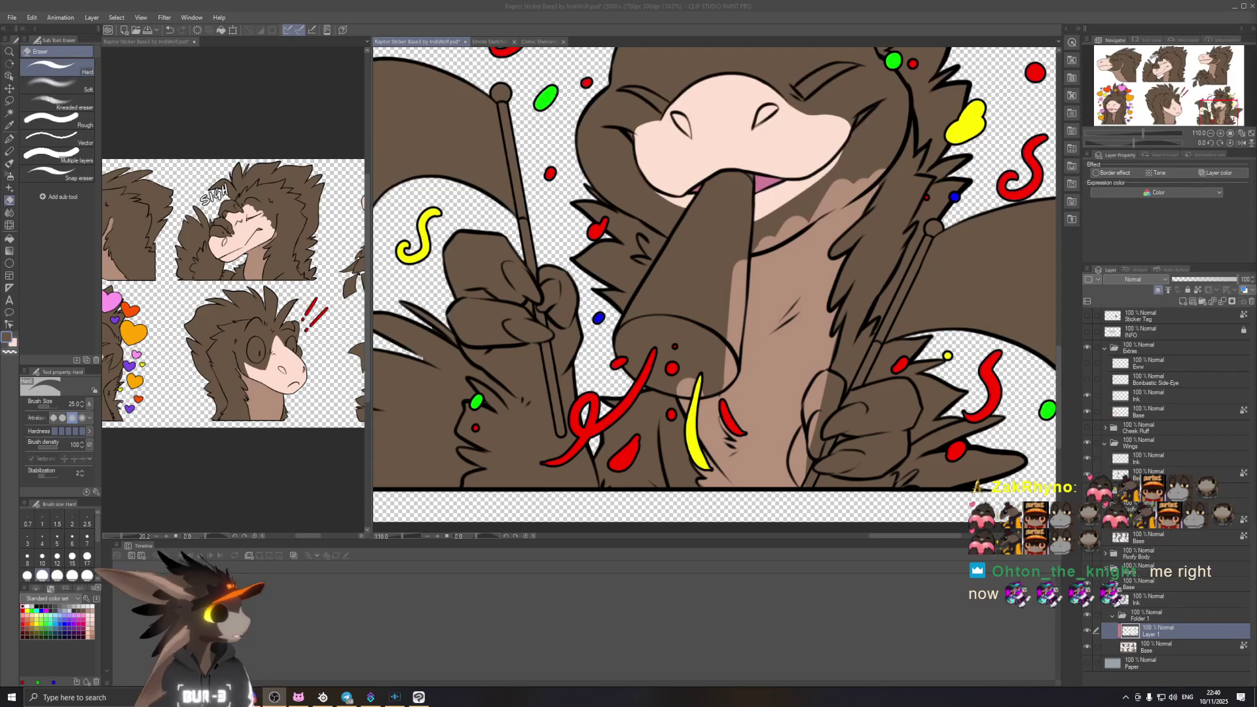
pyautogui.click(821, 14)
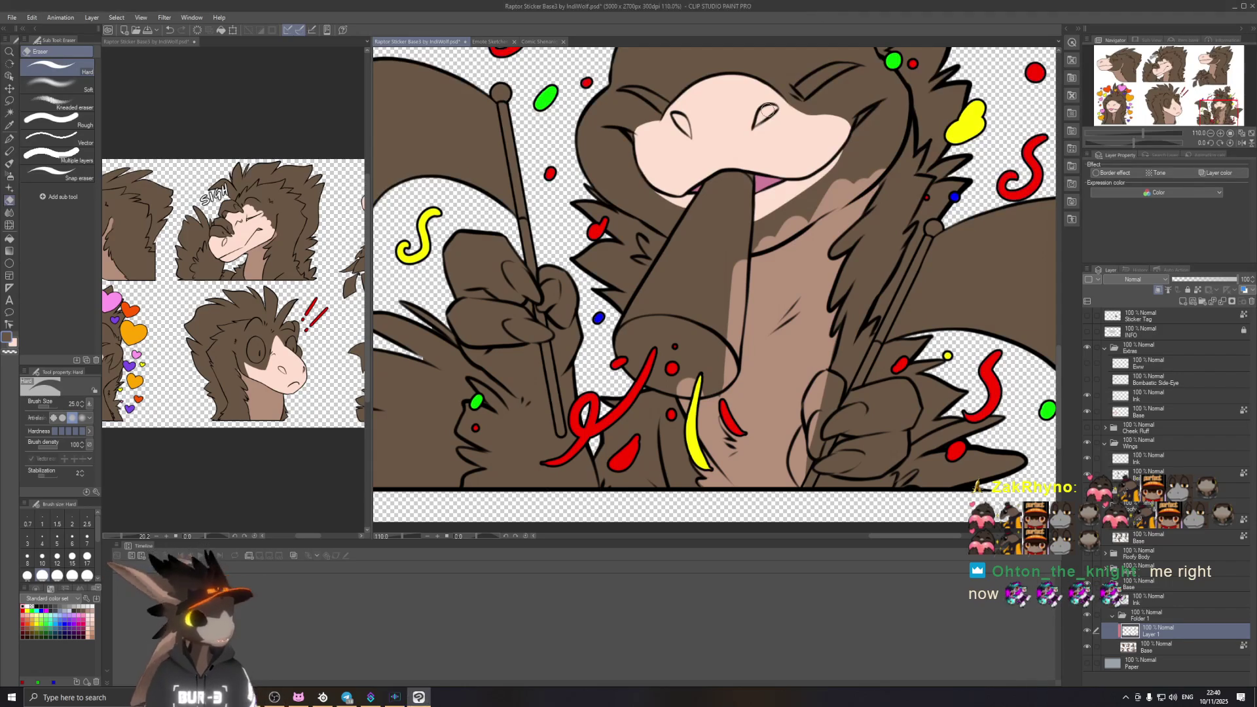
# Step: Erase the light shading on the party raptor's neck and the stripe on its horn
pyautogui.moveTo(830, 202); pyautogui.dragTo(771, 232)
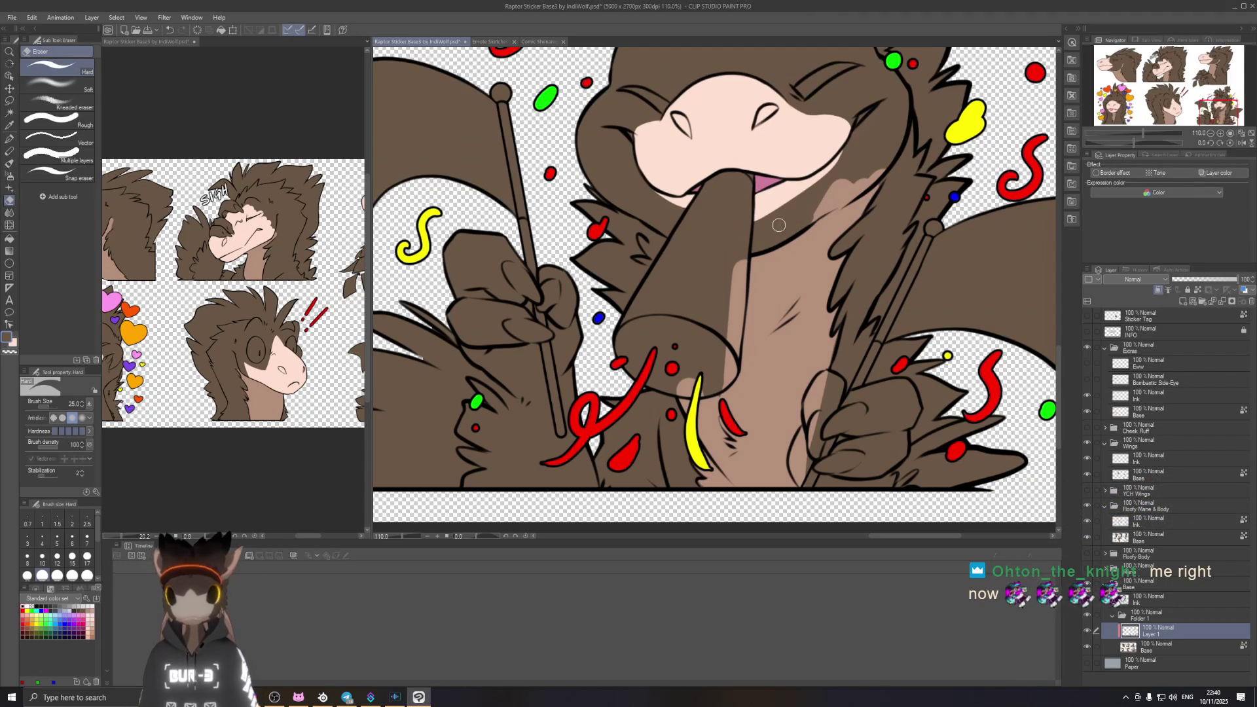
pyautogui.moveTo(791, 231); pyautogui.dragTo(833, 196)
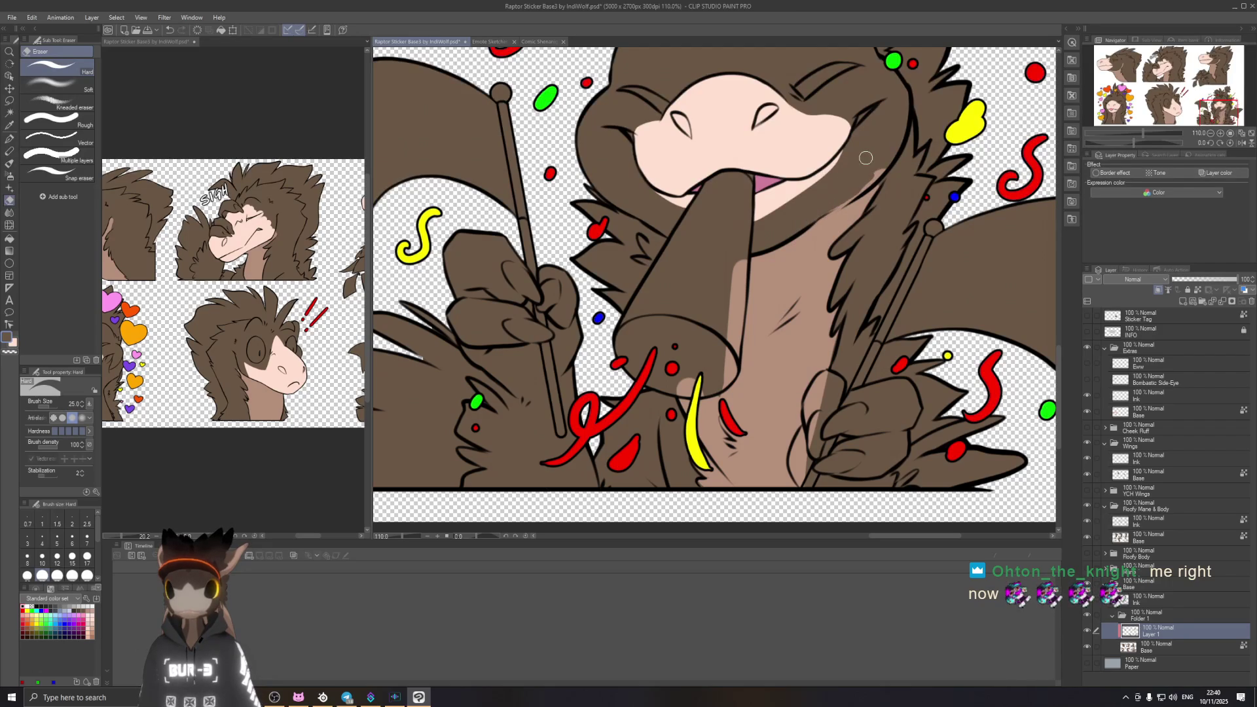
pyautogui.moveTo(288, 343); pyautogui.dragTo(171, 340)
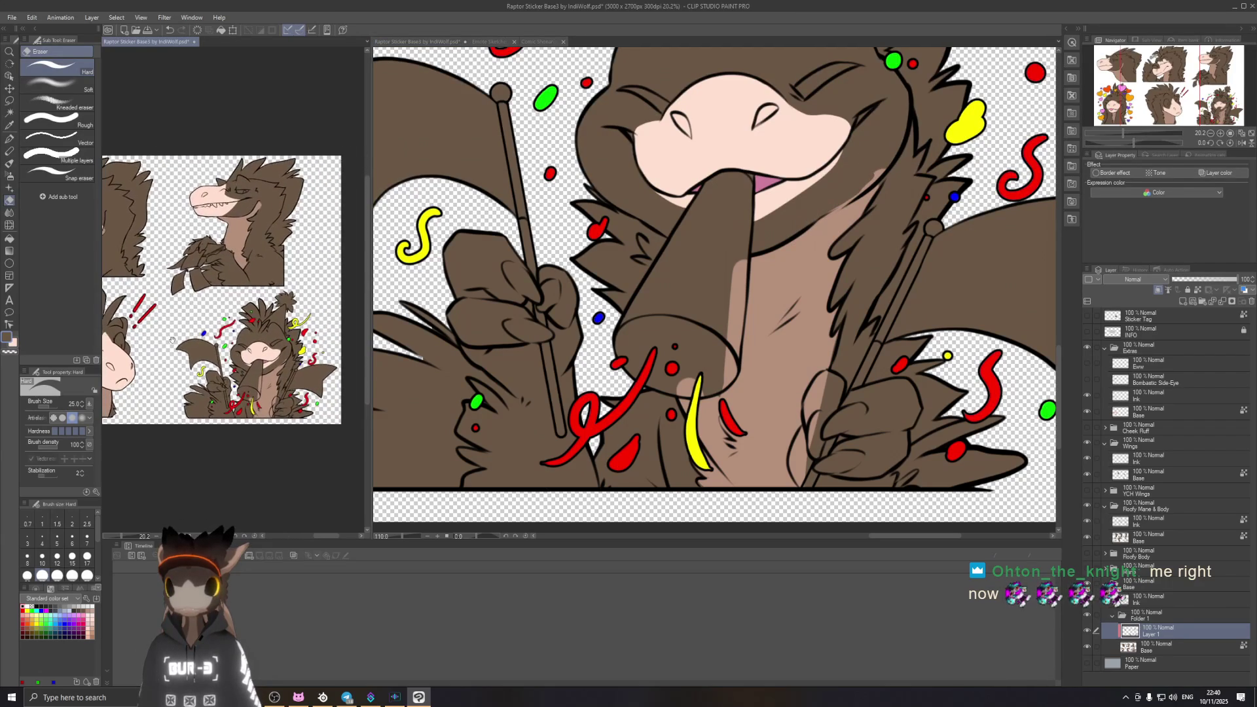
pyautogui.click(855, 214)
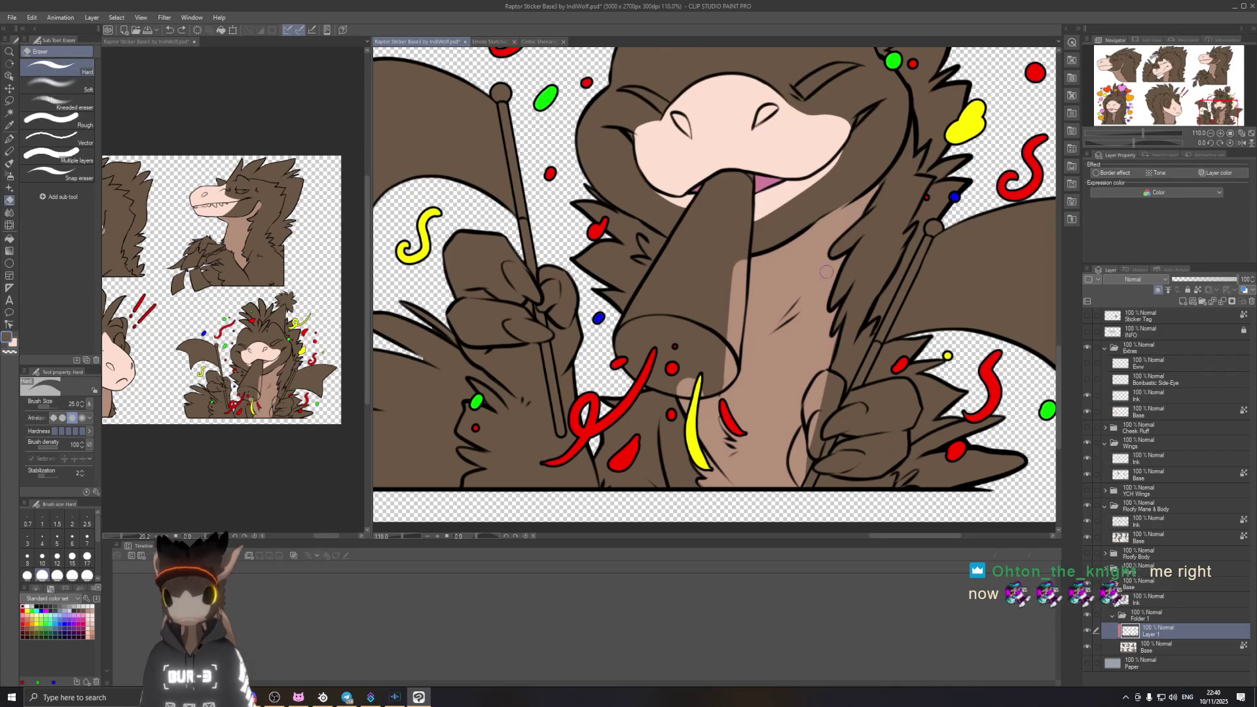
pyautogui.moveTo(718, 378); pyautogui.dragTo(736, 250)
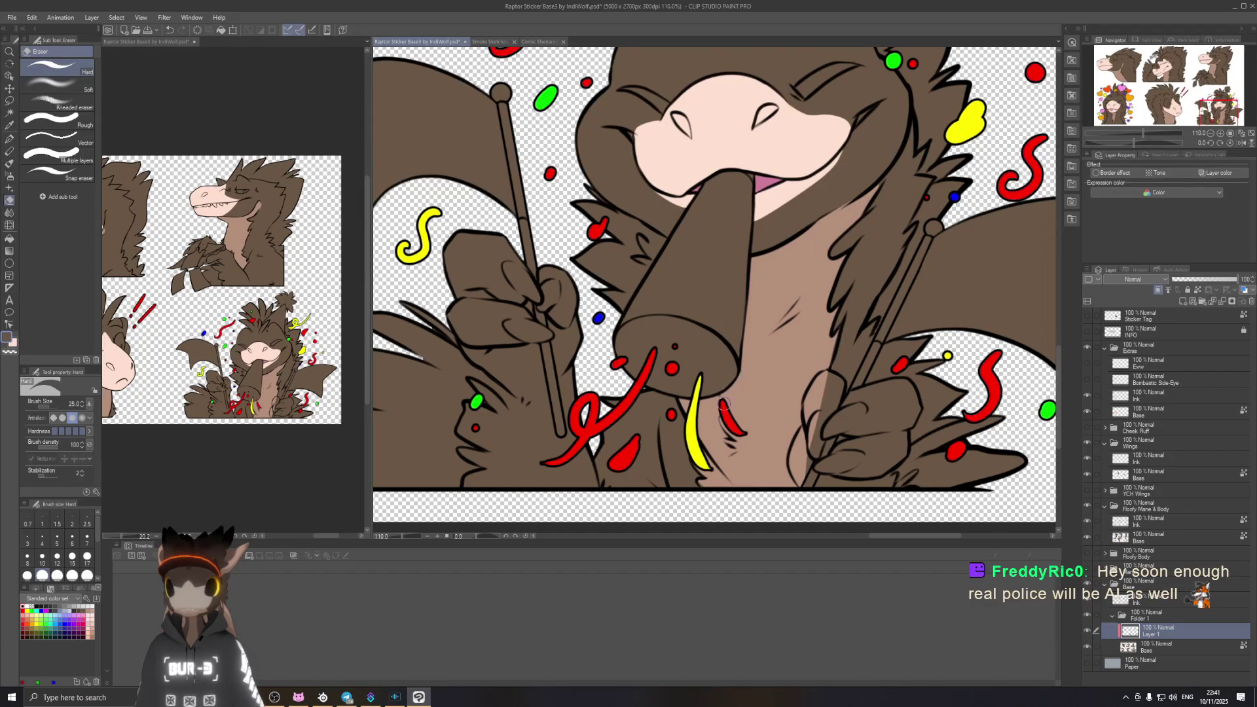
pyautogui.scroll(3, 725, 403)
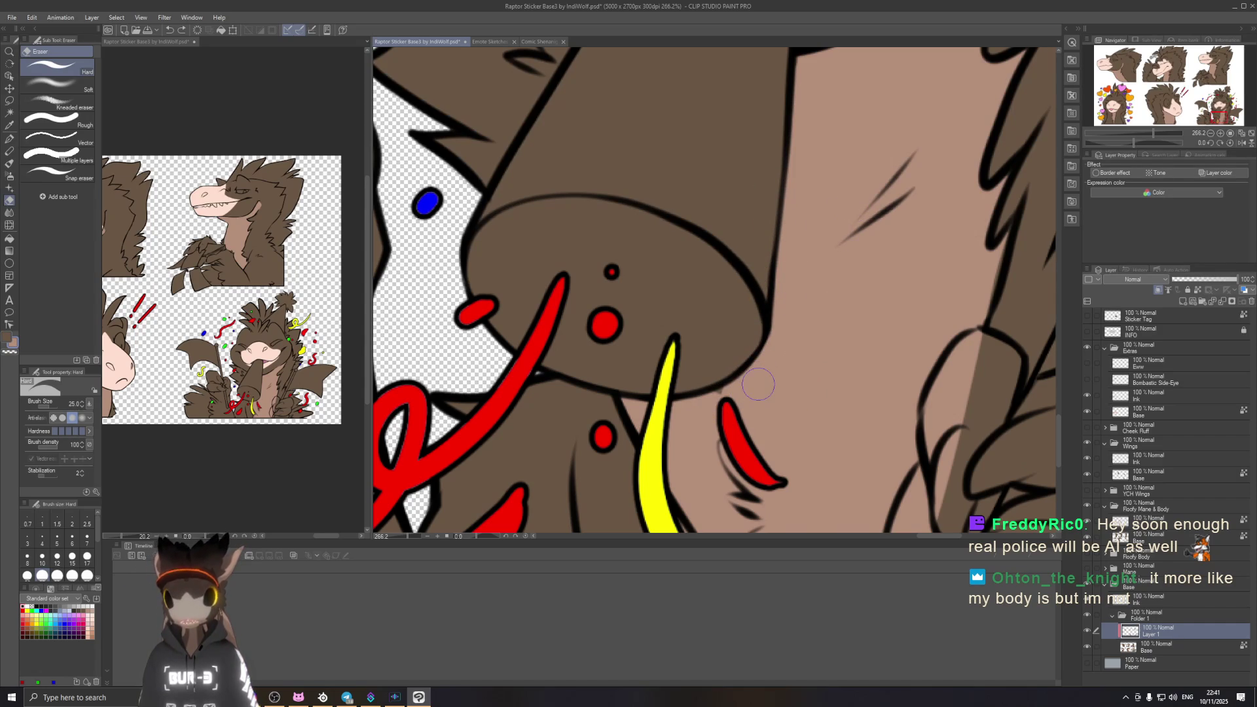
# Step: With the Hard Eraser, clean the light marks off the raptor's raised right hand
pyautogui.click(12, 138)
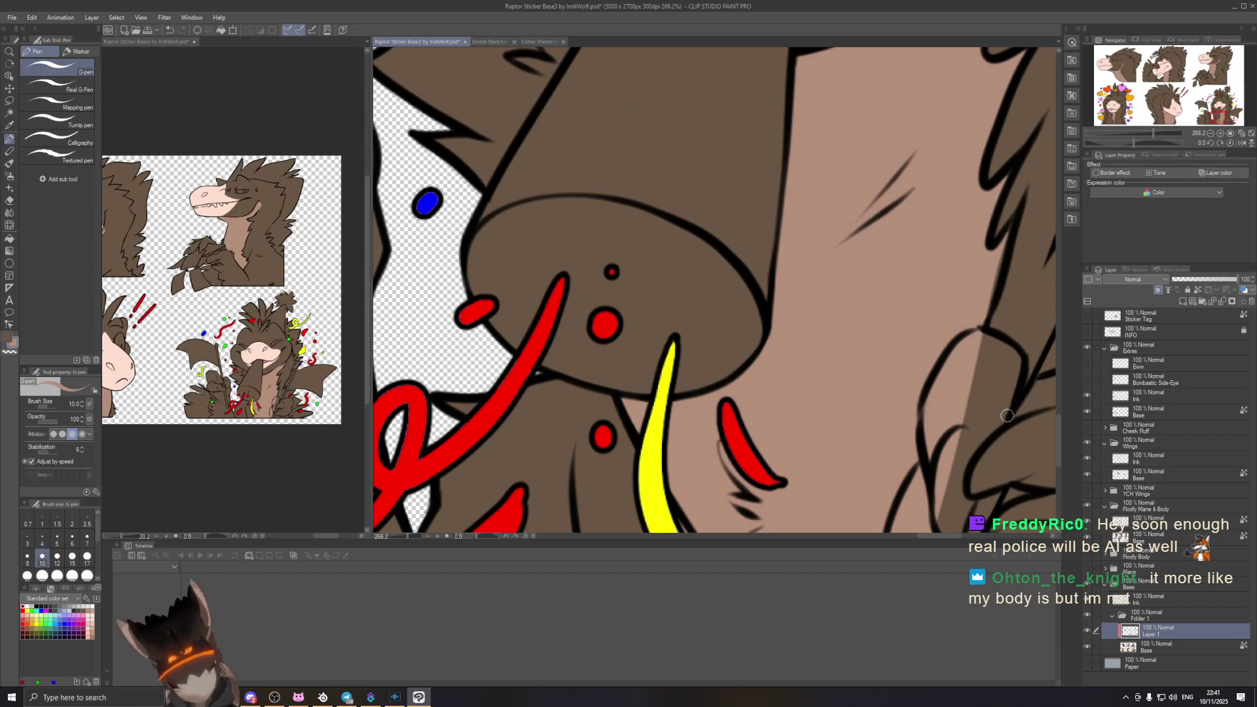
pyautogui.scroll(-2, 727, 364)
pyautogui.scroll(-2, 727, 364)
pyautogui.scroll(-1, 727, 364)
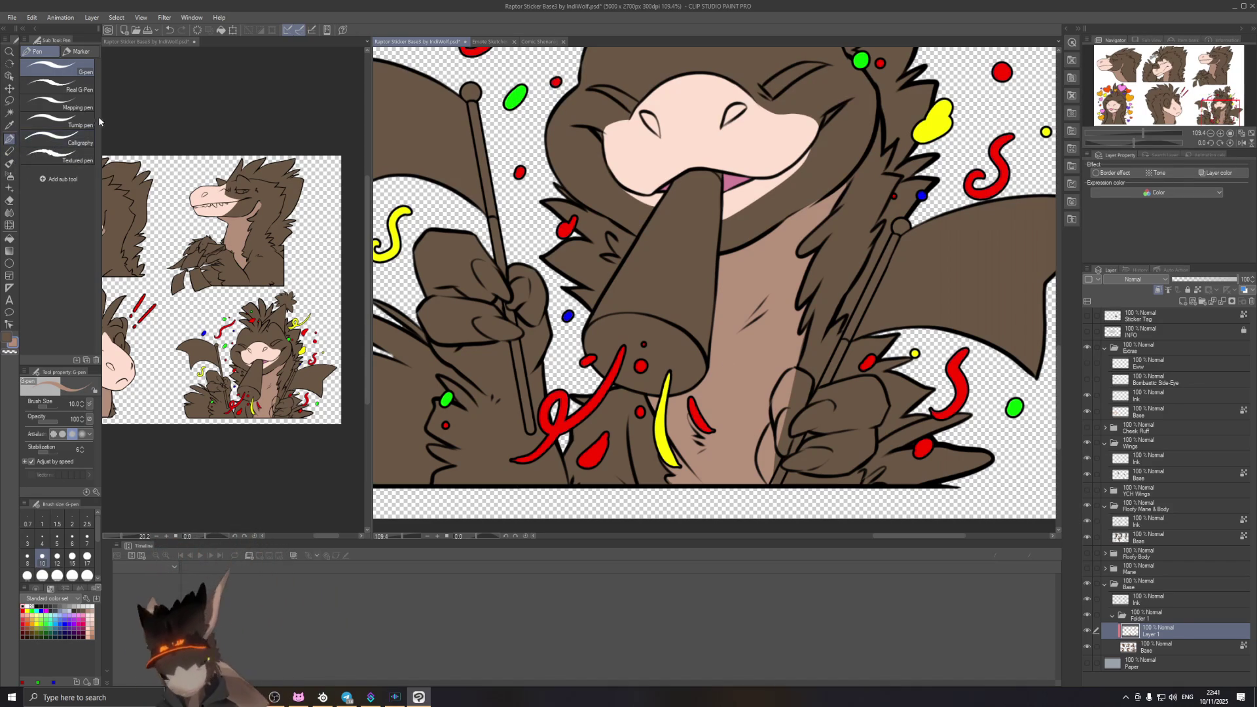
pyautogui.click(9, 152)
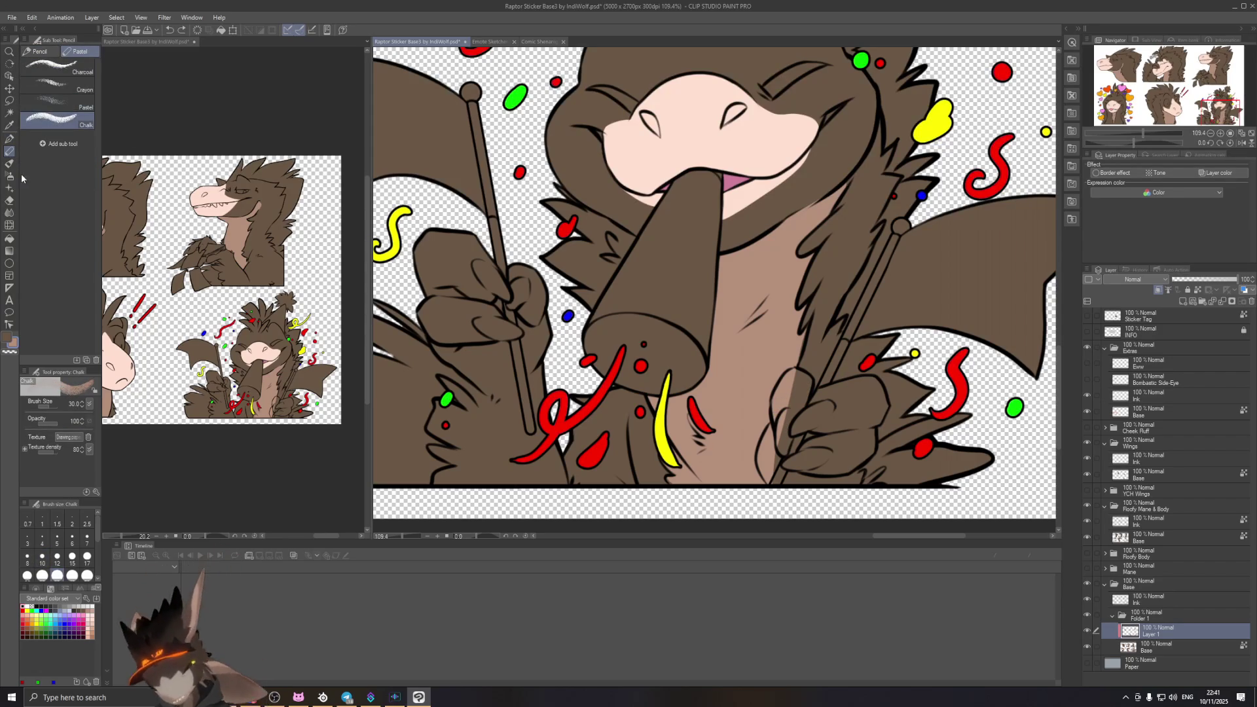
pyautogui.click(10, 200)
pyautogui.moveTo(786, 436); pyautogui.dragTo(780, 447)
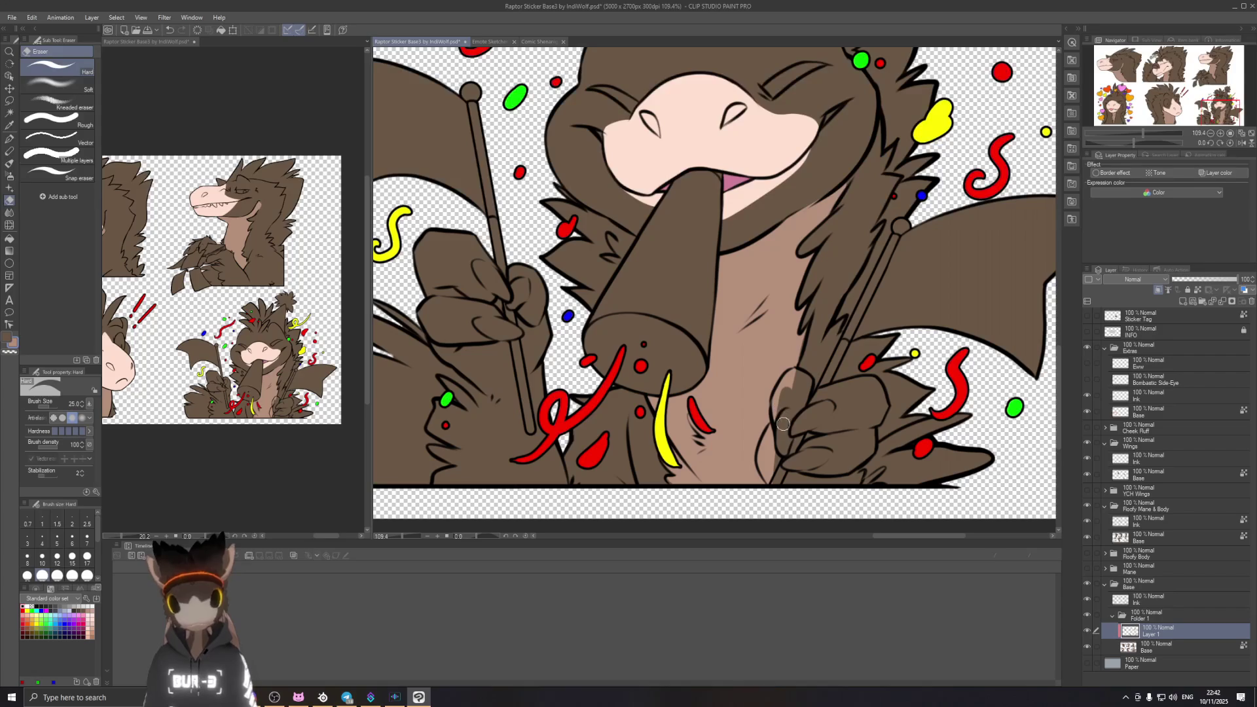
pyautogui.moveTo(781, 447); pyautogui.dragTo(789, 384)
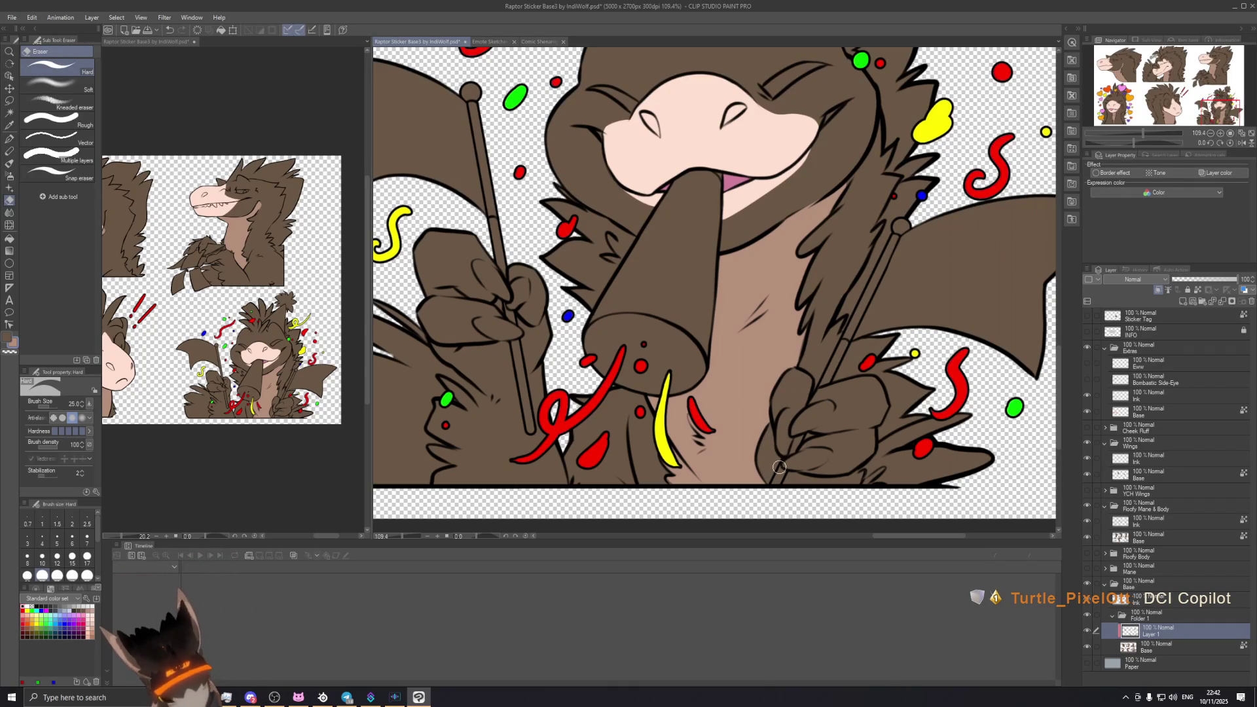
pyautogui.scroll(2, 824, 413)
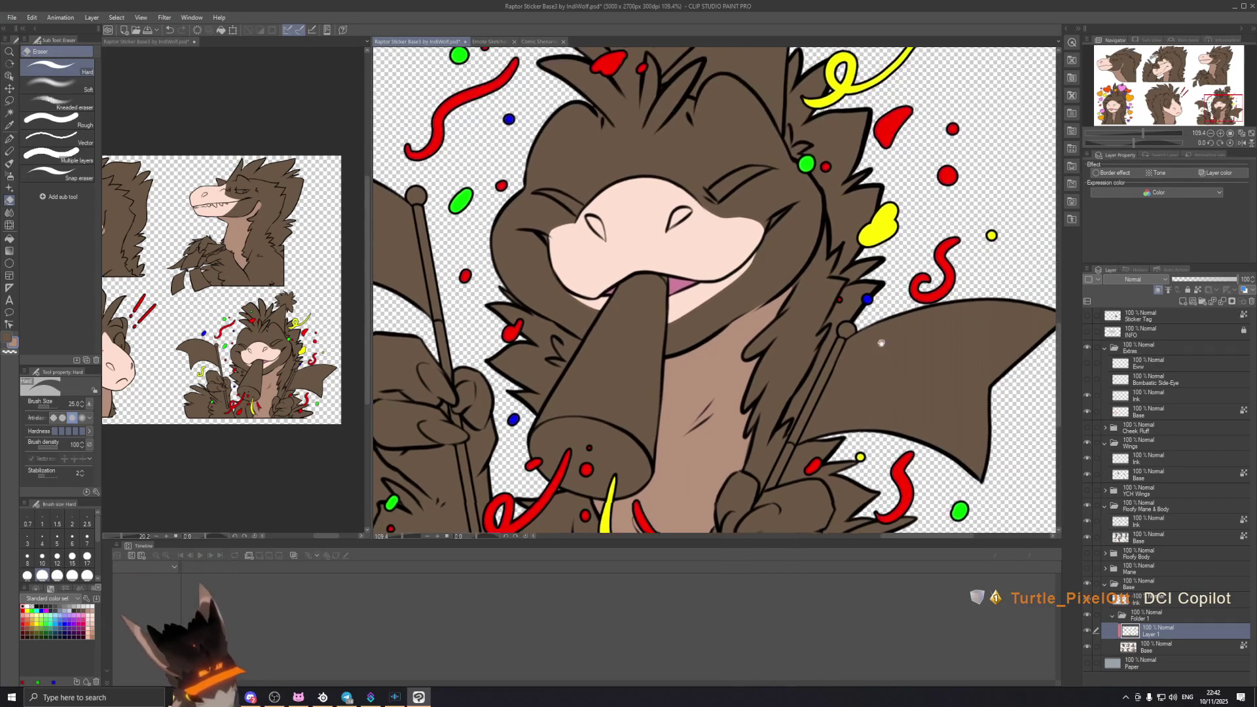
# Step: Pan out from the hand across the head and the whole sticker sheet
pyautogui.moveTo(879, 342); pyautogui.dragTo(913, 363)
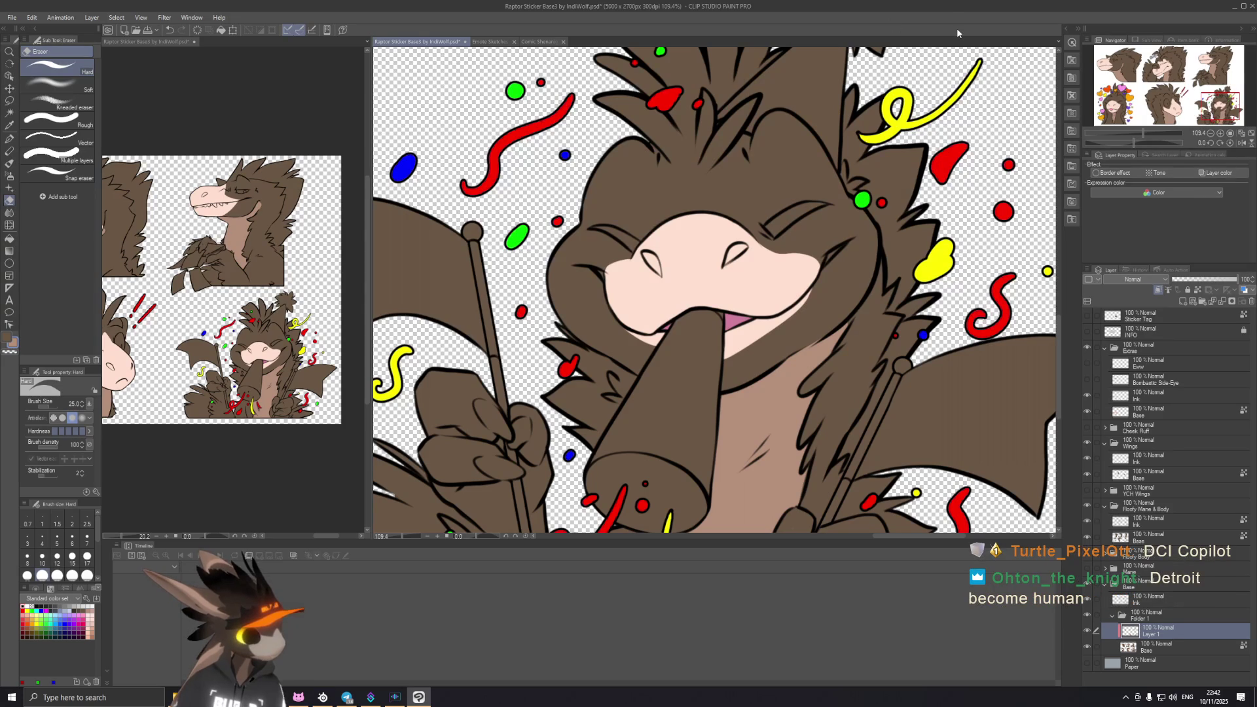
pyautogui.moveTo(693, 388)
pyautogui.mouseDown()
pyautogui.moveTo(752, 349)
pyautogui.moveTo(709, 274)
pyautogui.moveTo(769, 256)
pyautogui.mouseUp()
pyautogui.scroll(-1, 756, 286)
pyautogui.scroll(-1, 752, 392)
pyautogui.scroll(-2, 751, 417)
pyautogui.scroll(-1, 668, 397)
pyautogui.moveTo(667, 400); pyautogui.dragTo(818, 380)
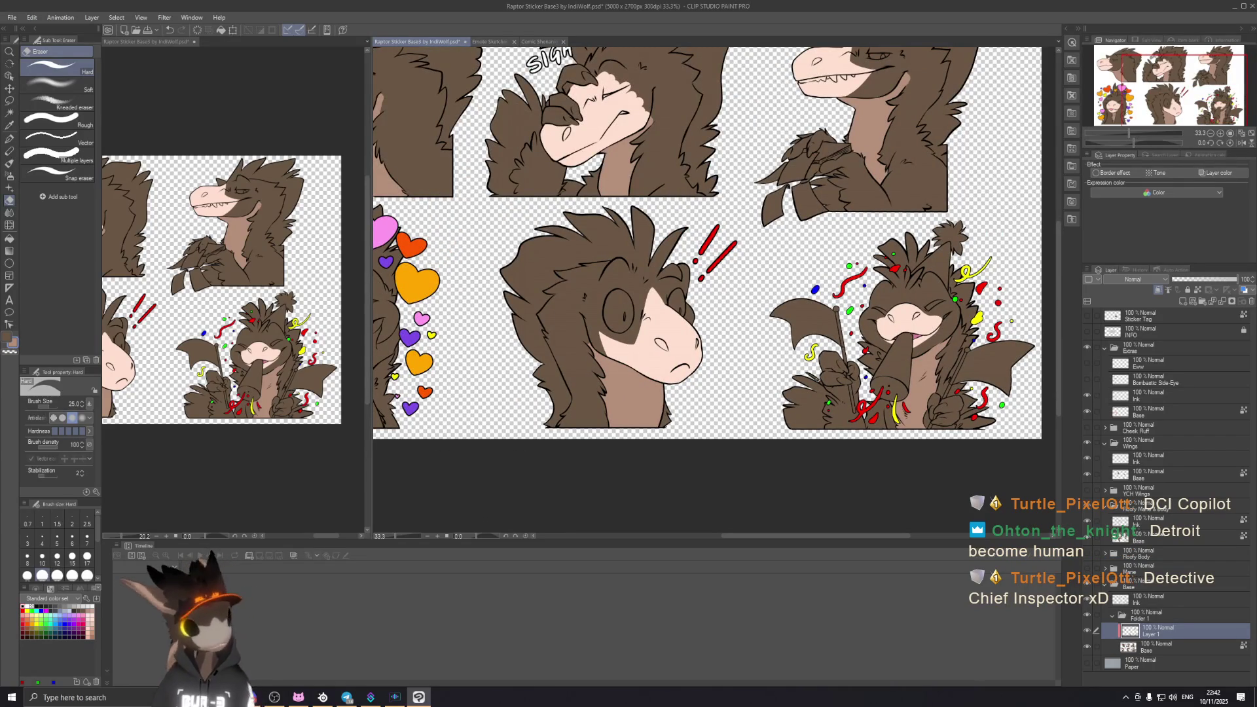
# Step: Show the heart sticker, then drag the VRChat browser window over the canvas
pyautogui.moveTo(499, 266)
pyautogui.mouseDown()
pyautogui.moveTo(670, 310)
pyautogui.moveTo(341, 520)
pyautogui.mouseUp()
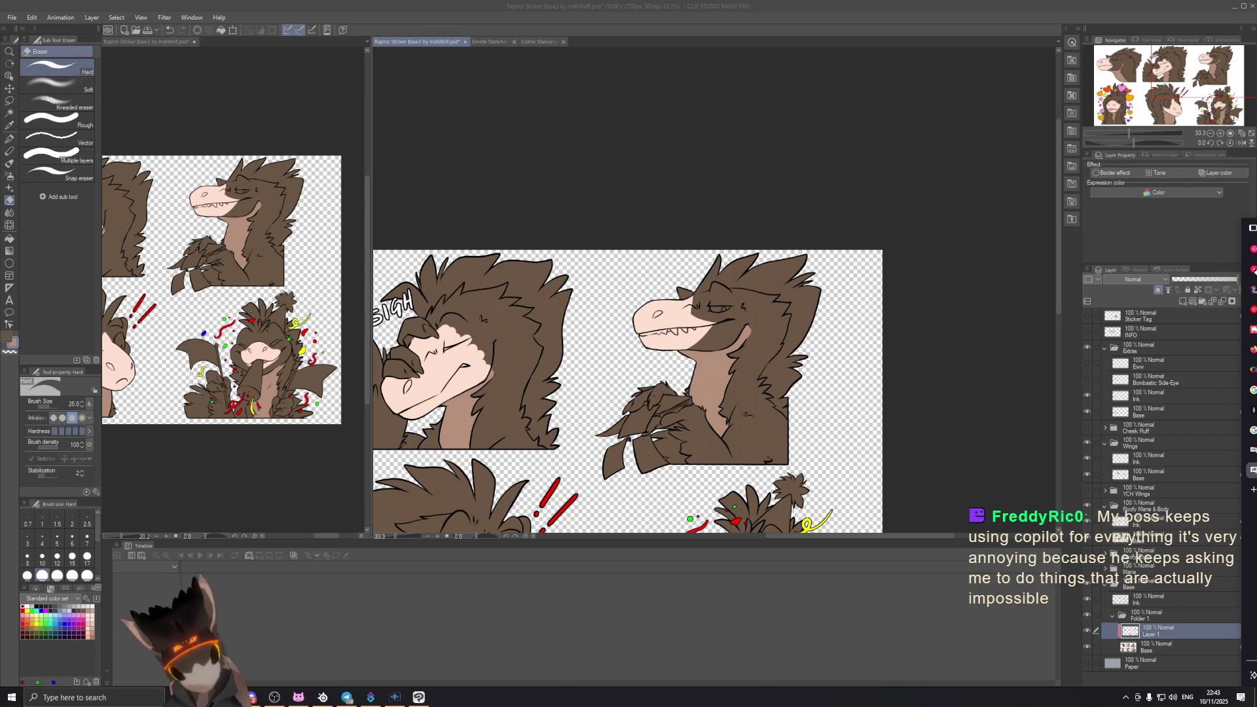
pyautogui.moveTo(1256, 226); pyautogui.dragTo(480, 159)
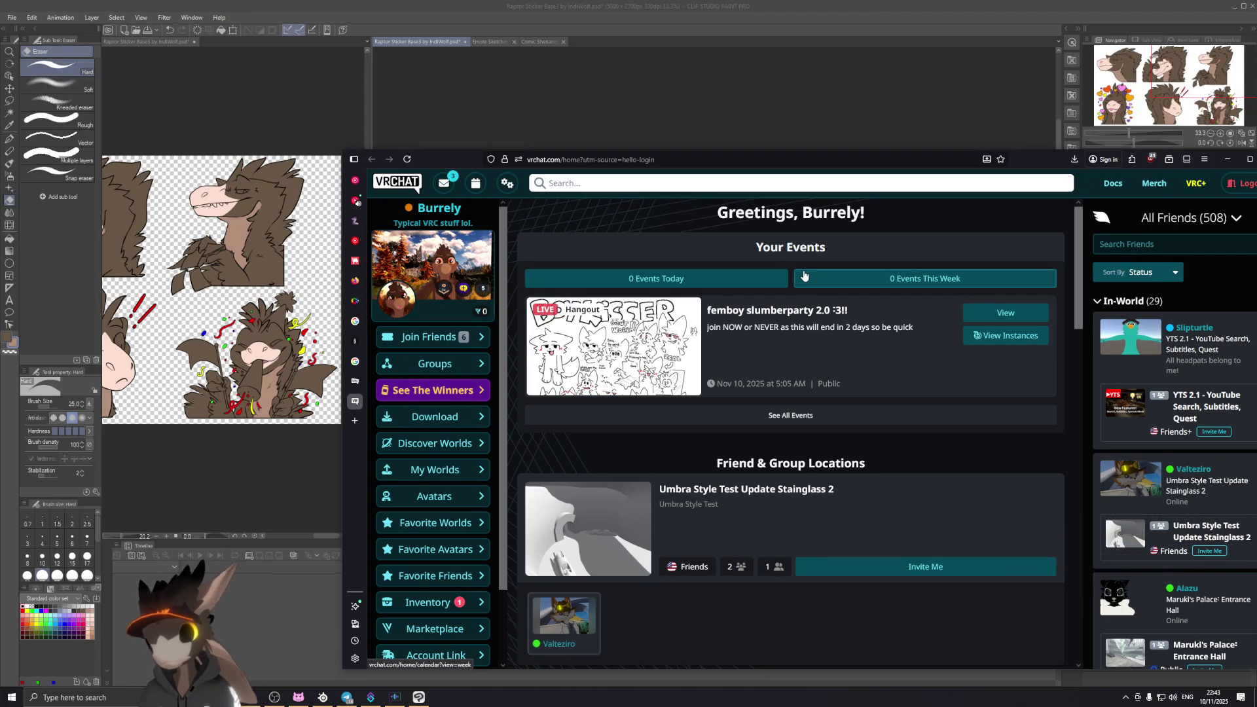
# Step: Send the browser behind Clip Studio, then drag the VRChat window back over it
pyautogui.click(455, 152)
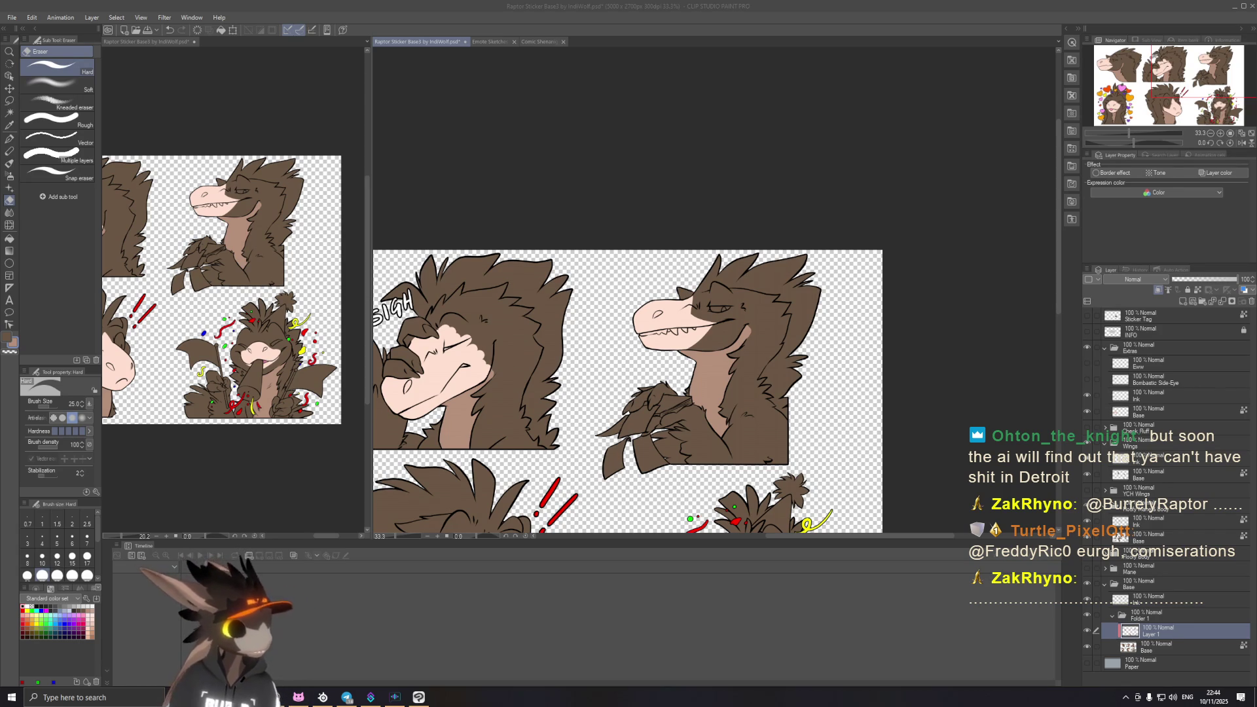
pyautogui.moveTo(1255, 97)
pyautogui.mouseDown()
pyautogui.moveTo(373, 100)
pyautogui.moveTo(386, 91)
pyautogui.mouseUp()
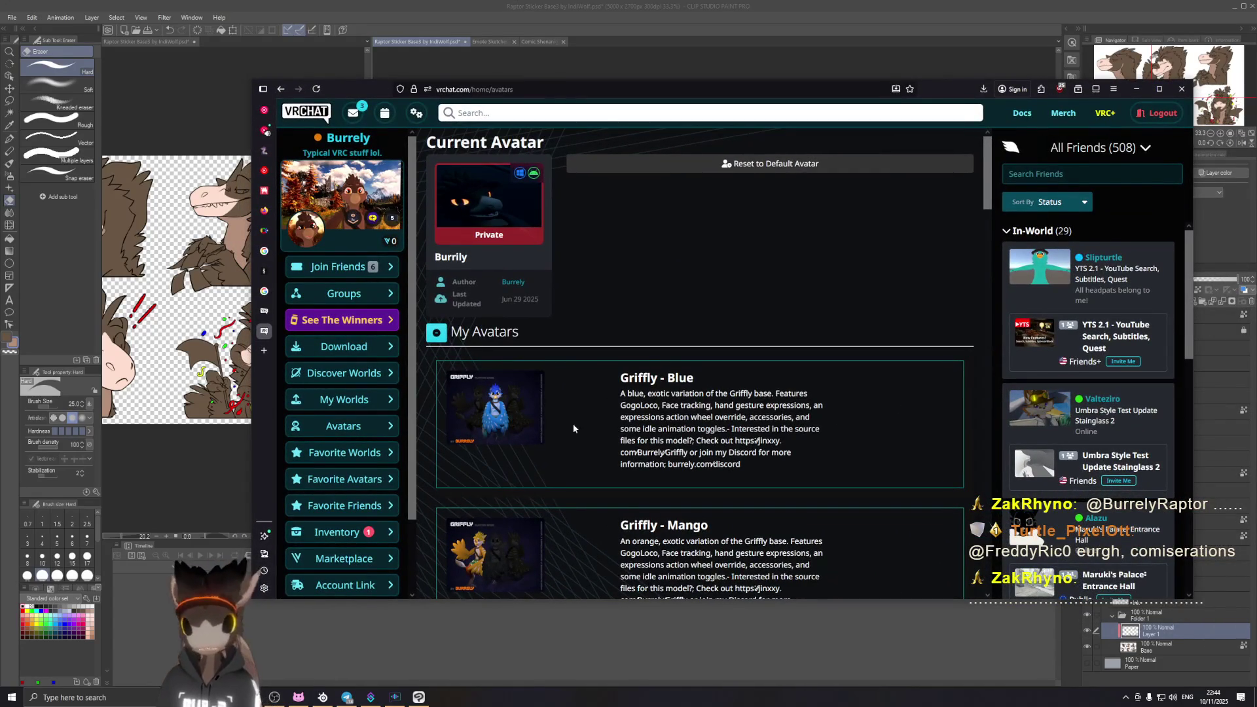
pyautogui.scroll(-2, 537, 354)
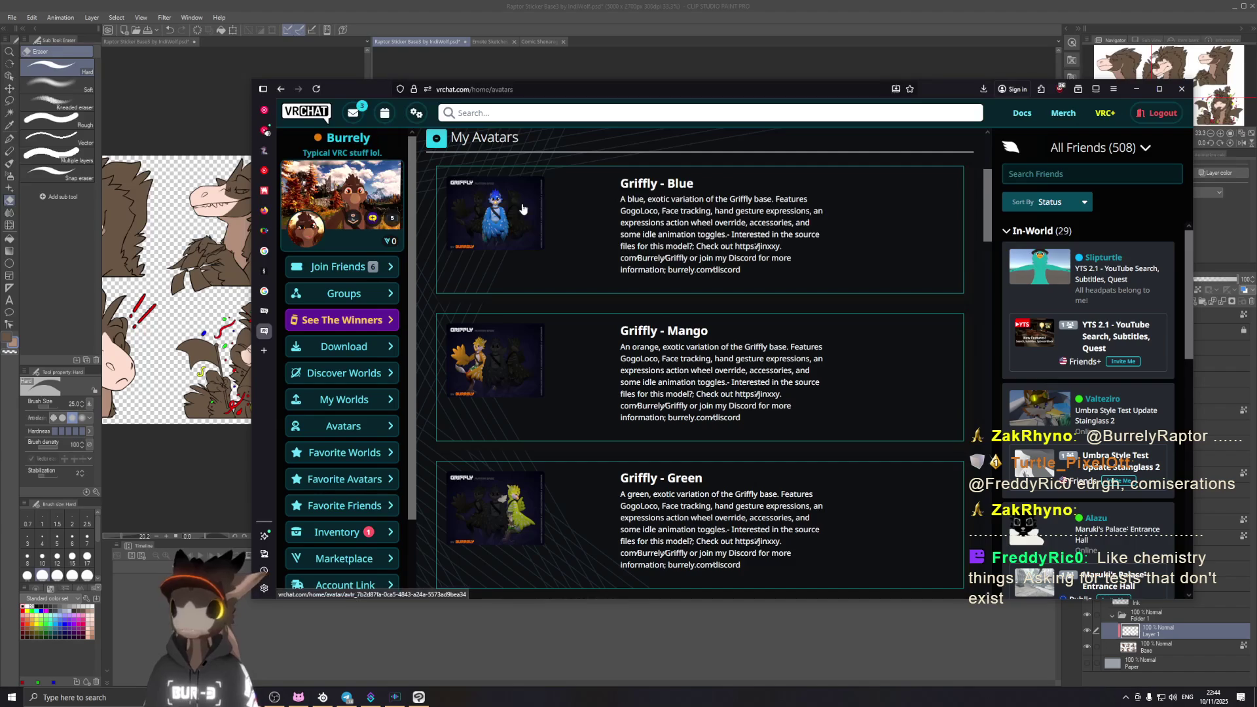
pyautogui.scroll(-1, 531, 225)
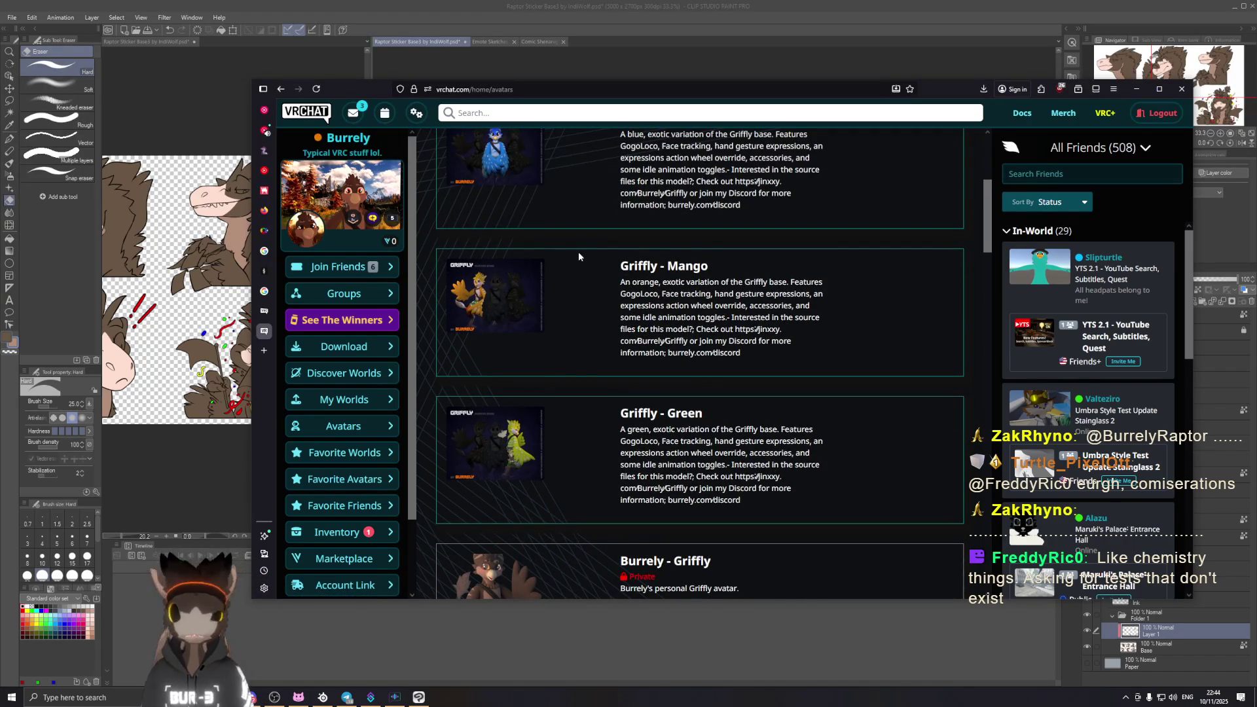
pyautogui.scroll(-4, 584, 268)
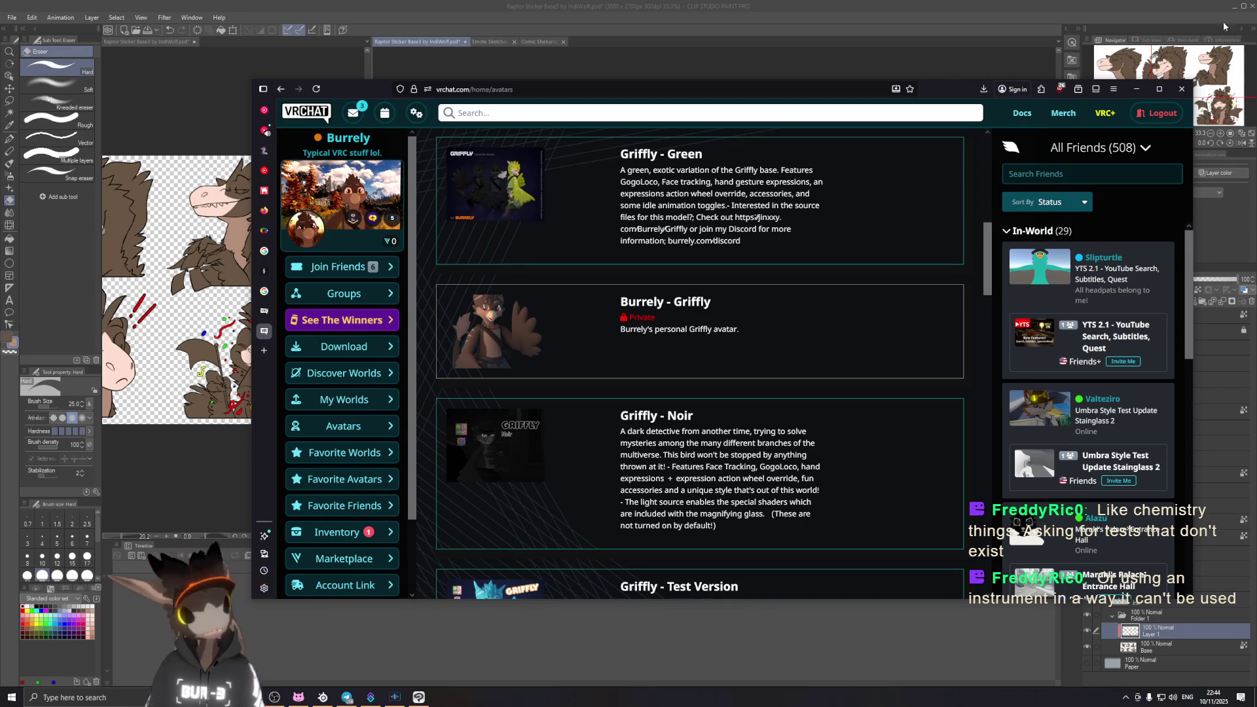
# Step: Hide the VRChat browser so the sticker sheet shows again
pyautogui.hotkey('alt', 'Tab')
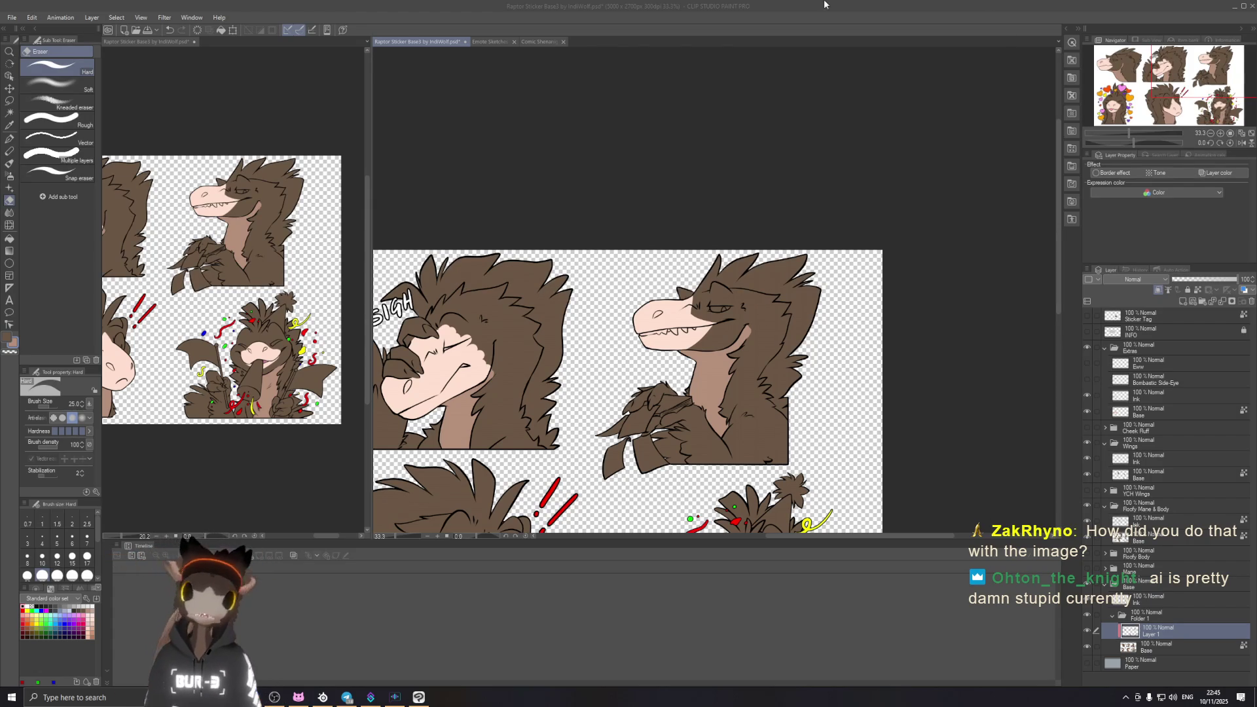
# Step: Make the Clip Studio Paint sticker sheet window active again
pyautogui.click(811, 21)
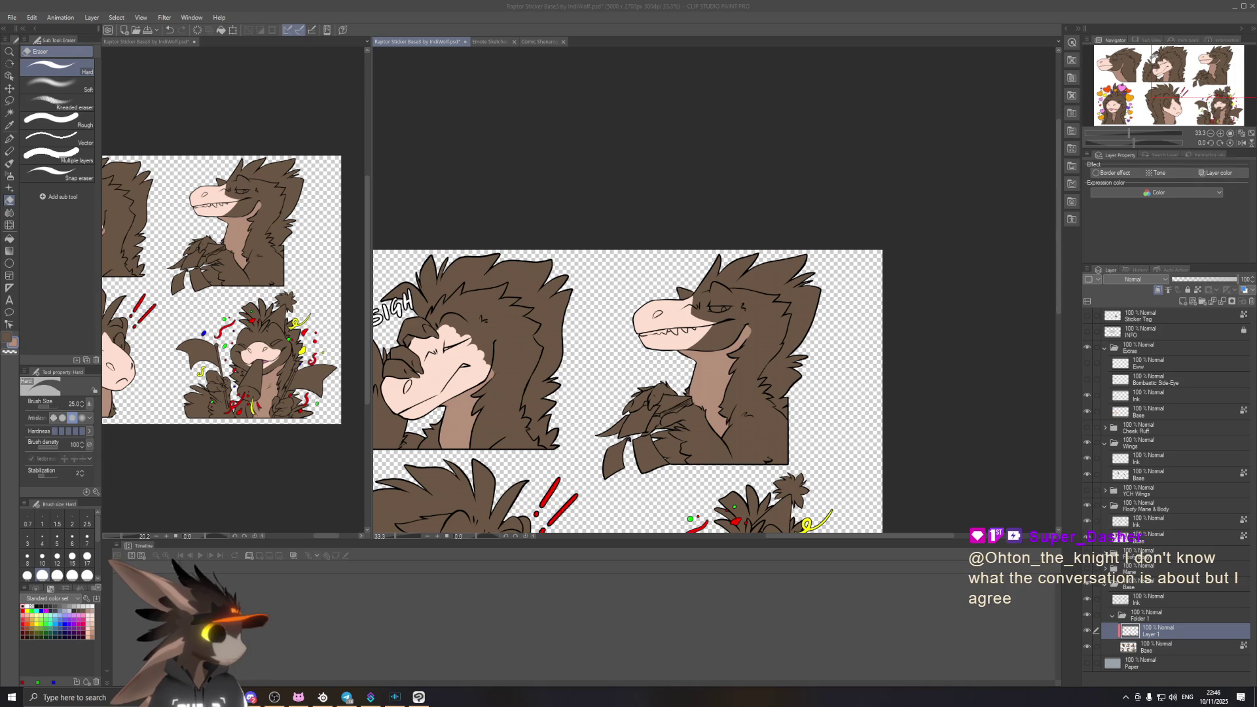
pyautogui.click(783, 23)
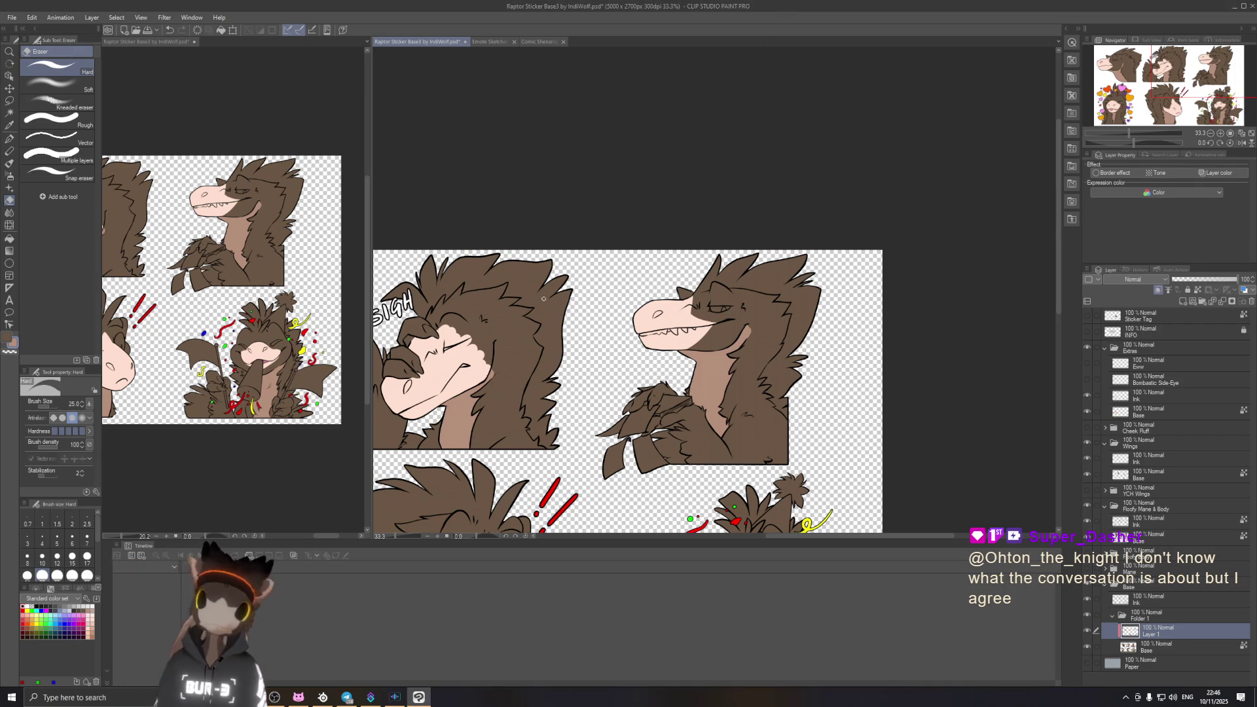
pyautogui.scroll(-1, 479, 323)
pyautogui.scroll(-1, 479, 324)
pyautogui.scroll(1, 480, 323)
pyautogui.scroll(1, 480, 323)
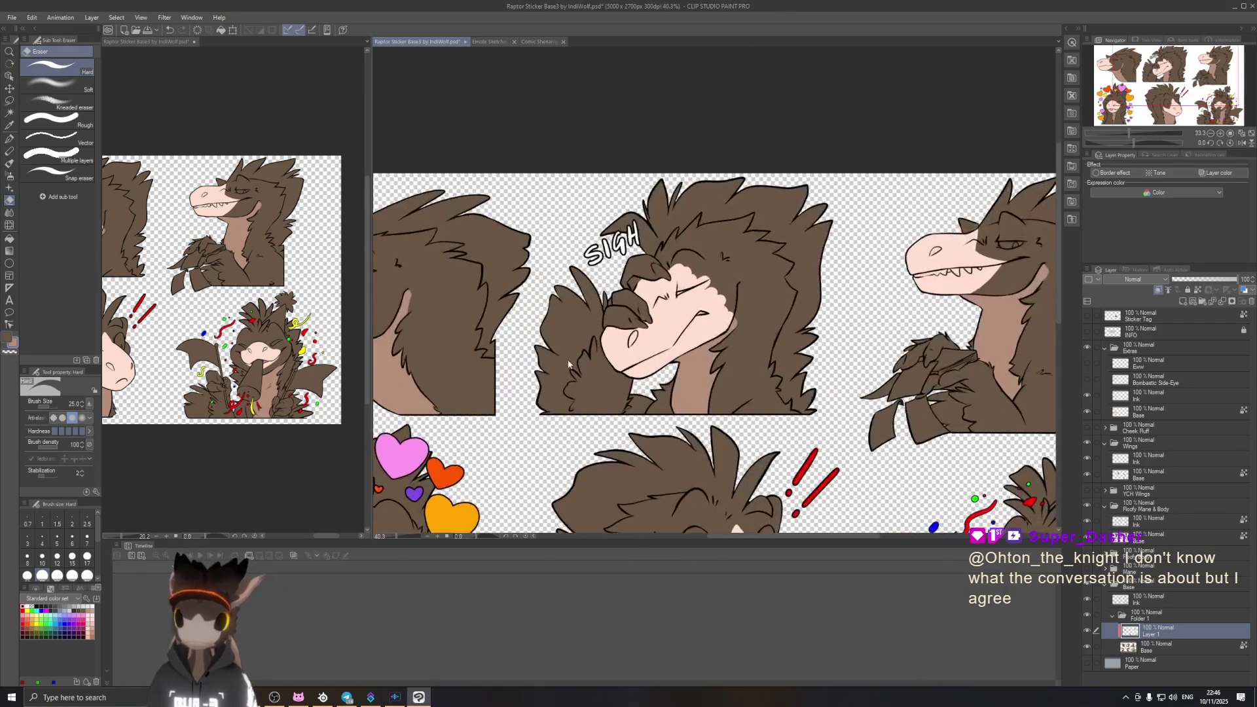
pyautogui.scroll(1, 479, 323)
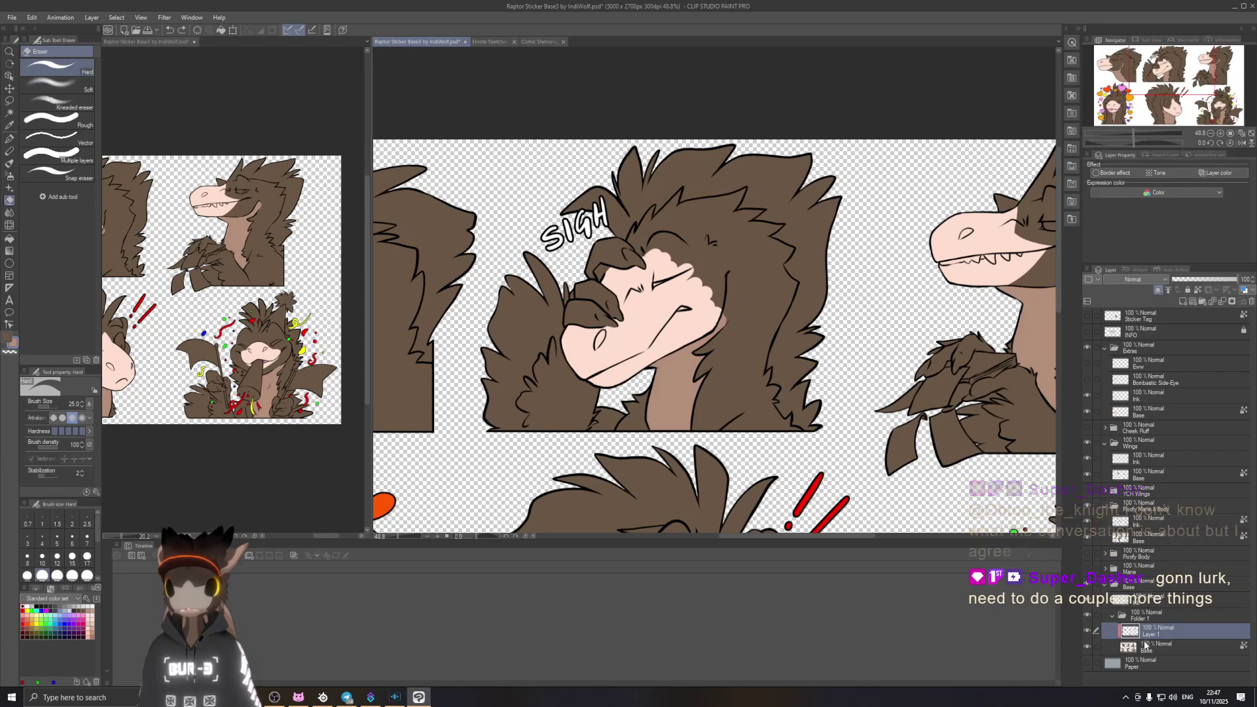
# Step: Select the SIGH raptor's Base layer and switch from the eraser to the pen
pyautogui.click(1139, 646)
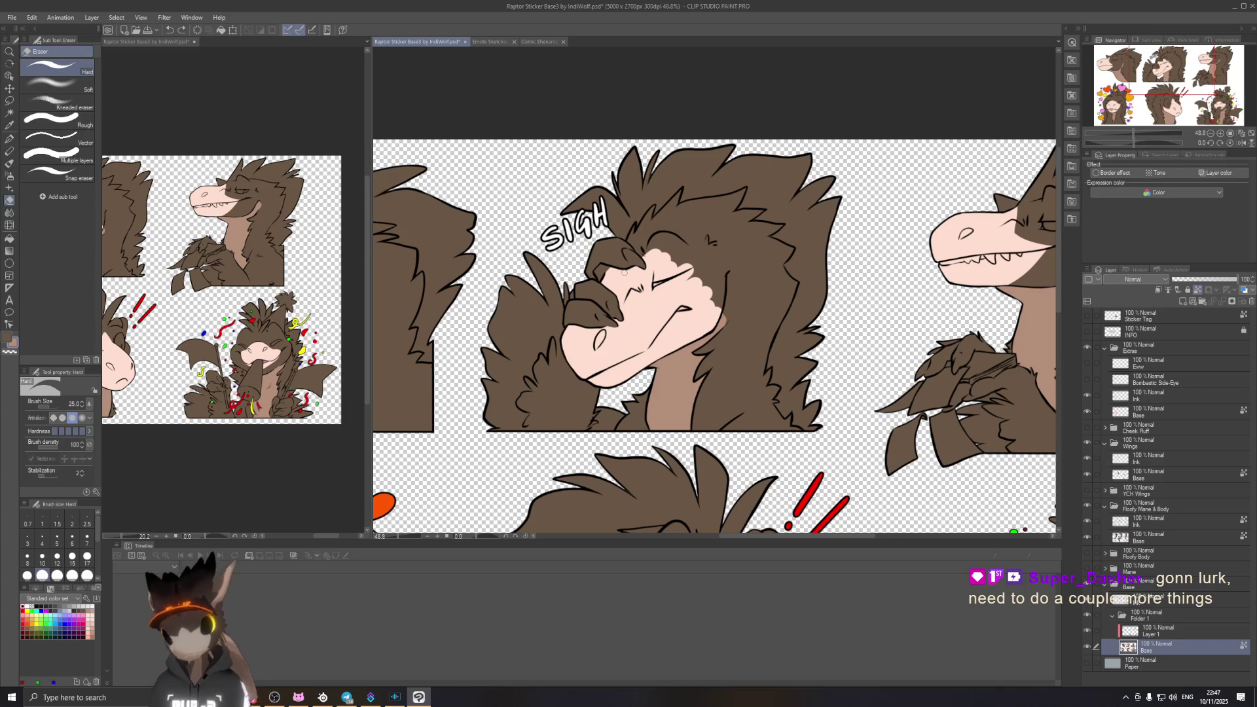
pyautogui.press('p')
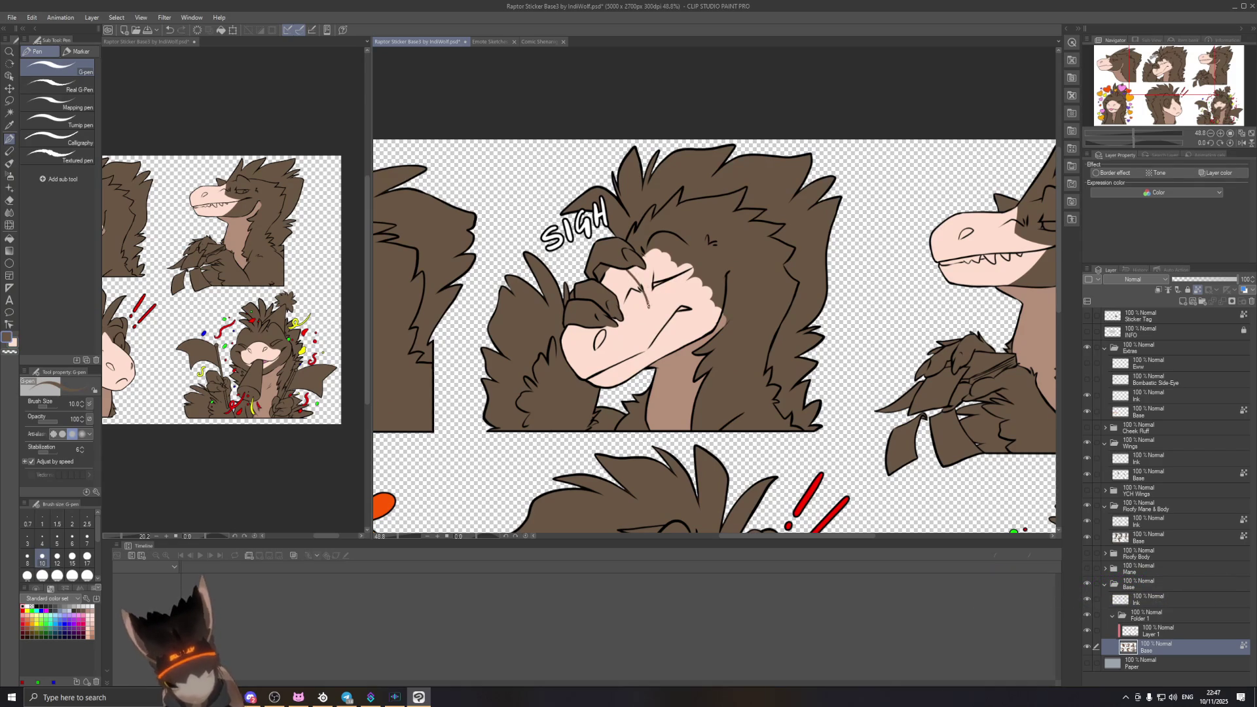
pyautogui.scroll(2, 692, 295)
pyautogui.scroll(2, 604, 251)
# Step: Draw a brown shading line across the SIGH raptor's snout, redrawing with a slightly bigger pen
pyautogui.click(232, 222)
pyautogui.moveTo(209, 228); pyautogui.dragTo(277, 231)
pyautogui.scroll(1, 278, 233)
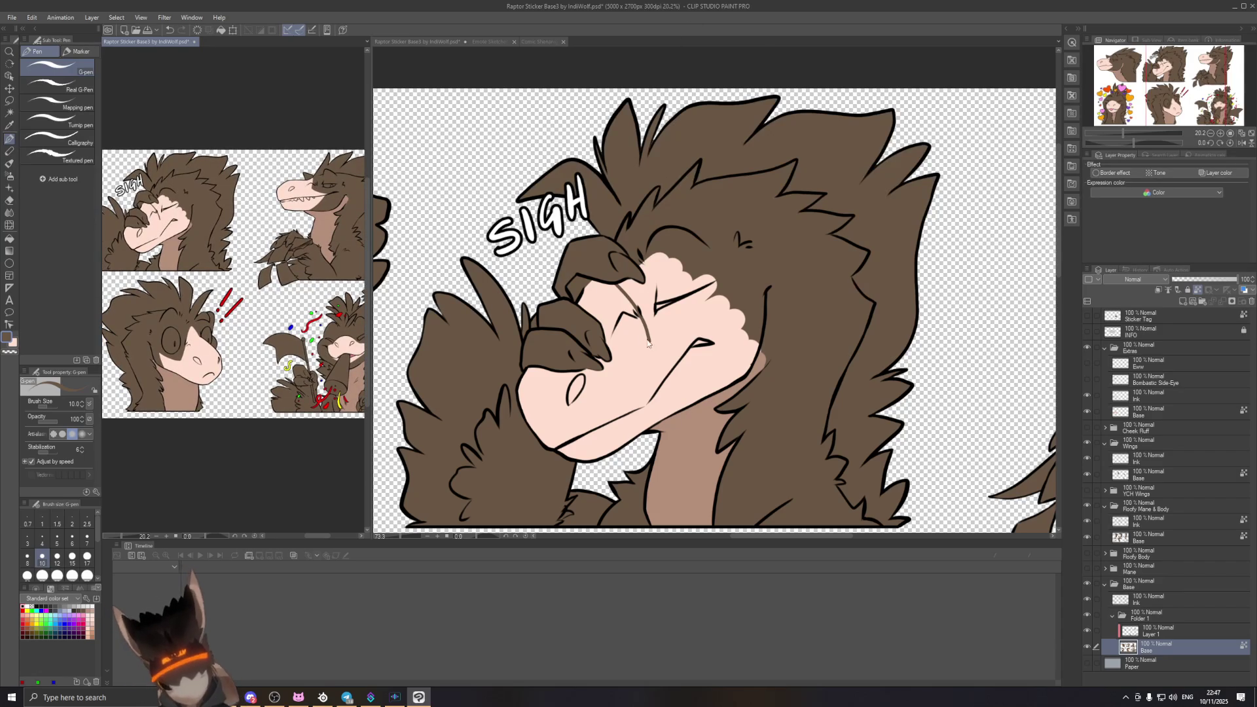
pyautogui.scroll(1, 678, 314)
pyautogui.scroll(1, 707, 285)
pyautogui.scroll(1, 737, 250)
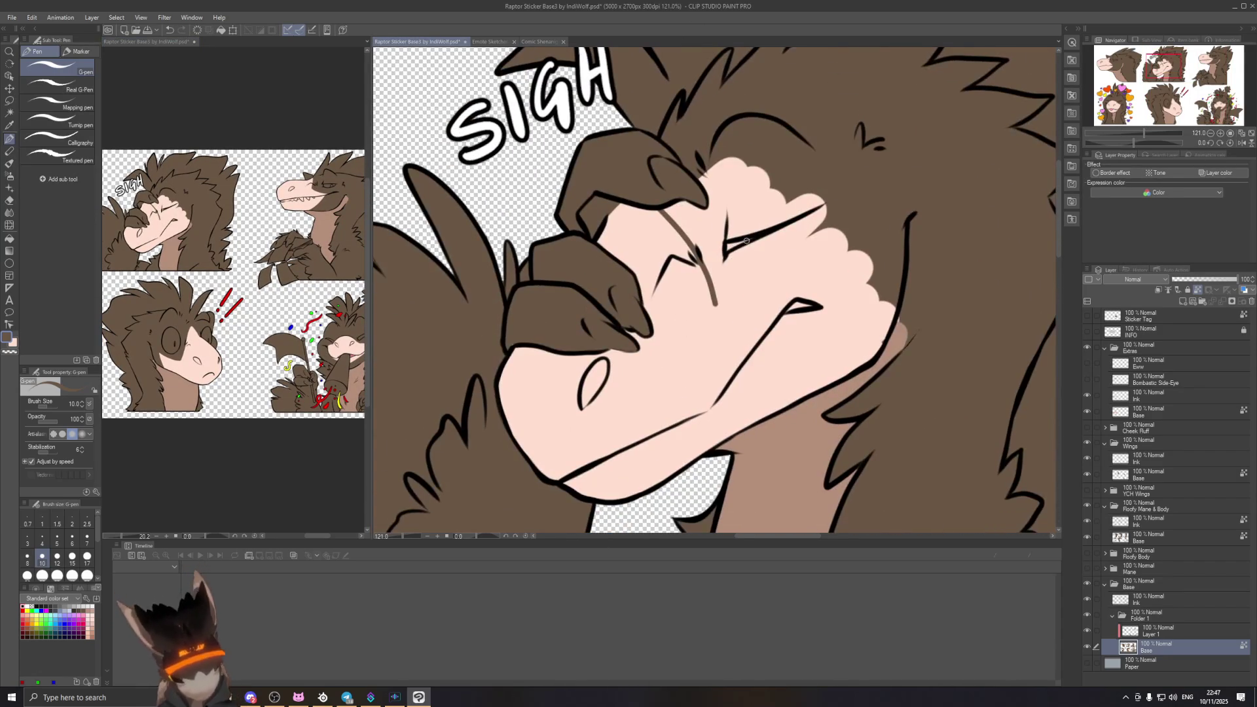
pyautogui.hotkey('ctrl', 'z')
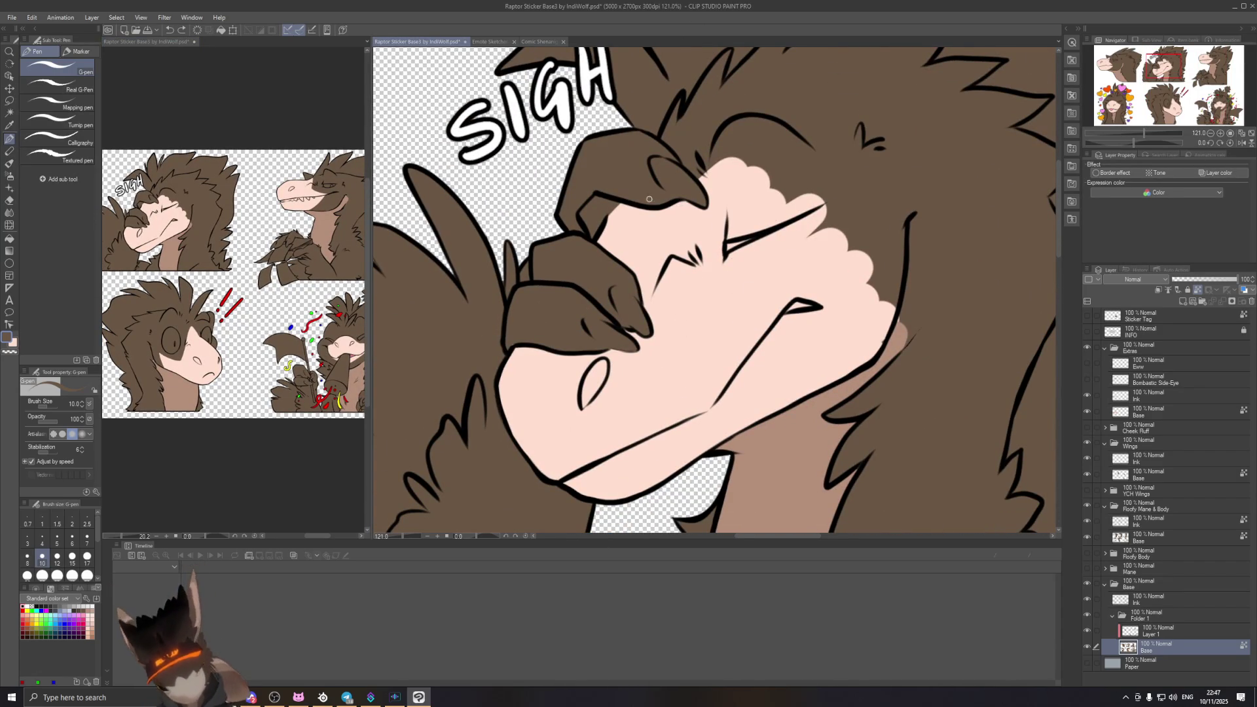
pyautogui.moveTo(655, 208); pyautogui.dragTo(716, 310)
pyautogui.hotkey('ctrl', 'z')
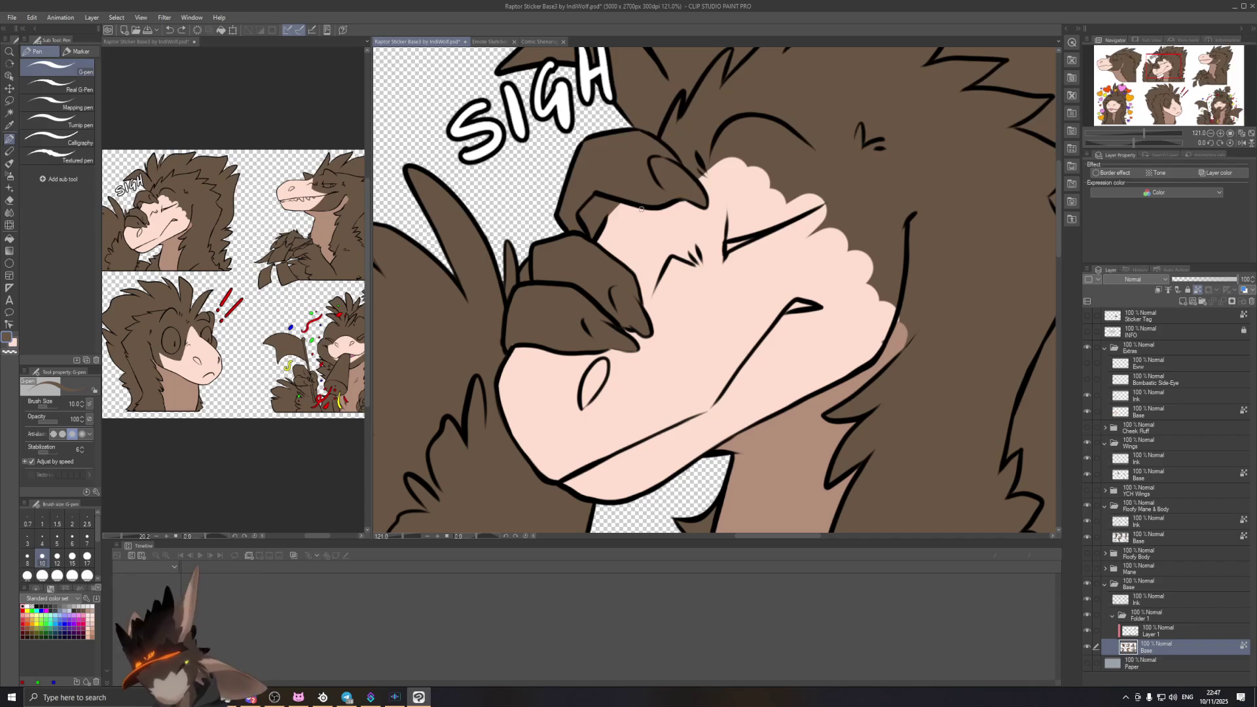
pyautogui.press(']')
pyautogui.moveTo(648, 211)
pyautogui.mouseDown()
pyautogui.moveTo(703, 306)
pyautogui.moveTo(689, 253)
pyautogui.moveTo(709, 303)
pyautogui.mouseUp()
pyautogui.hotkey('ctrl', 'z')
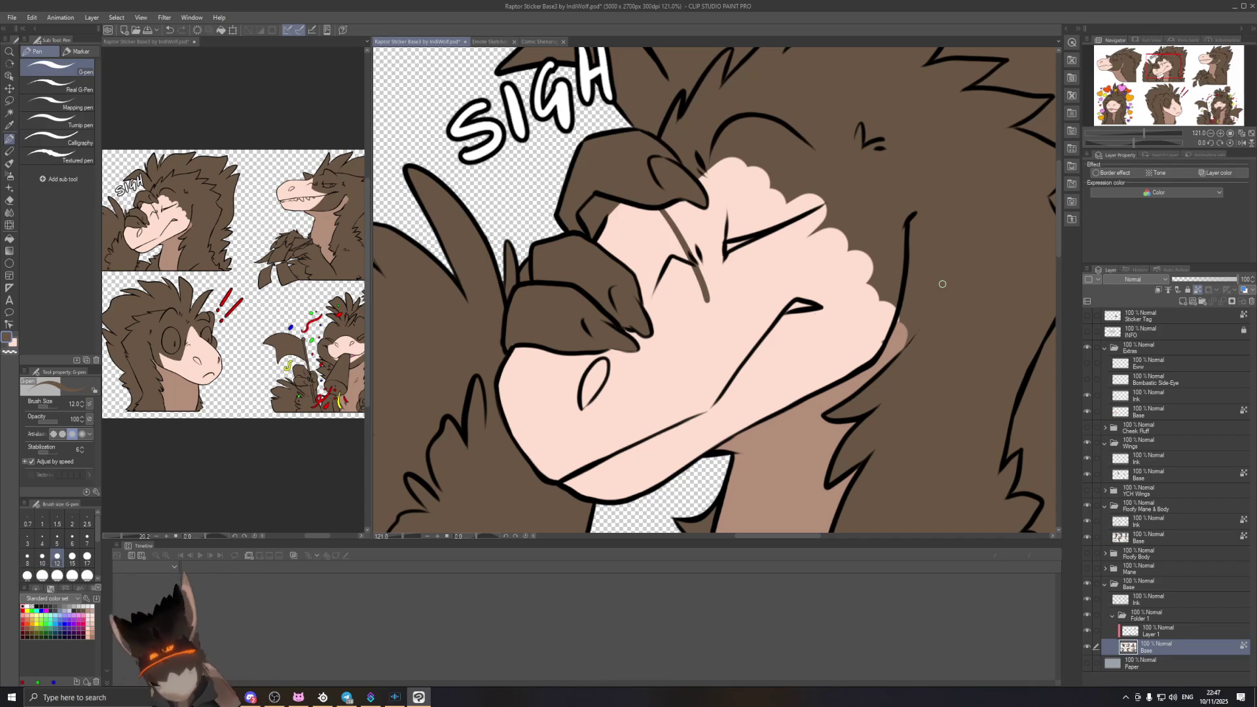
# Step: Draw a long brown line along the mouth and thicken the shading between the eyes
pyautogui.moveTo(711, 299); pyautogui.dragTo(819, 296)
pyautogui.hotkey('ctrl', 'z')
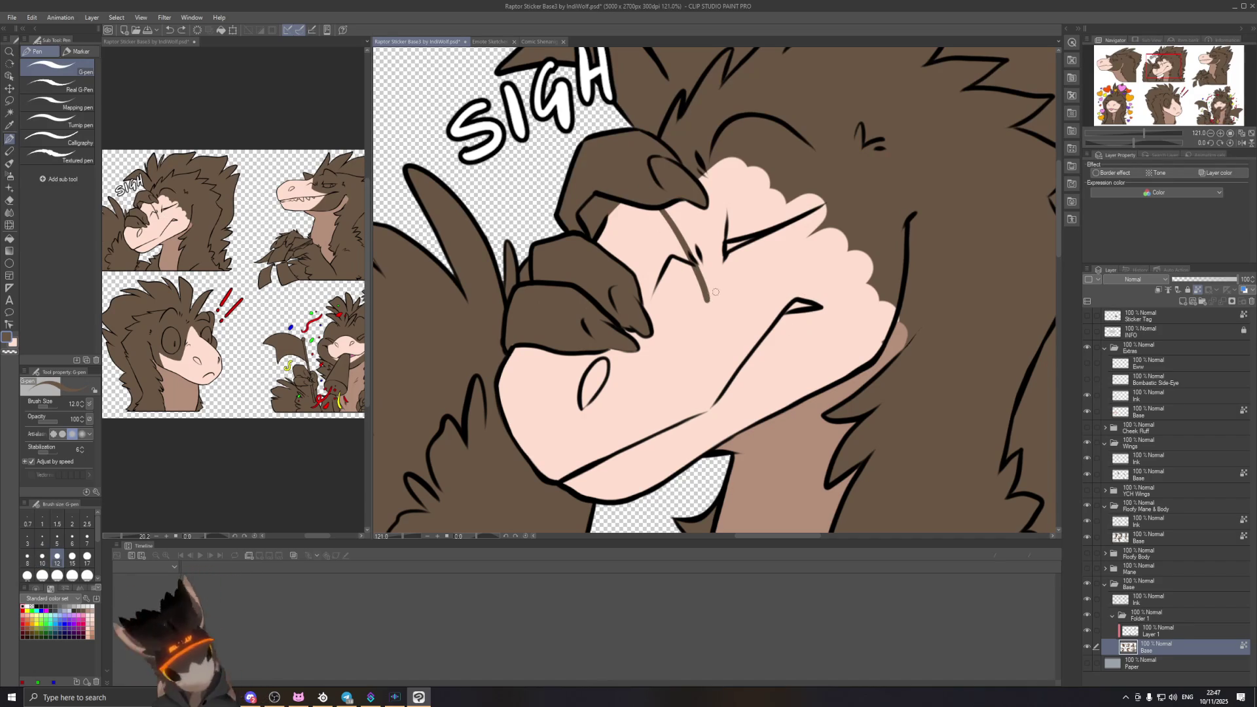
pyautogui.moveTo(705, 299); pyautogui.dragTo(801, 294)
pyautogui.hotkey('ctrl', 'z')
pyautogui.moveTo(705, 299); pyautogui.dragTo(815, 296)
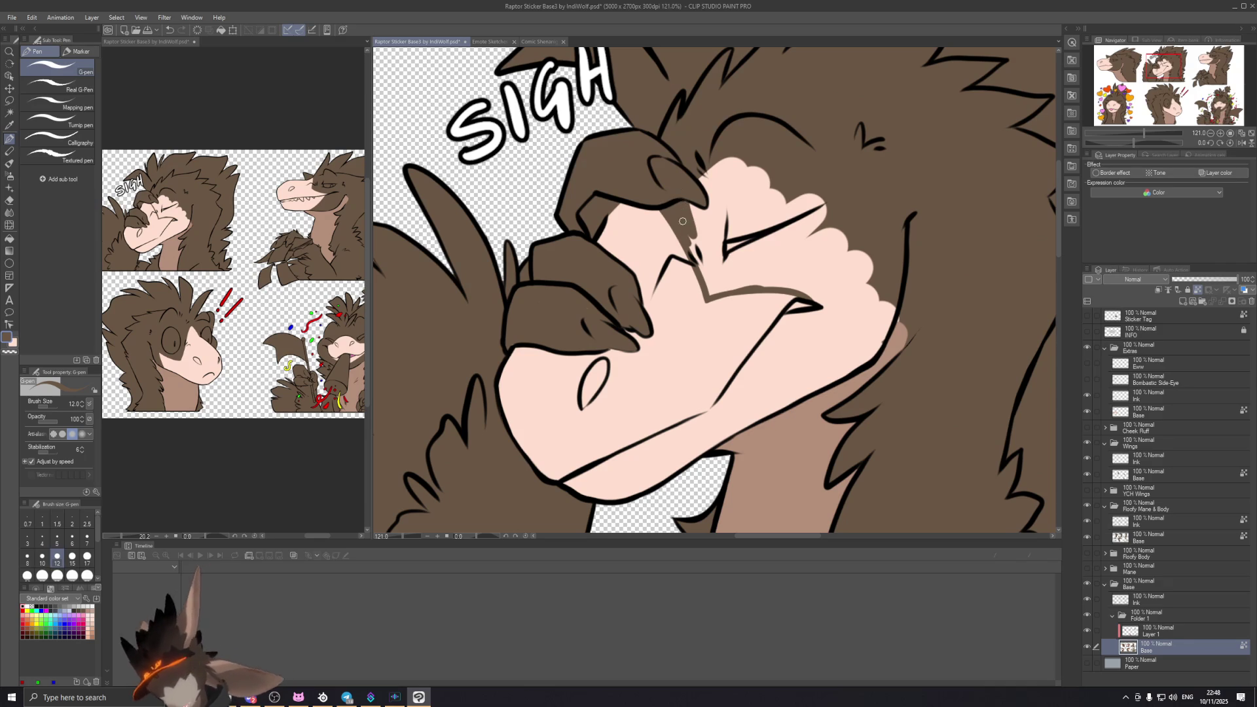
pyautogui.moveTo(699, 232)
pyautogui.mouseDown()
pyautogui.moveTo(692, 281)
pyautogui.moveTo(699, 267)
pyautogui.mouseUp()
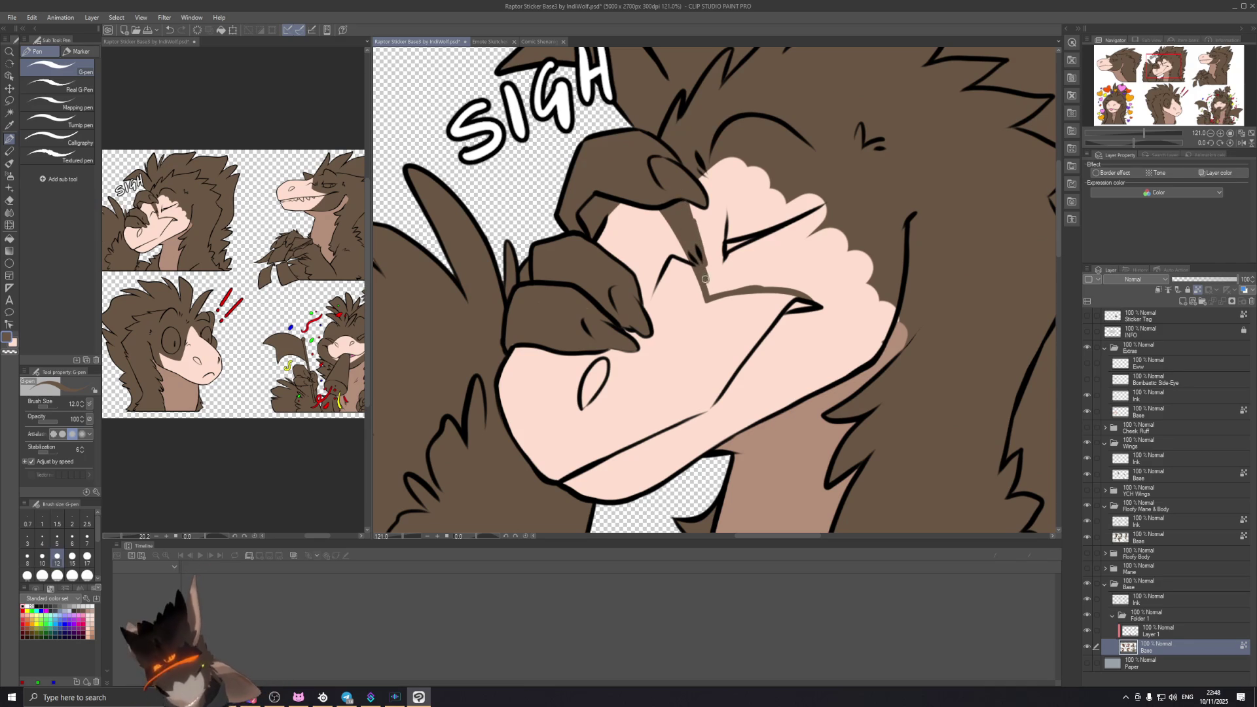
# Step: Paint brown shading along the sighing raptor's brow line with the pen
pyautogui.moveTo(864, 317); pyautogui.dragTo(703, 280)
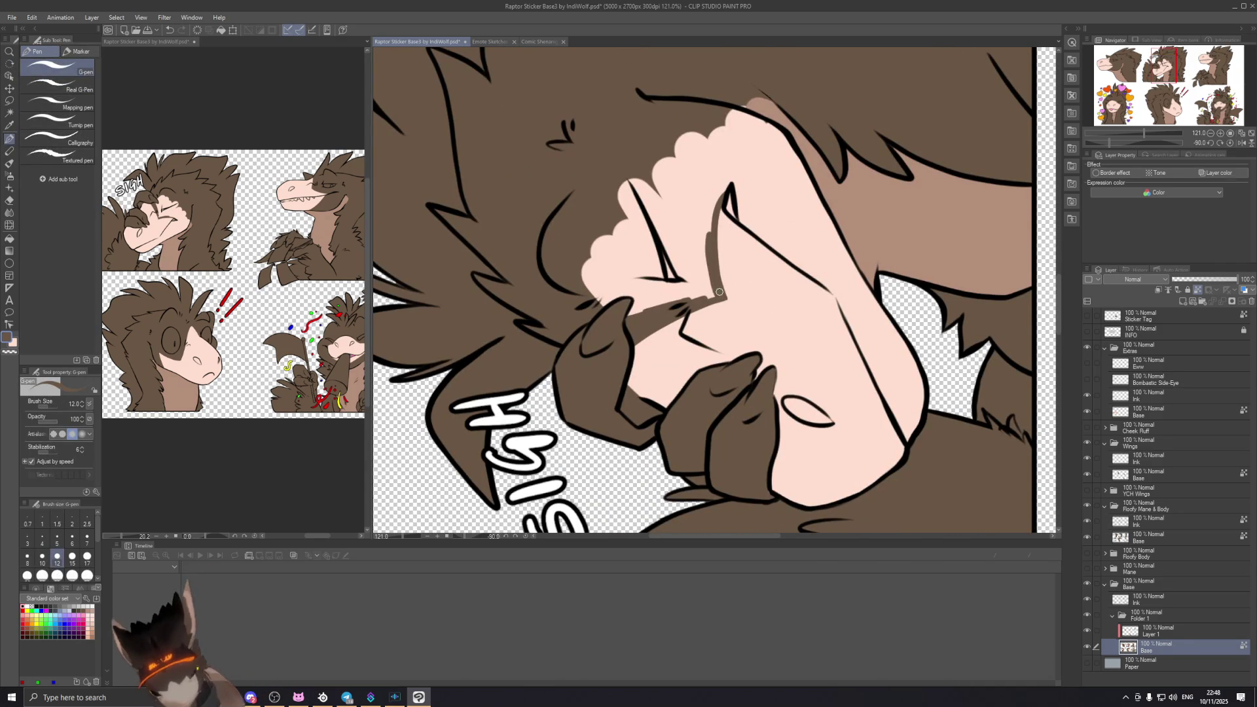
pyautogui.moveTo(703, 263); pyautogui.dragTo(709, 287)
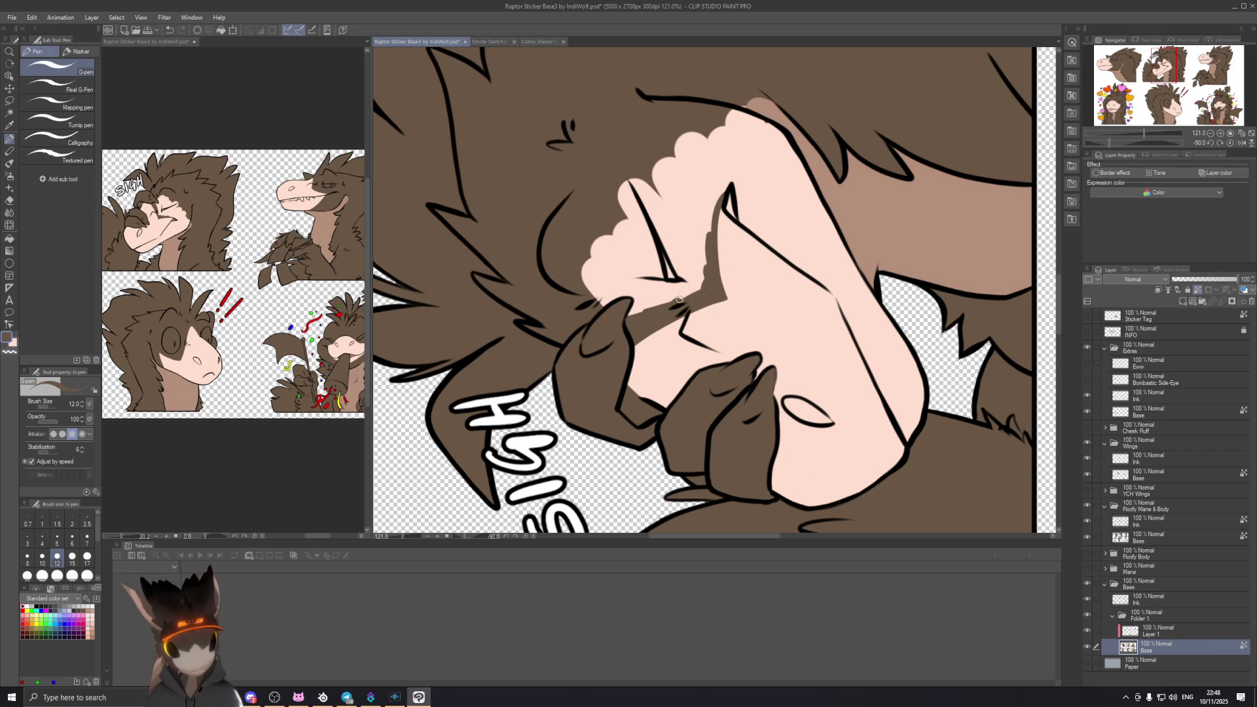
pyautogui.moveTo(698, 298)
pyautogui.mouseDown()
pyautogui.moveTo(669, 287)
pyautogui.moveTo(628, 315)
pyautogui.mouseUp()
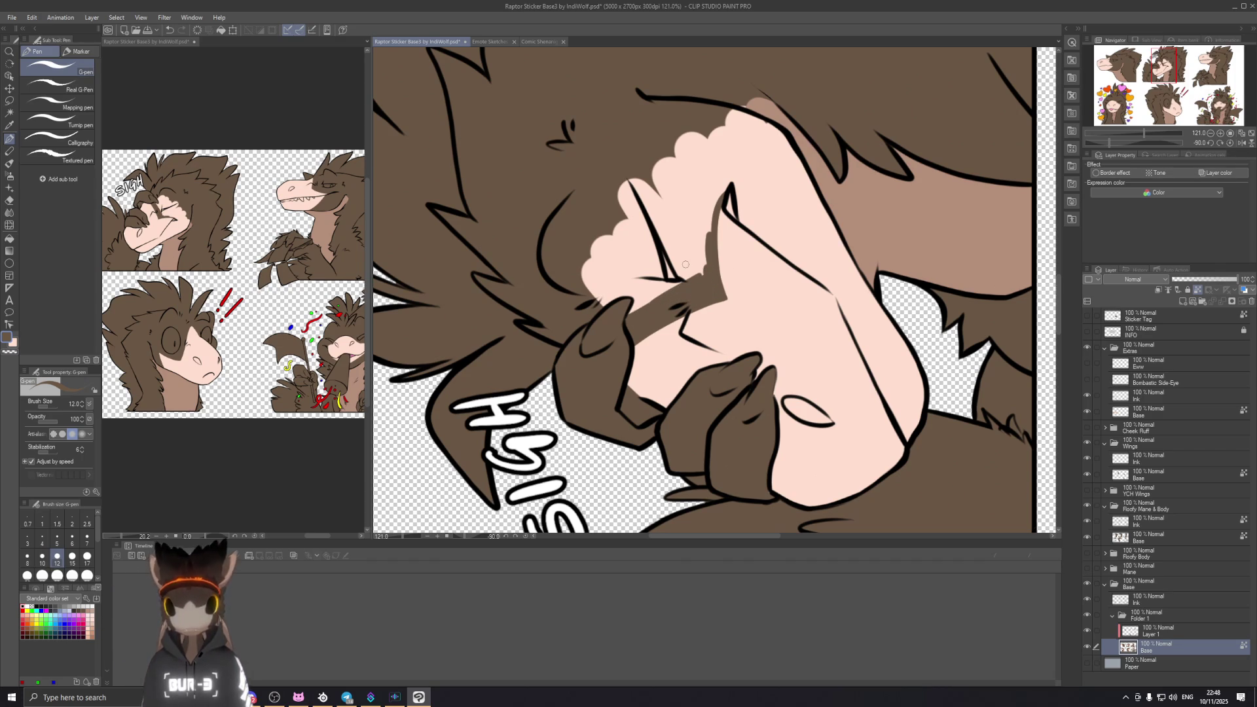
pyautogui.moveTo(714, 208); pyautogui.dragTo(702, 263)
pyautogui.moveTo(717, 185)
pyautogui.mouseDown()
pyautogui.moveTo(671, 339)
pyautogui.moveTo(684, 367)
pyautogui.mouseUp()
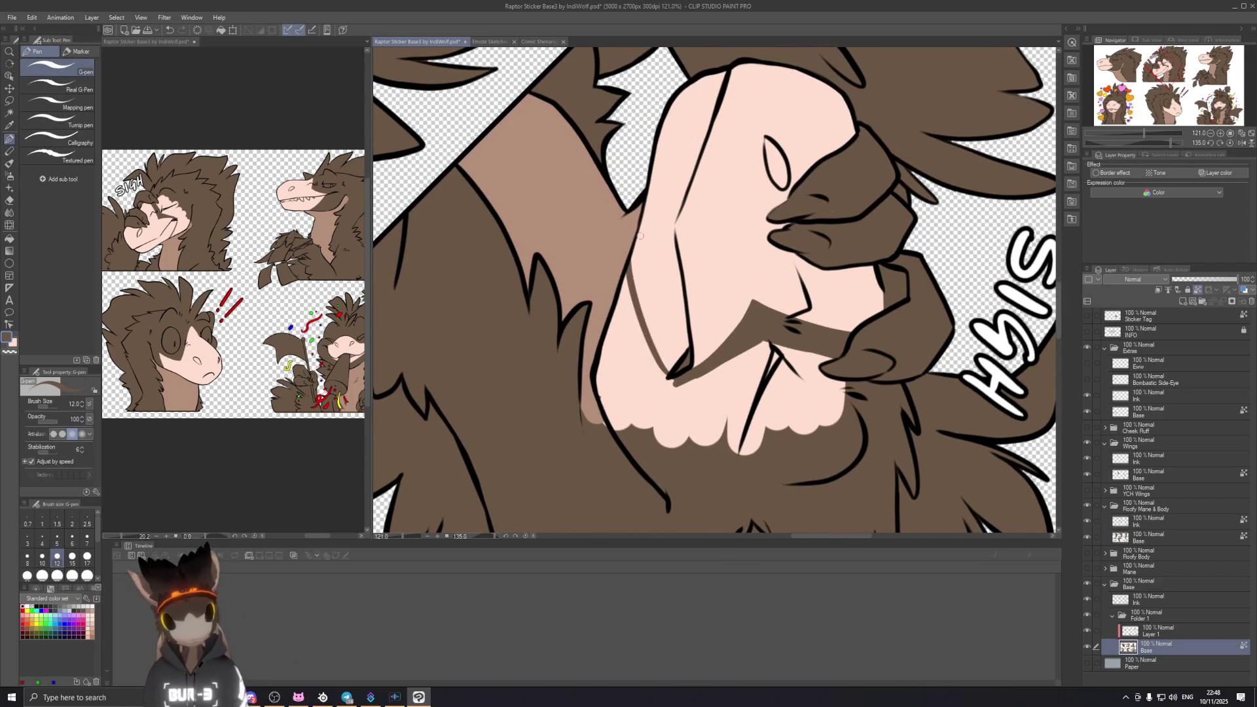
# Step: Draw a dark brown line up the cheek, redoing it until it sits right
pyautogui.moveTo(666, 362); pyautogui.dragTo(648, 210)
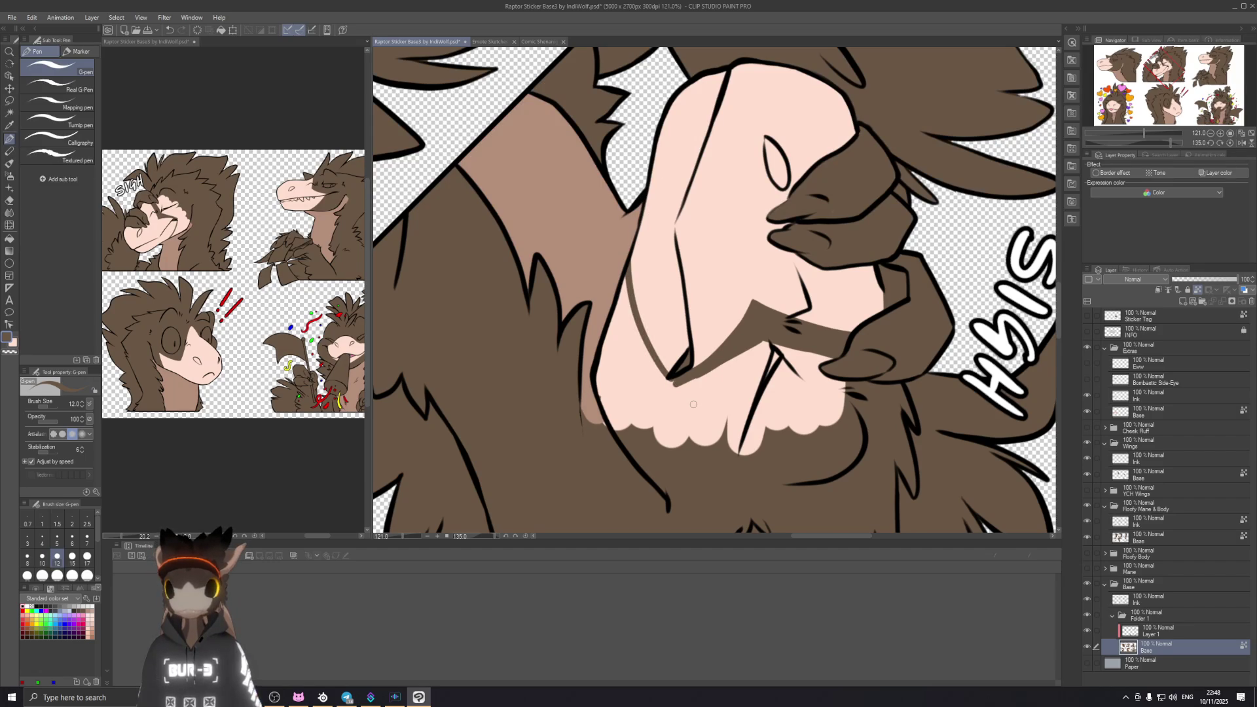
pyautogui.hotkey('ctrl', 'z')
pyautogui.moveTo(672, 381); pyautogui.dragTo(640, 159)
pyautogui.hotkey('ctrl', 'z')
pyautogui.moveTo(673, 377); pyautogui.dragTo(639, 256)
pyautogui.hotkey('ctrl', 'z')
pyautogui.moveTo(671, 380)
pyautogui.mouseDown()
pyautogui.moveTo(635, 232)
pyautogui.moveTo(653, 351)
pyautogui.mouseUp()
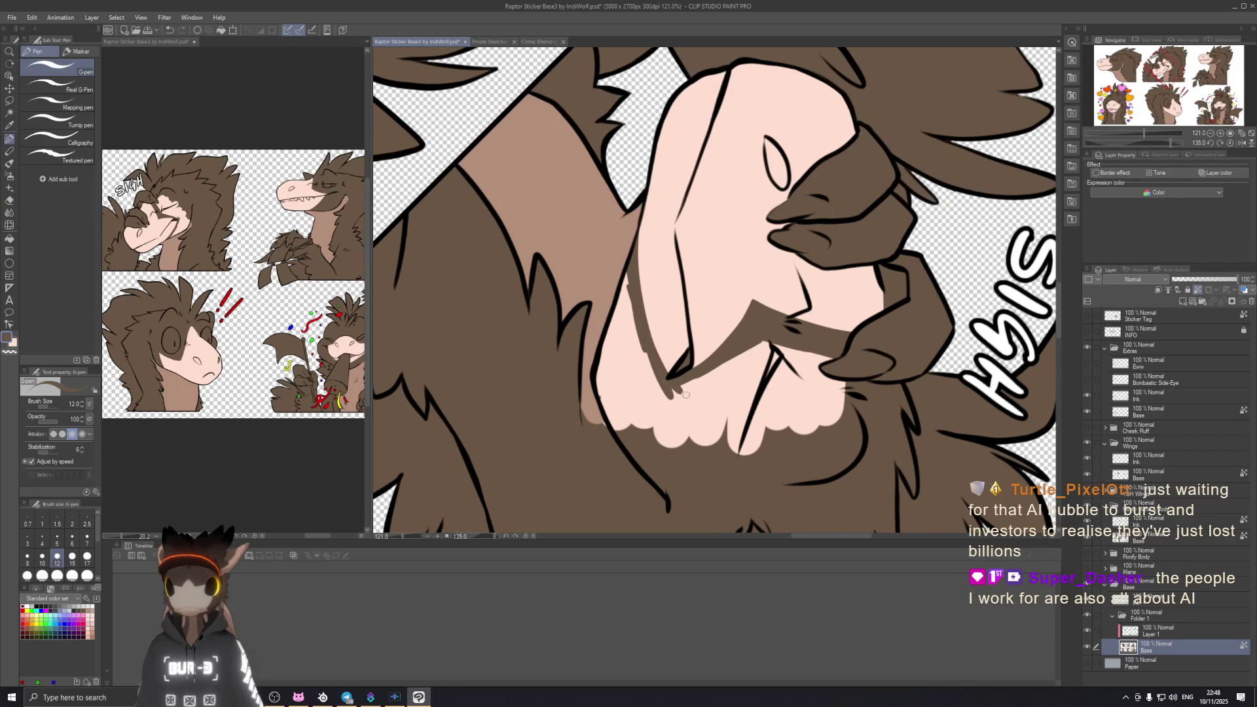
# Step: With a larger brush, cover the pink cheek patch beside the line in brown
pyautogui.press(']')
pyautogui.press(']')
pyautogui.press(']')
pyautogui.press(']')
pyautogui.press(']')
pyautogui.press(']')
pyautogui.press(']')
pyautogui.press(']')
pyautogui.moveTo(636, 330)
pyautogui.mouseDown()
pyautogui.moveTo(604, 352)
pyautogui.moveTo(766, 227)
pyautogui.moveTo(855, 323)
pyautogui.moveTo(868, 229)
pyautogui.moveTo(835, 202)
pyautogui.moveTo(791, 210)
pyautogui.mouseUp()
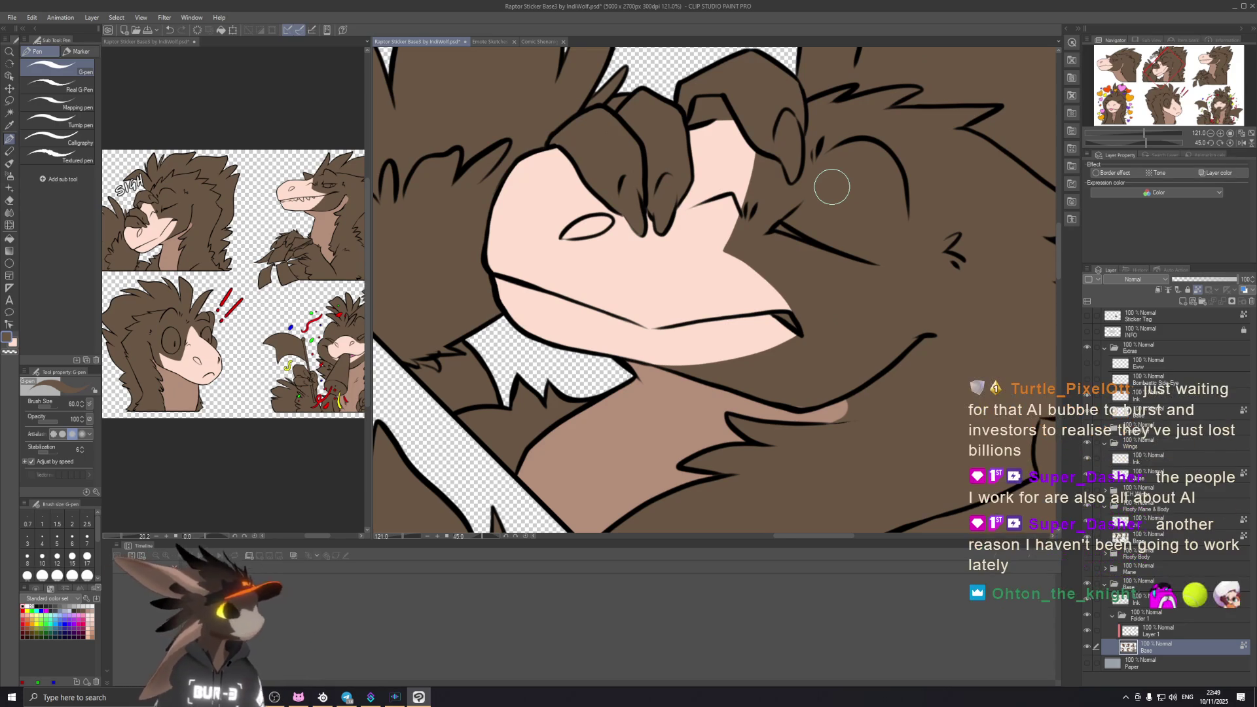
pyautogui.scroll(-2, 830, 187)
pyautogui.scroll(-2, 832, 187)
pyautogui.scroll(-2, 831, 188)
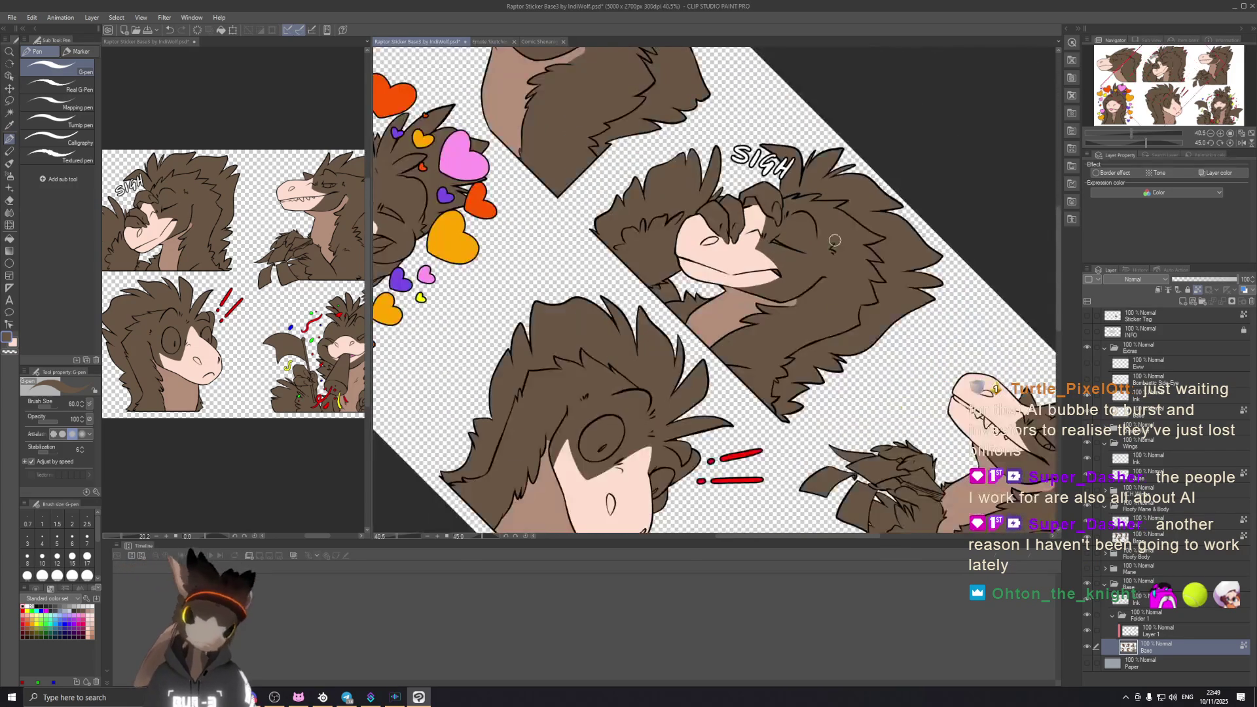
# Step: Zoom out to view all six stickers, then bring up the wheelofnames.com raffle page
pyautogui.moveTo(787, 212); pyautogui.dragTo(778, 150)
pyautogui.scroll(-2, 779, 151)
pyautogui.scroll(-2, 767, 197)
pyautogui.scroll(-2, 755, 241)
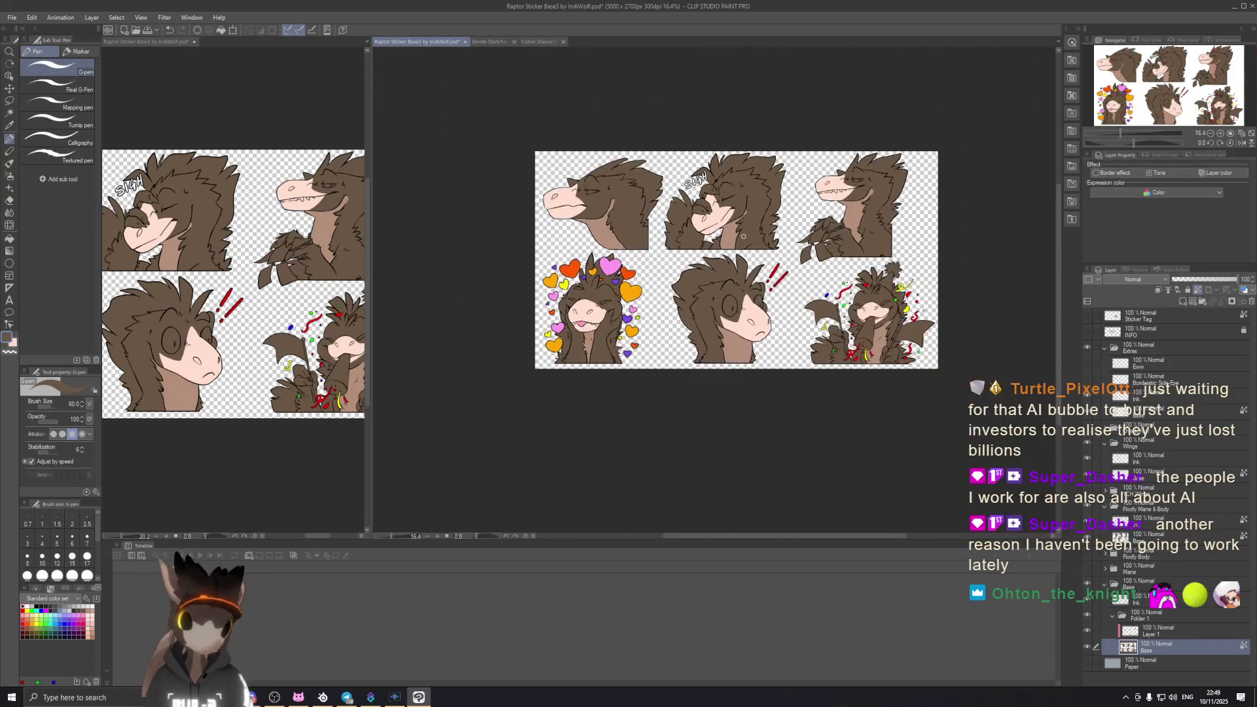
pyautogui.moveTo(756, 242); pyautogui.dragTo(759, 275)
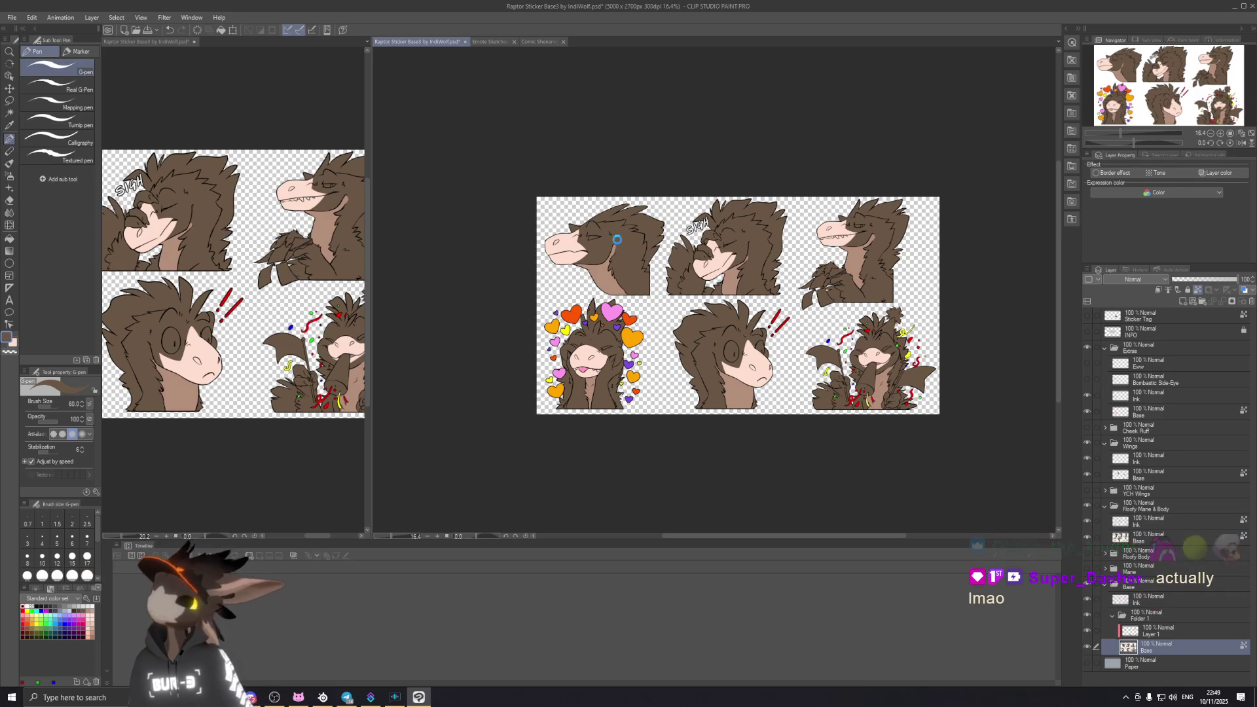
pyautogui.moveTo(655, 206); pyautogui.dragTo(606, 235)
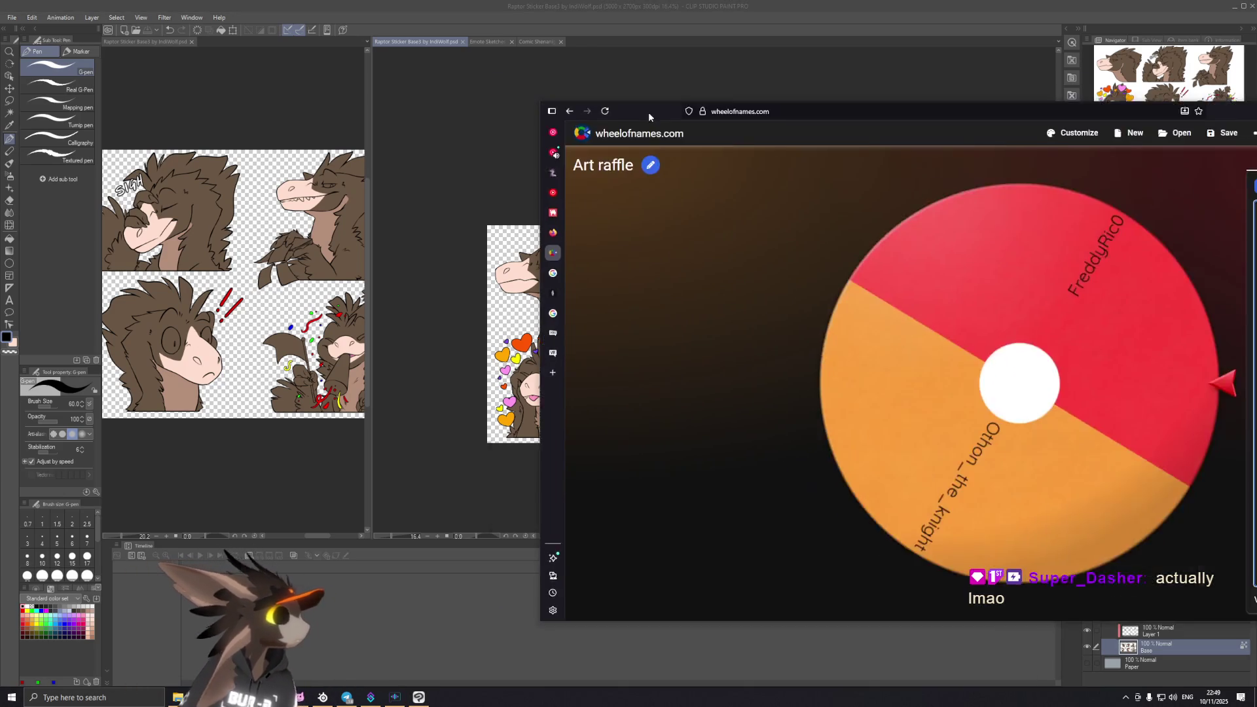
pyautogui.moveTo(648, 113); pyautogui.dragTo(291, 5)
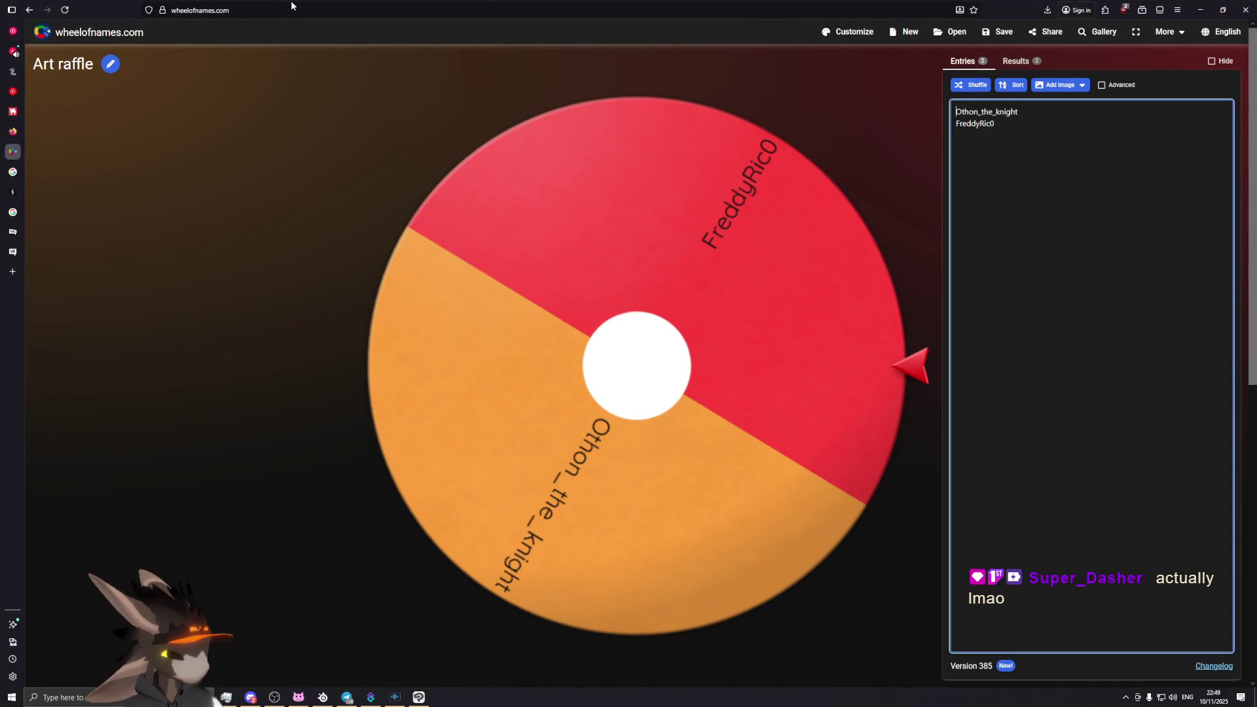
# Step: Spin the art raffle wheel and remove the winning entry
pyautogui.click(616, 257)
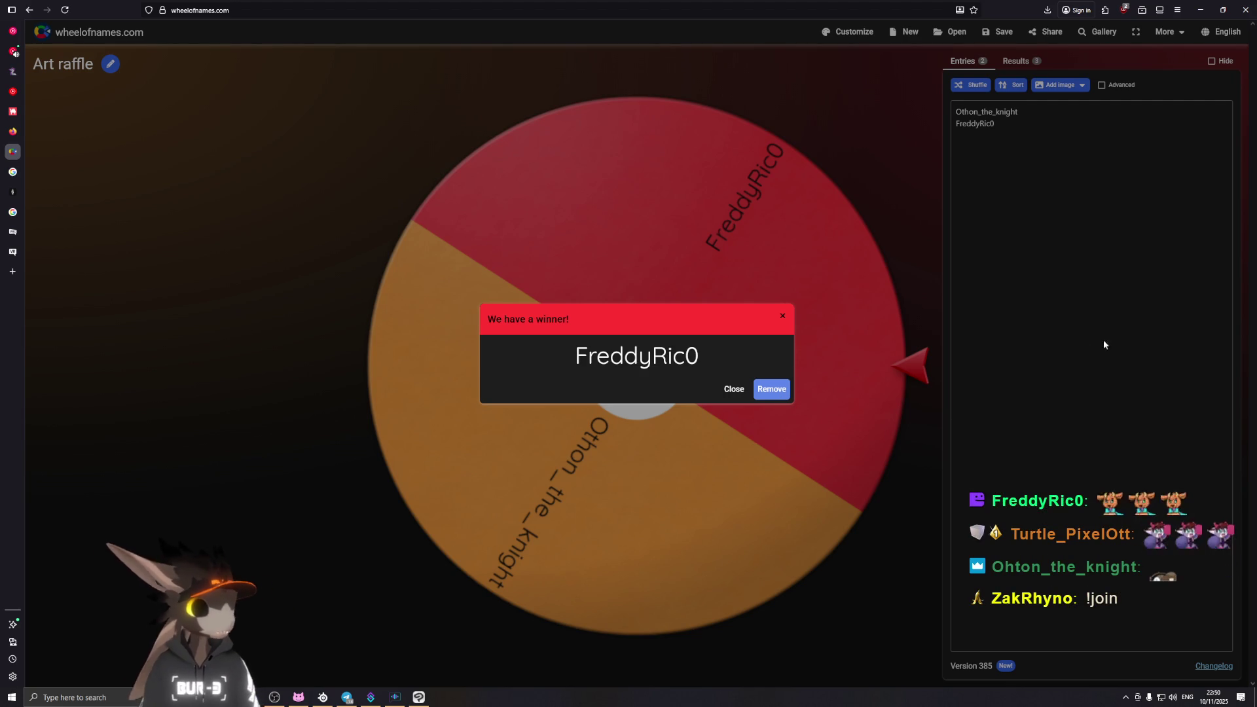
pyautogui.press('Return')
pyautogui.click(1108, 155)
# Step: Add a new entrant name to the Entries box and return to Clip Studio Paint
pyautogui.press('Return')
pyautogui.write('ZakRg')
pyautogui.press('BackSpace')
pyautogui.write('hi')
pyautogui.press('BackSpace')
pyautogui.write('yno')
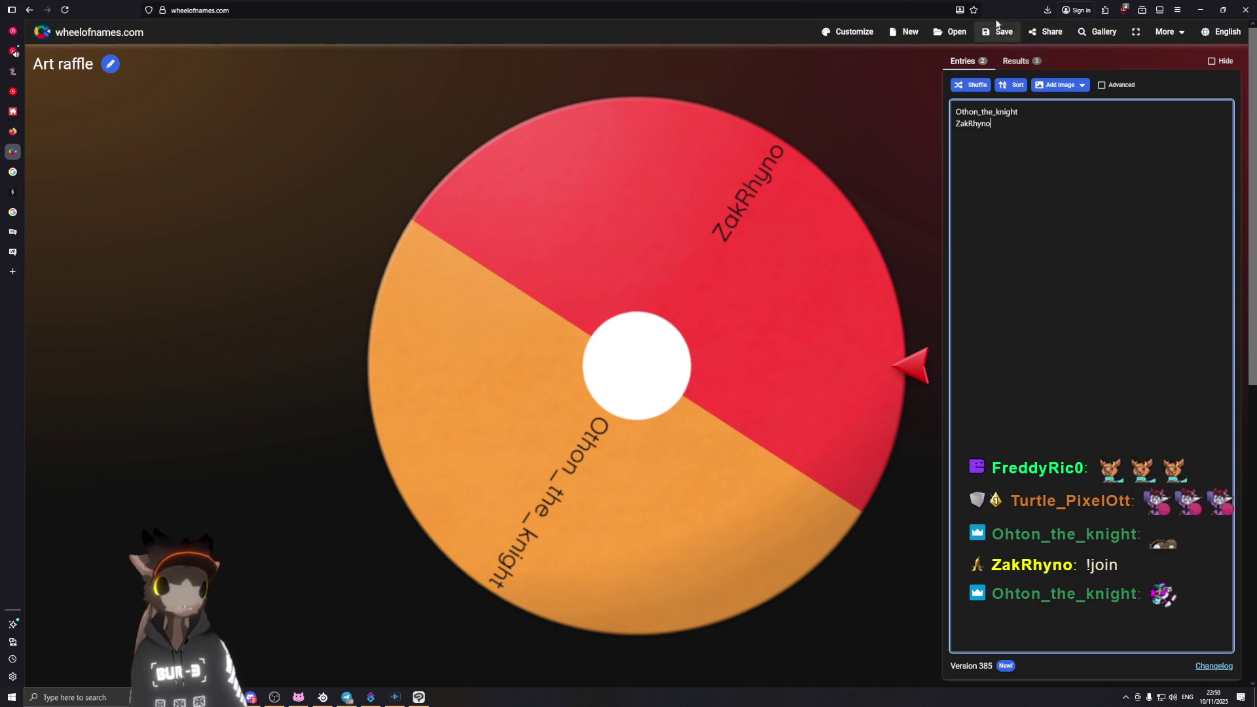
pyautogui.hotkey('alt', 'Tab')
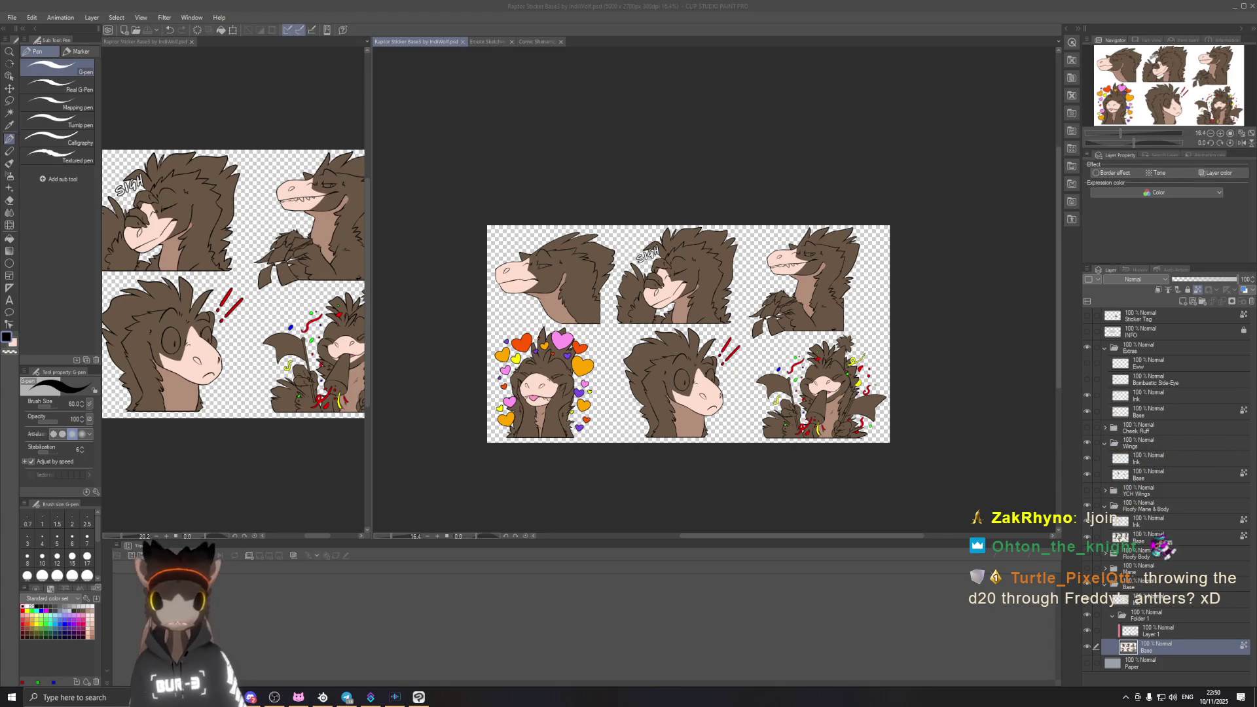
# Step: Switch via Emote Sketches to the Comic Shenanigans page with the d20 die sketch
pyautogui.click(481, 42)
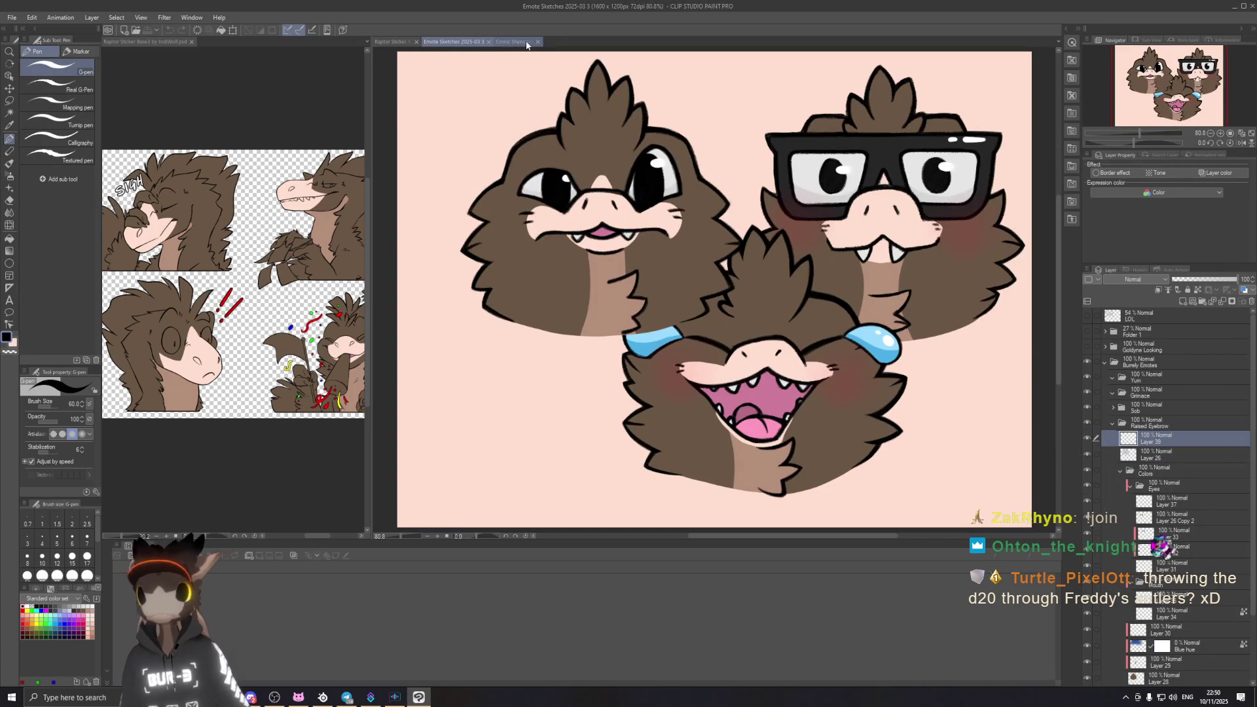
pyautogui.click(511, 41)
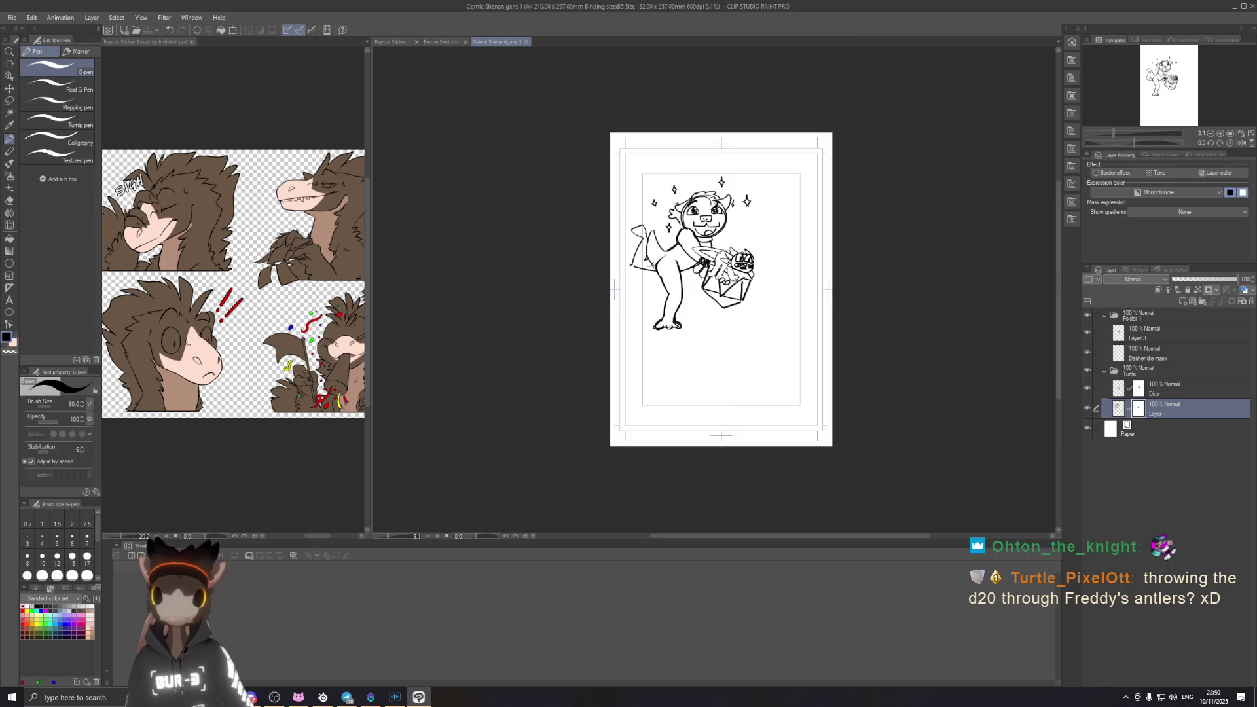
pyautogui.scroll(2, 743, 257)
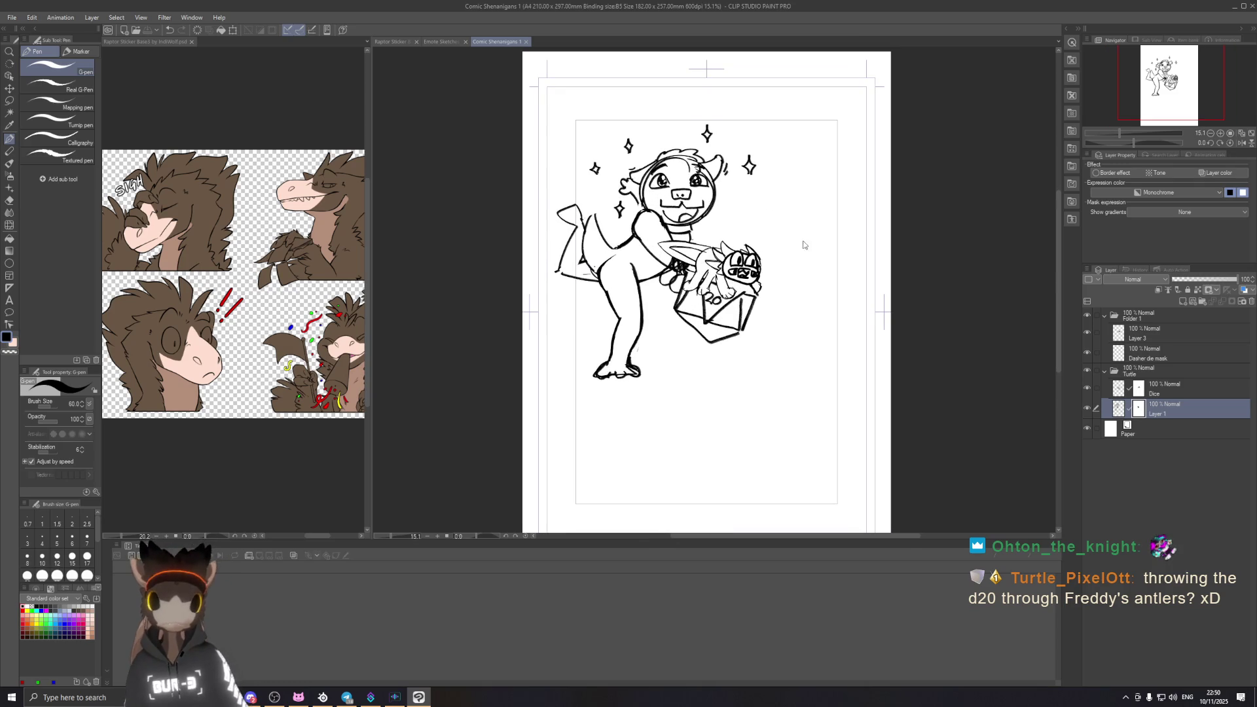
pyautogui.moveTo(803, 244); pyautogui.dragTo(752, 225)
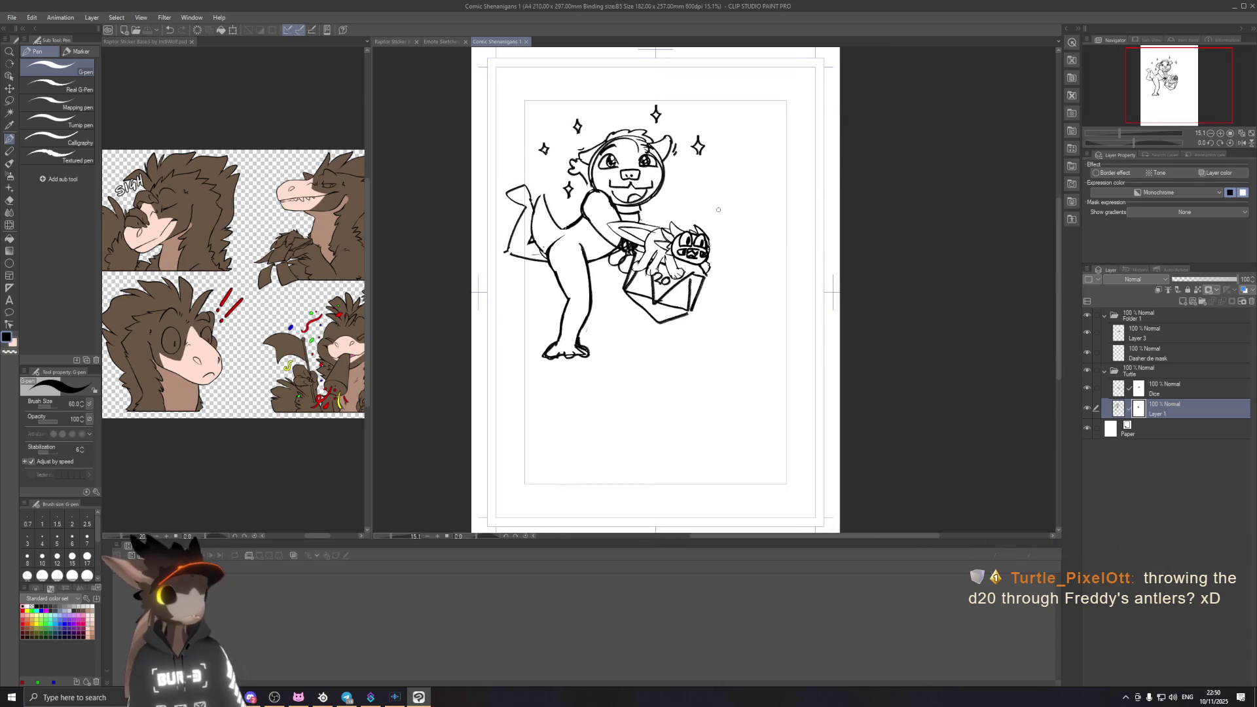
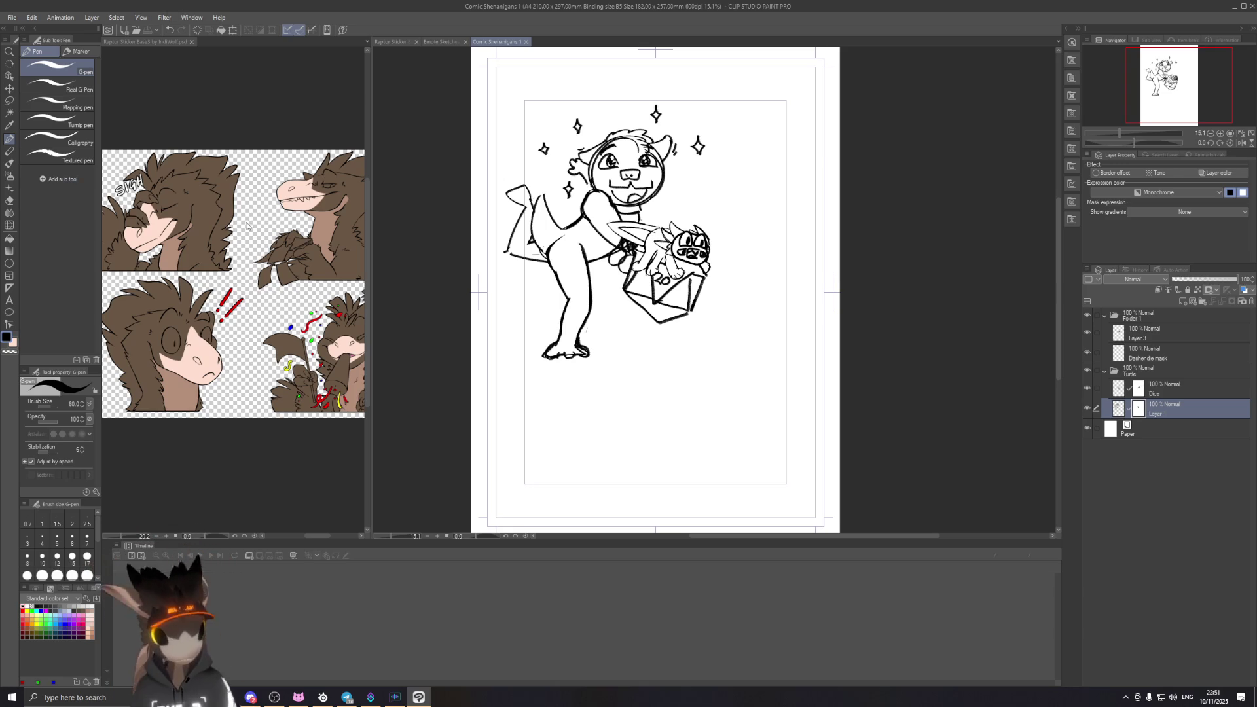
pyautogui.scroll(1, 735, 160)
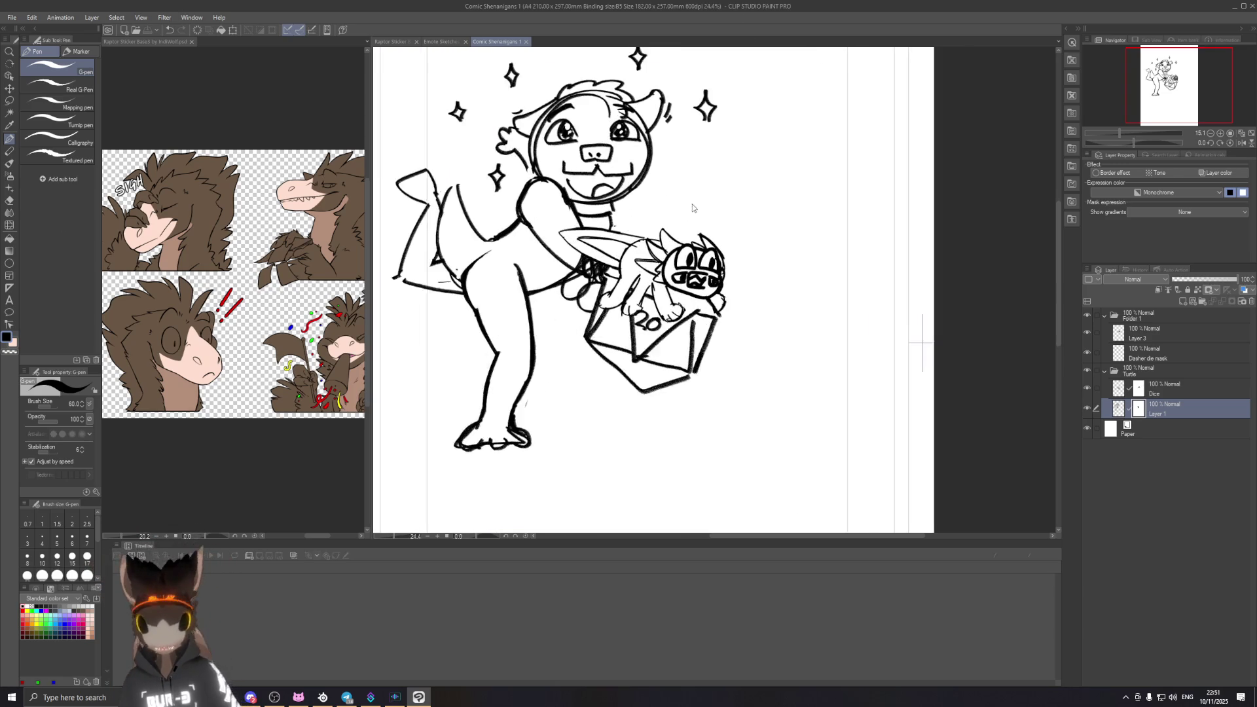
pyautogui.scroll(1, 734, 161)
pyautogui.scroll(1, 757, 261)
pyautogui.scroll(1, 771, 270)
# Step: Rename the Folder 1 layer folder to Dasher, then start a new layer folder
pyautogui.moveTo(771, 270); pyautogui.dragTo(767, 258)
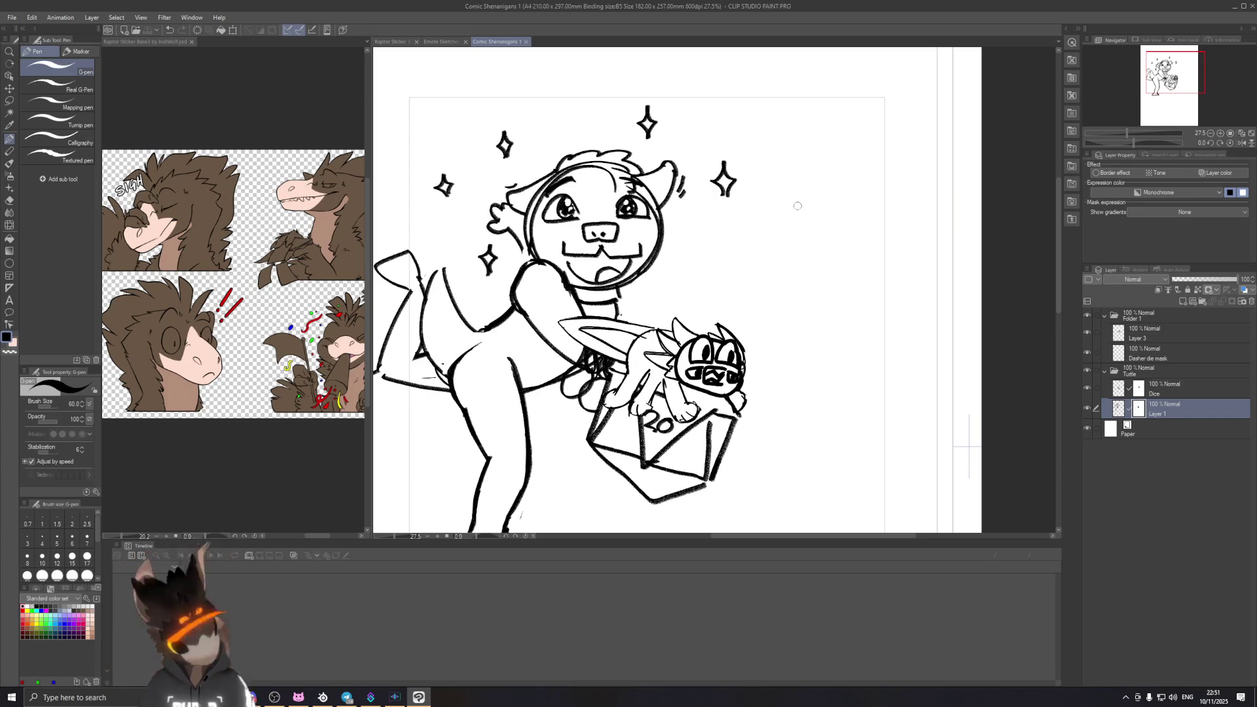
pyautogui.click(1134, 319)
pyautogui.doubleClick(1128, 317)
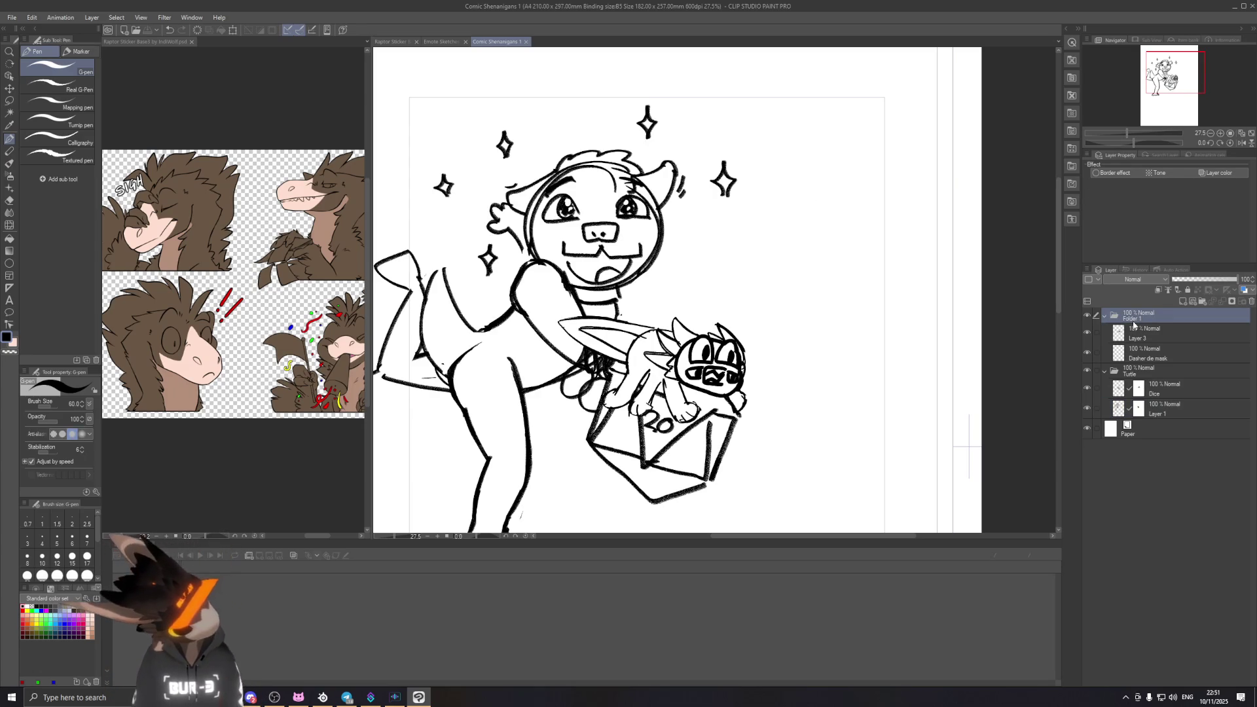
pyautogui.write('Dasher')
pyautogui.press('Return')
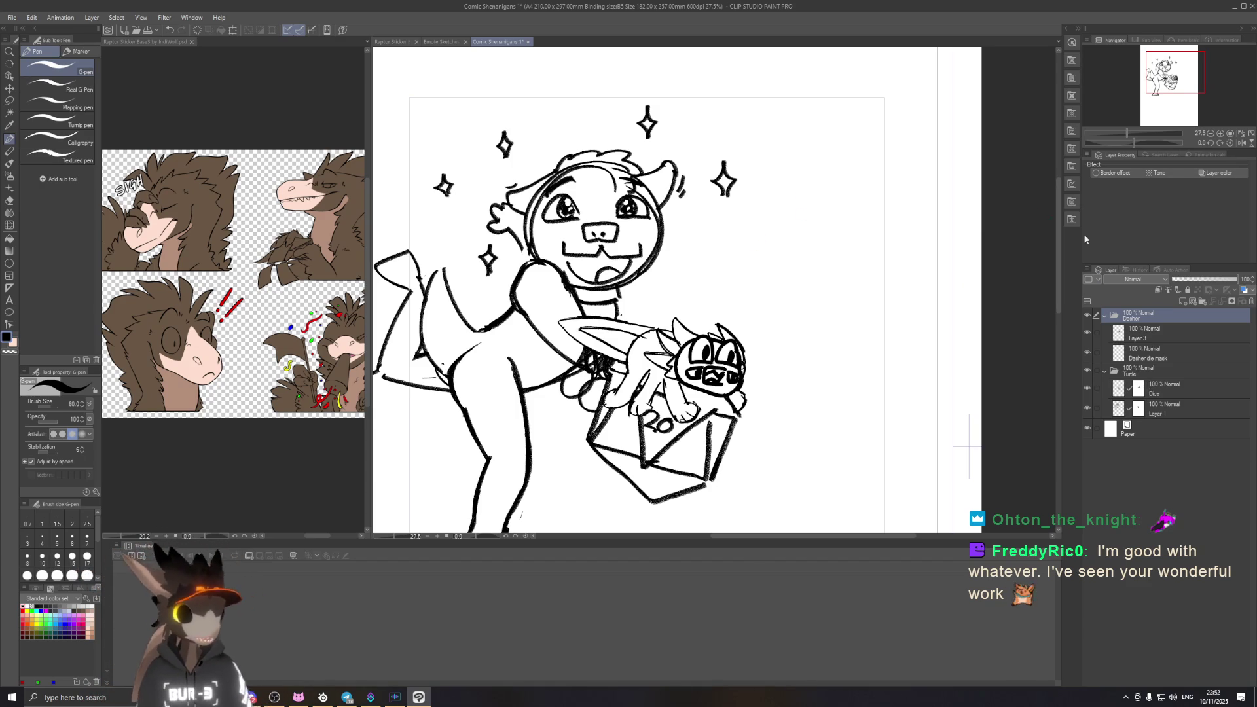
pyautogui.scroll(-3, 642, 226)
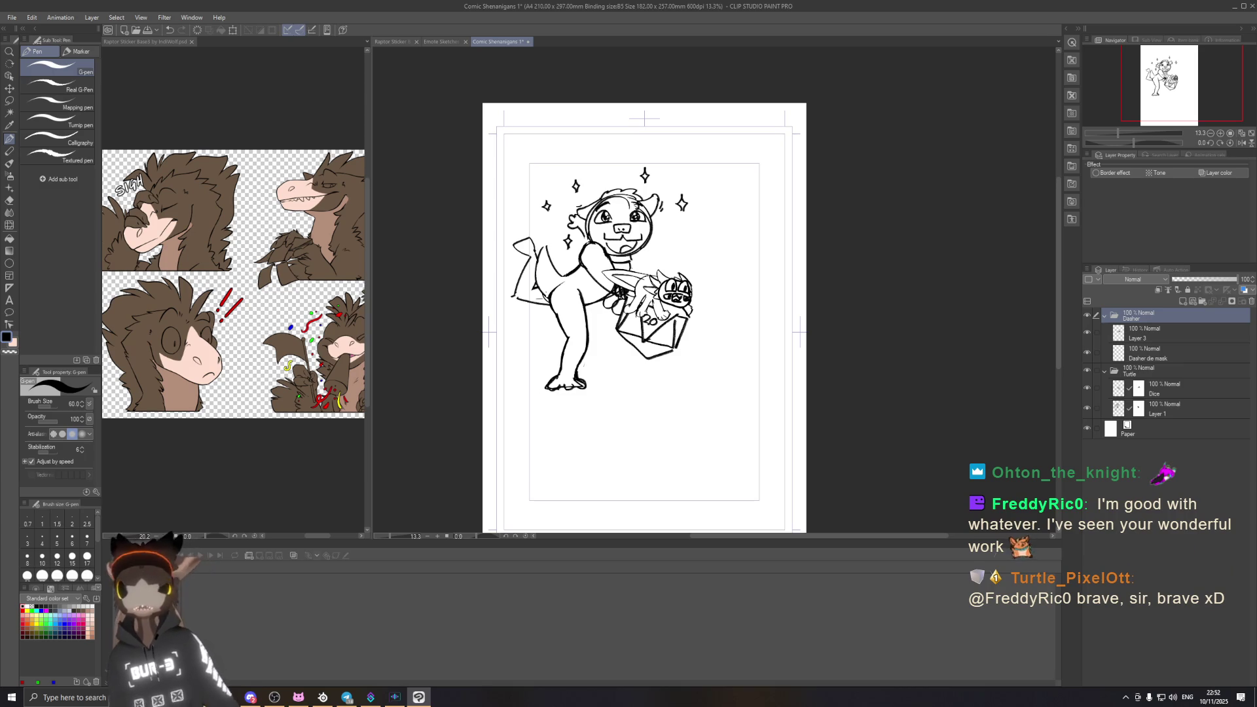
pyautogui.scroll(1, 682, 230)
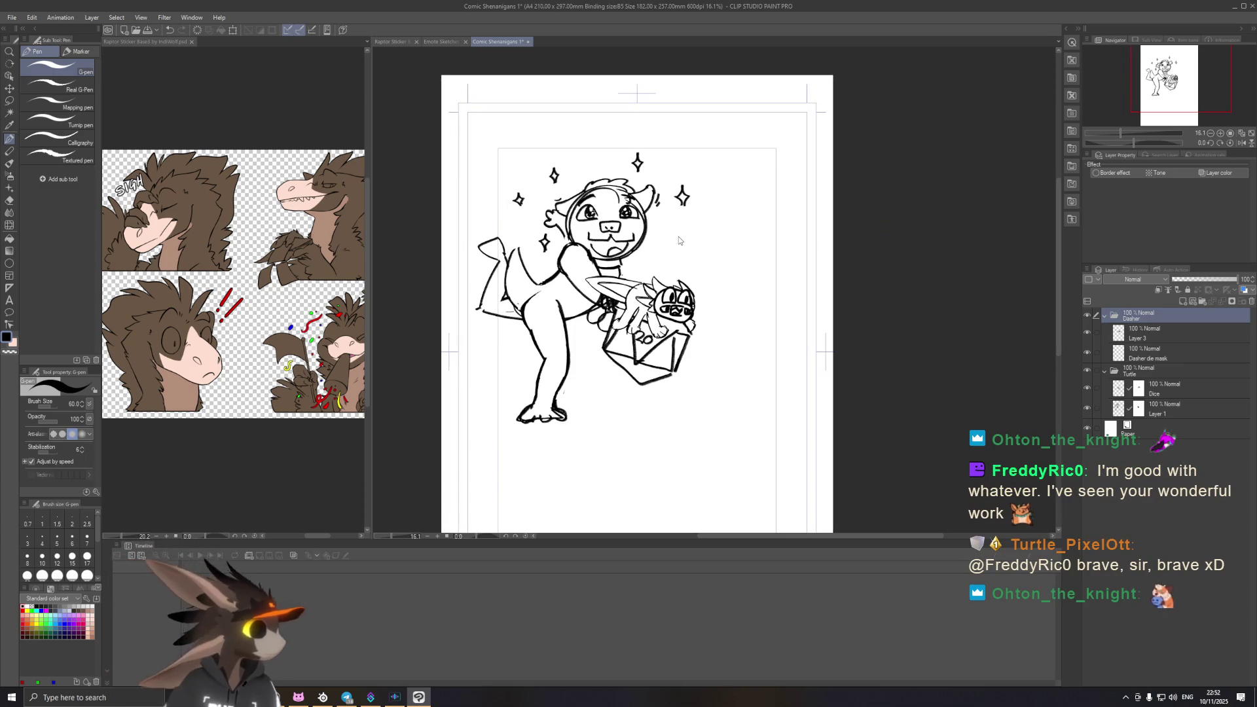
pyautogui.click(1198, 304)
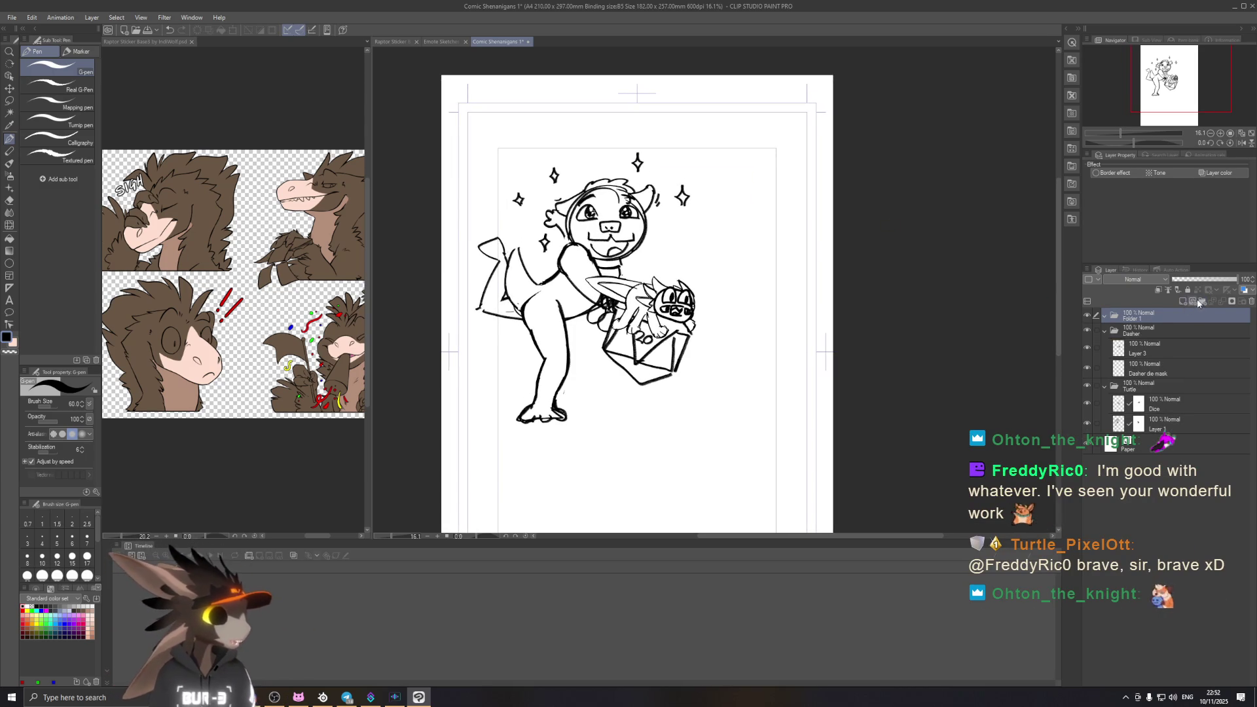
# Step: Add a blank Layer 2 inside the new folder and try a chalk-pencil test stroke, undoing it
pyautogui.click(1186, 302)
pyautogui.scroll(2, 677, 185)
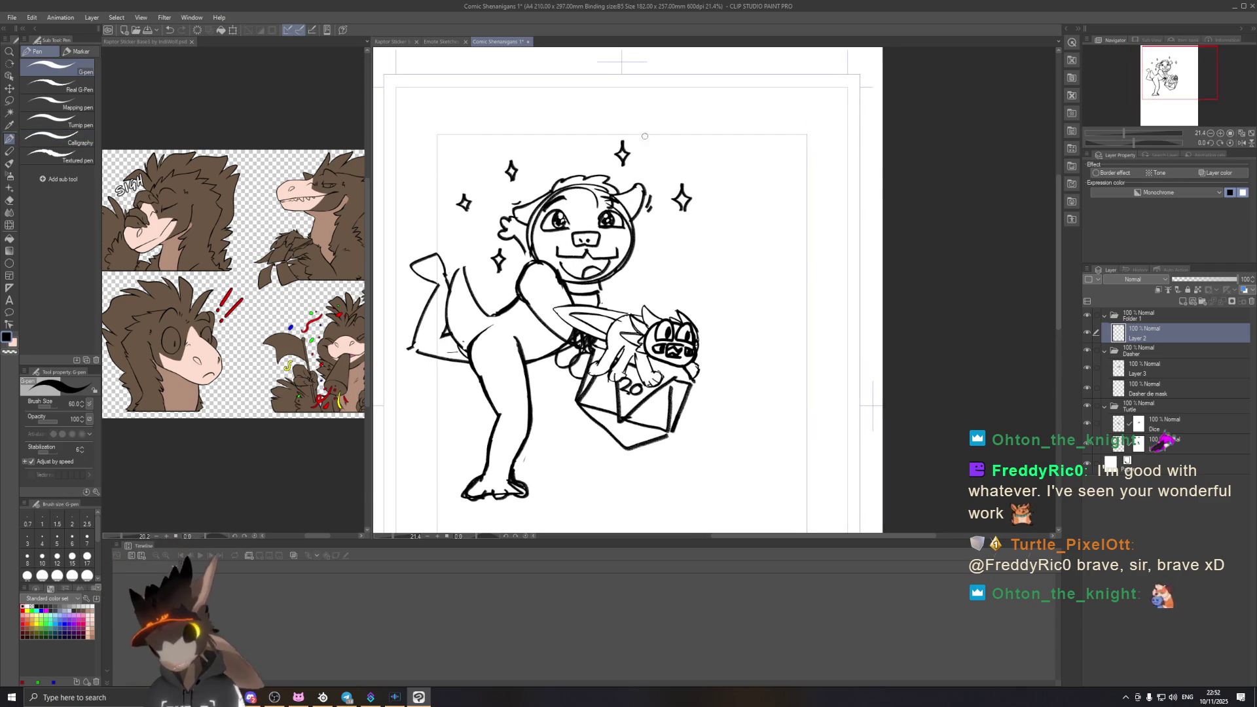
pyautogui.moveTo(609, 87); pyautogui.dragTo(672, 223)
pyautogui.hotkey('ctrl', 'z')
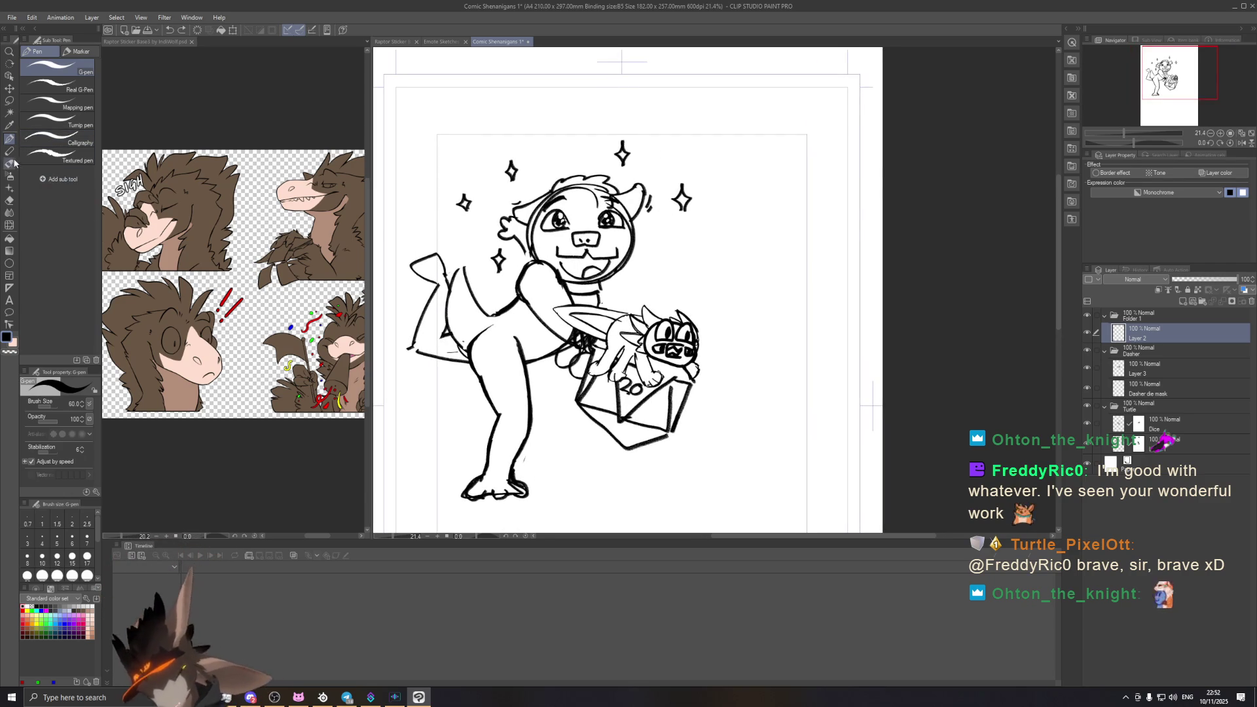
pyautogui.click(9, 149)
pyautogui.moveTo(633, 88); pyautogui.dragTo(685, 224)
pyautogui.hotkey('ctrl', 'z')
# Step: Scribble trial hatching and a zigzag at the top right, undoing each so the layer stays blank
pyautogui.moveTo(699, 138)
pyautogui.mouseDown()
pyautogui.moveTo(717, 219)
pyautogui.moveTo(732, 230)
pyautogui.mouseUp()
pyautogui.moveTo(727, 171); pyautogui.dragTo(741, 231)
pyautogui.hotkey('ctrl', 'z')
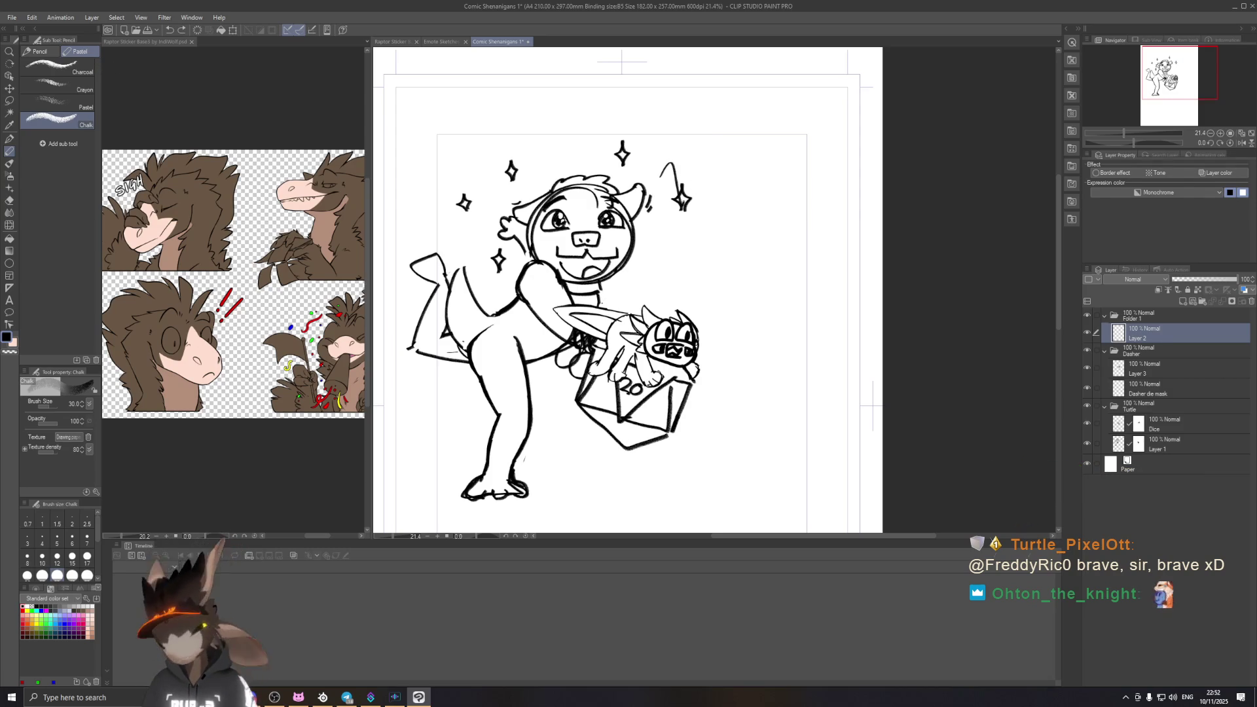
pyautogui.moveTo(707, 247)
pyautogui.mouseDown()
pyautogui.moveTo(731, 133)
pyautogui.moveTo(769, 130)
pyautogui.moveTo(808, 156)
pyautogui.moveTo(806, 271)
pyautogui.mouseUp()
pyautogui.hotkey('ctrl', 'z')
pyautogui.scroll(1, 659, 137)
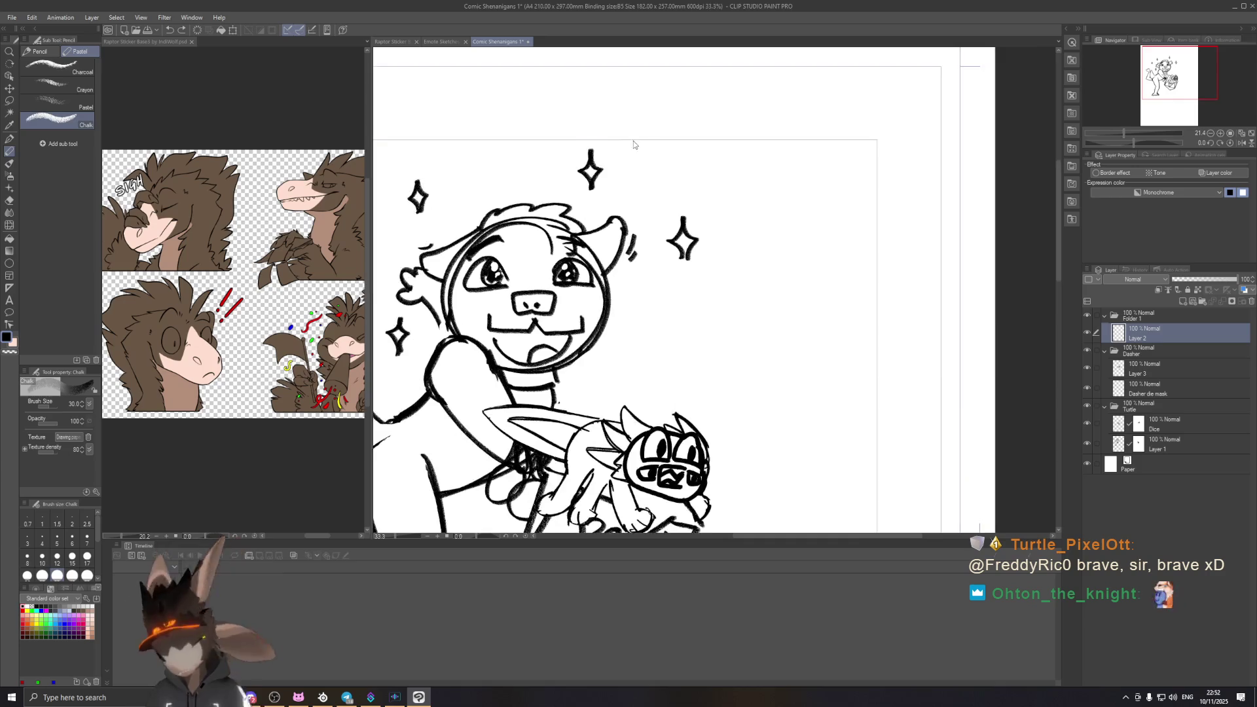
pyautogui.scroll(1, 660, 138)
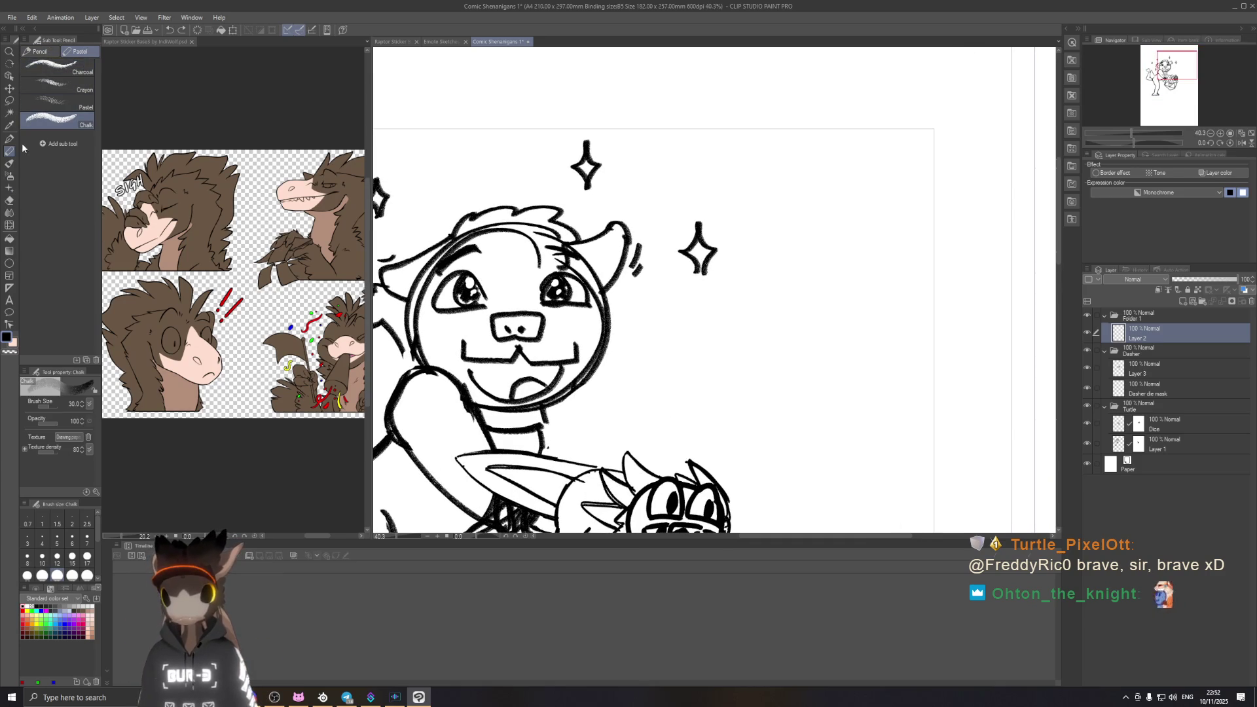
# Step: Try trial strokes with the oil paint brush right of the sparkle, undo them and return to chalk
pyautogui.click(10, 164)
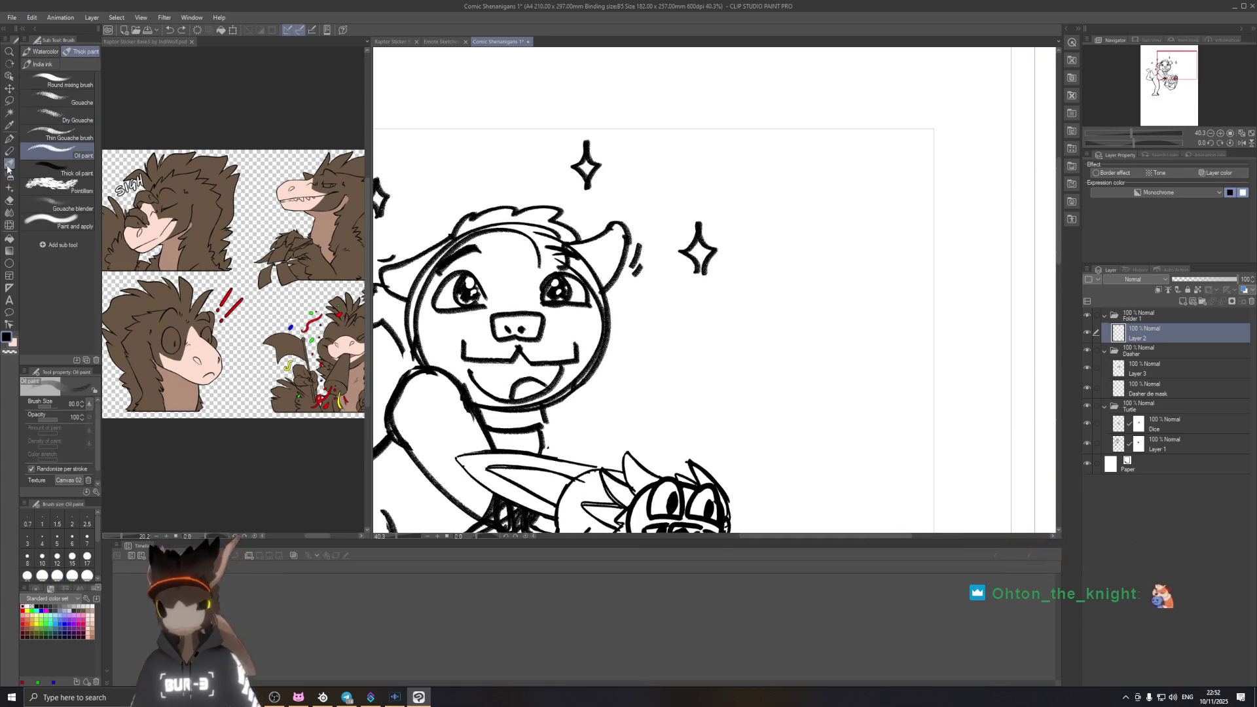
pyautogui.moveTo(702, 147)
pyautogui.mouseDown()
pyautogui.moveTo(723, 219)
pyautogui.moveTo(763, 273)
pyautogui.mouseUp()
pyautogui.moveTo(747, 191); pyautogui.dragTo(766, 316)
pyautogui.hotkey('ctrl', 'z')
pyautogui.hotkey('ctrl', 'z')
pyautogui.hotkey('ctrl', 'z')
pyautogui.click(15, 150)
# Step: Draw and undo trial vertical, diagonal and circle strokes, leaving a rounded head stroke beside the sparkle
pyautogui.moveTo(736, 172); pyautogui.dragTo(731, 283)
pyautogui.hotkey('ctrl', 'z')
pyautogui.moveTo(592, 319)
pyautogui.mouseDown()
pyautogui.moveTo(638, 371)
pyautogui.moveTo(696, 339)
pyautogui.moveTo(574, 431)
pyautogui.mouseUp()
pyautogui.hotkey('ctrl', 'z')
pyautogui.hotkey('ctrl', 'z')
pyautogui.hotkey('ctrl', 'z')
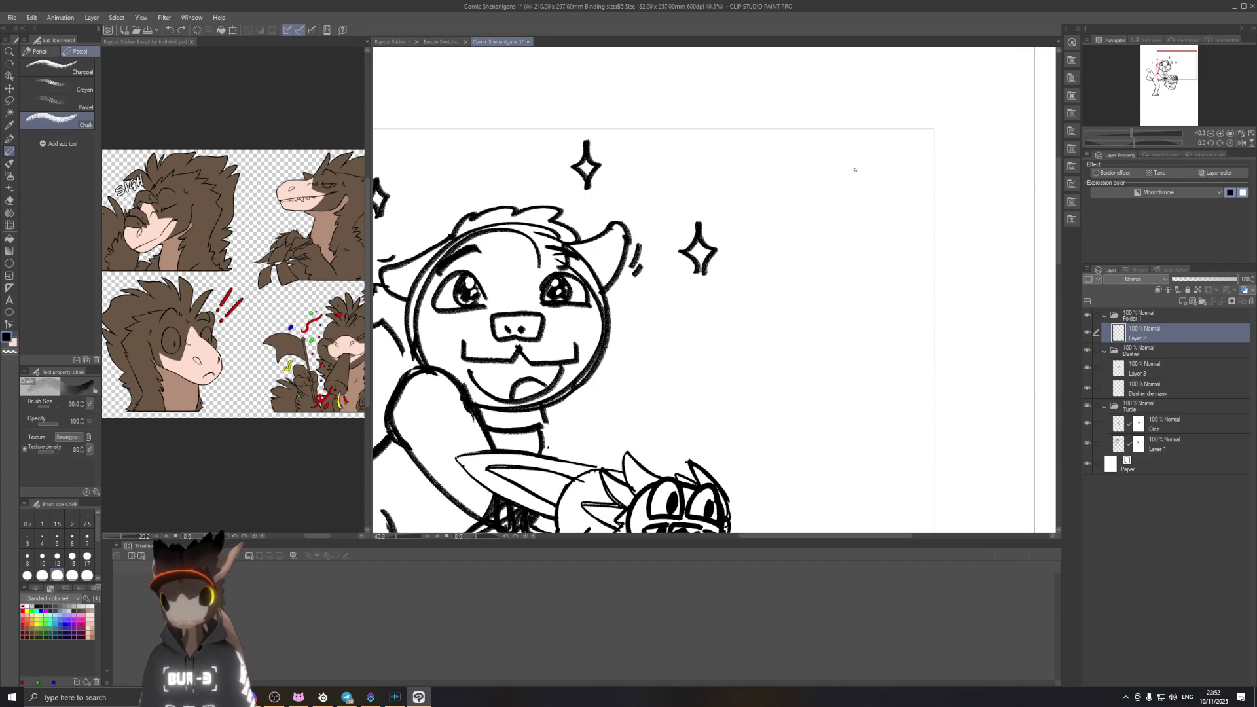
pyautogui.moveTo(764, 211); pyautogui.dragTo(768, 216)
pyautogui.hotkey('ctrl', 'z')
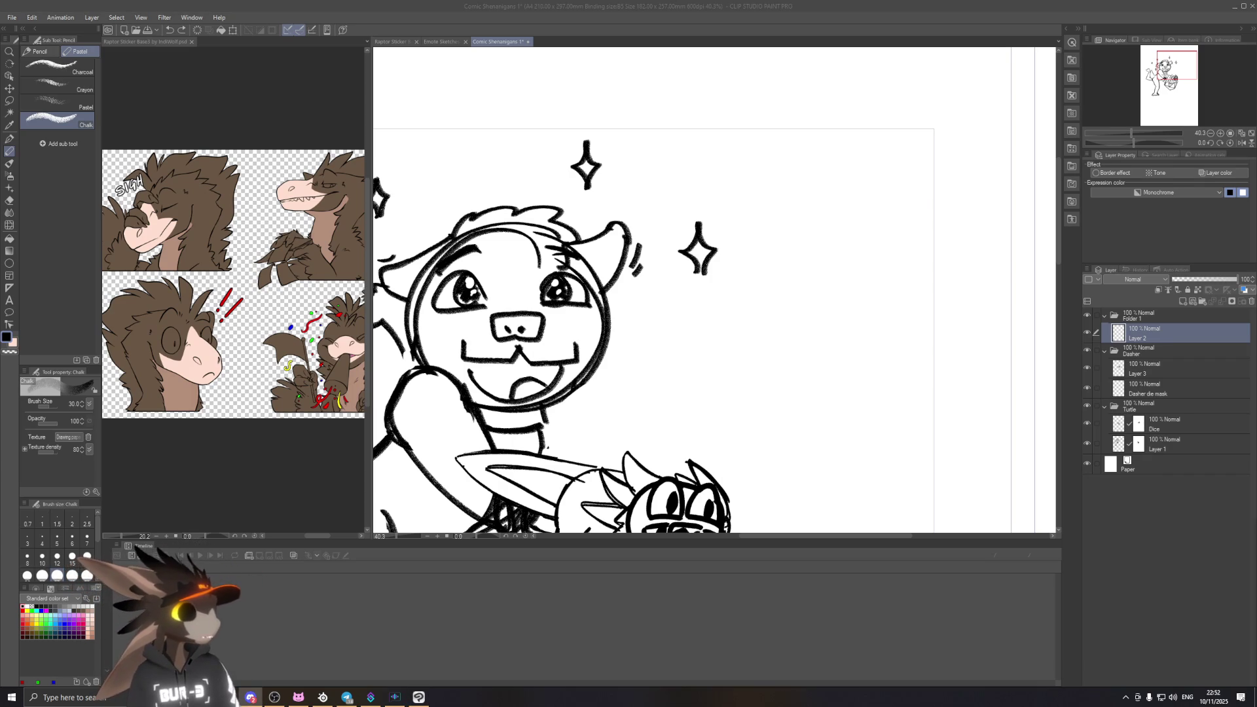
pyautogui.click(971, 19)
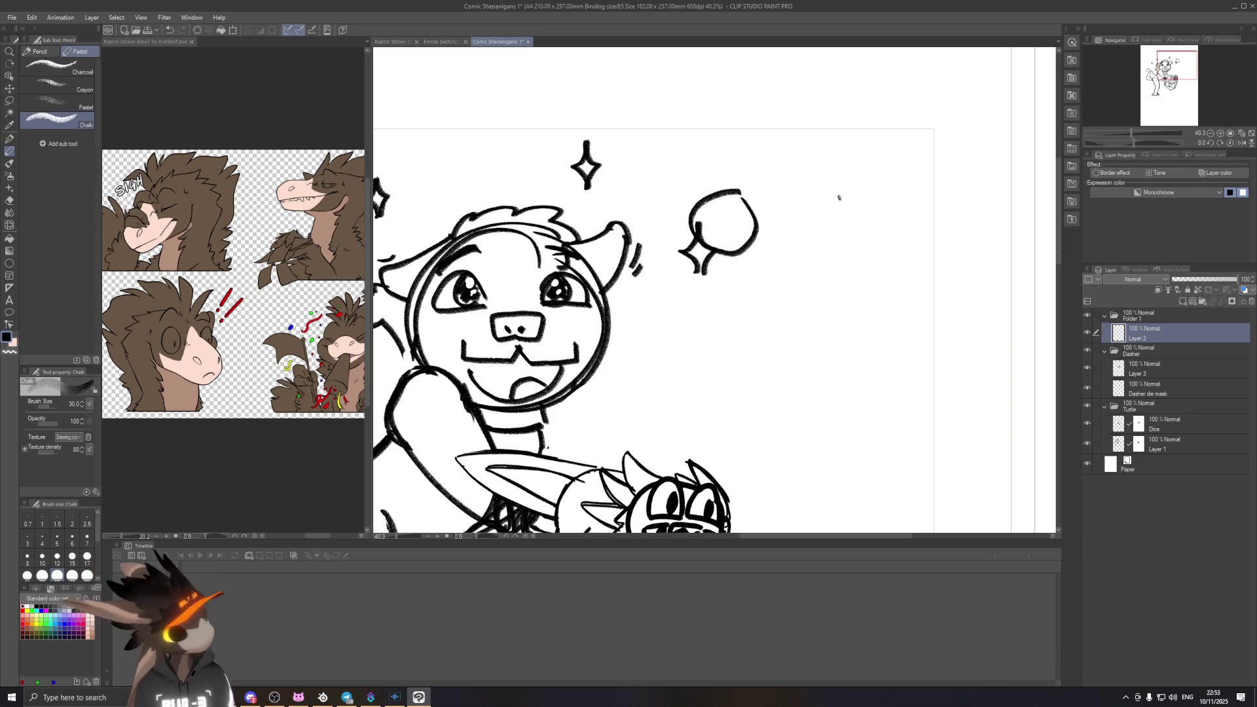
# Step: Close the circle, sketch an angular snout and two eyes with marks, undoing stray strokes
pyautogui.moveTo(841, 253); pyautogui.dragTo(836, 195)
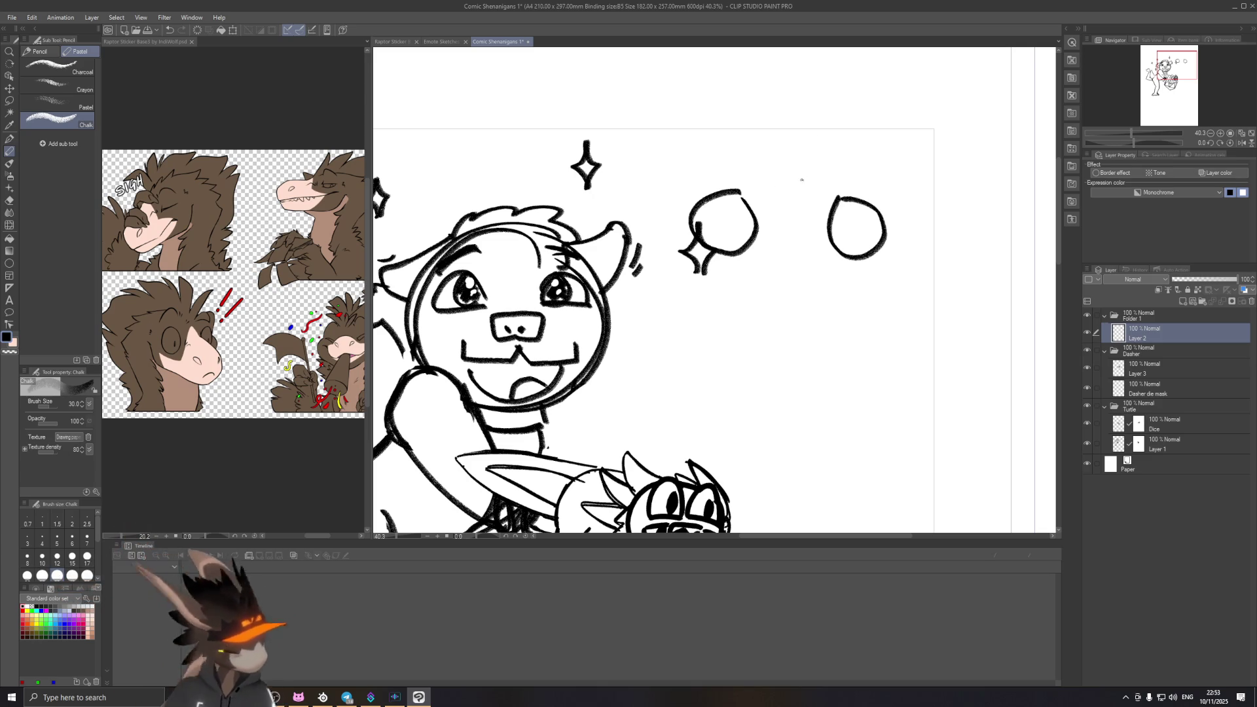
pyautogui.moveTo(763, 171); pyautogui.dragTo(822, 173)
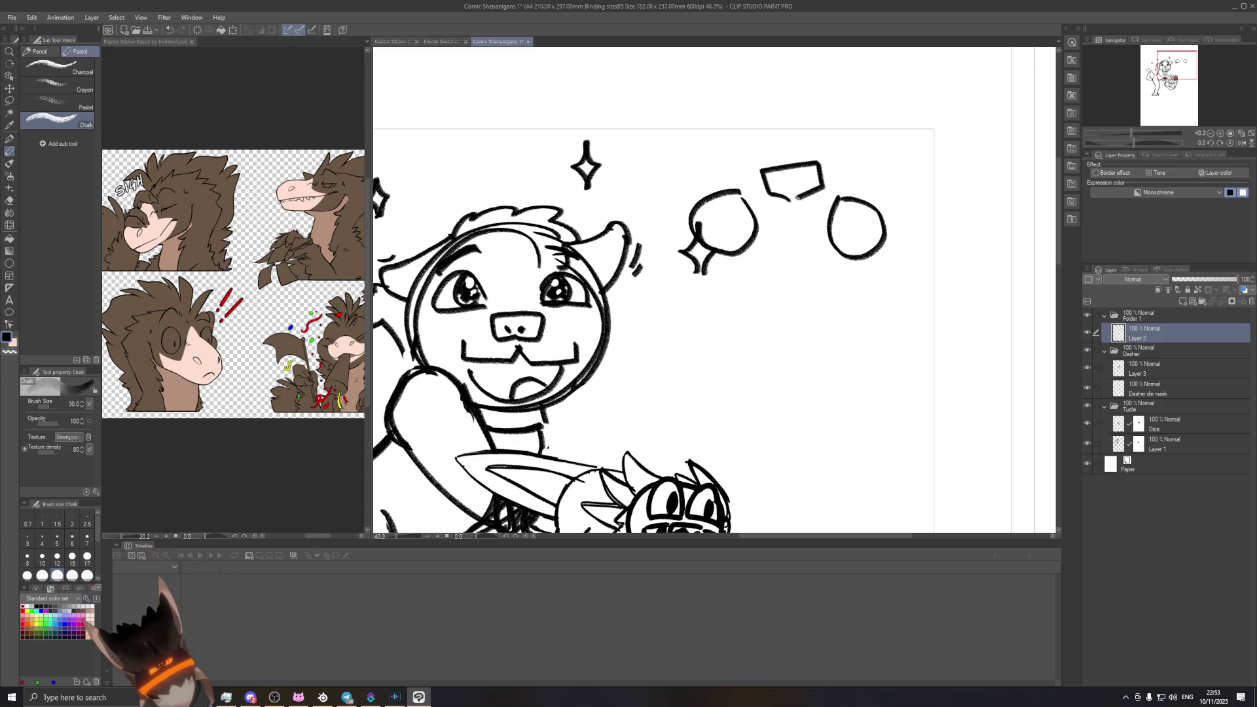
pyautogui.moveTo(716, 175)
pyautogui.mouseDown()
pyautogui.moveTo(724, 142)
pyautogui.moveTo(756, 140)
pyautogui.moveTo(762, 168)
pyautogui.moveTo(739, 169)
pyautogui.moveTo(755, 140)
pyautogui.mouseUp()
pyautogui.moveTo(833, 129)
pyautogui.mouseDown()
pyautogui.moveTo(830, 163)
pyautogui.moveTo(878, 155)
pyautogui.moveTo(831, 164)
pyautogui.mouseUp()
pyautogui.hotkey('ctrl', 'z')
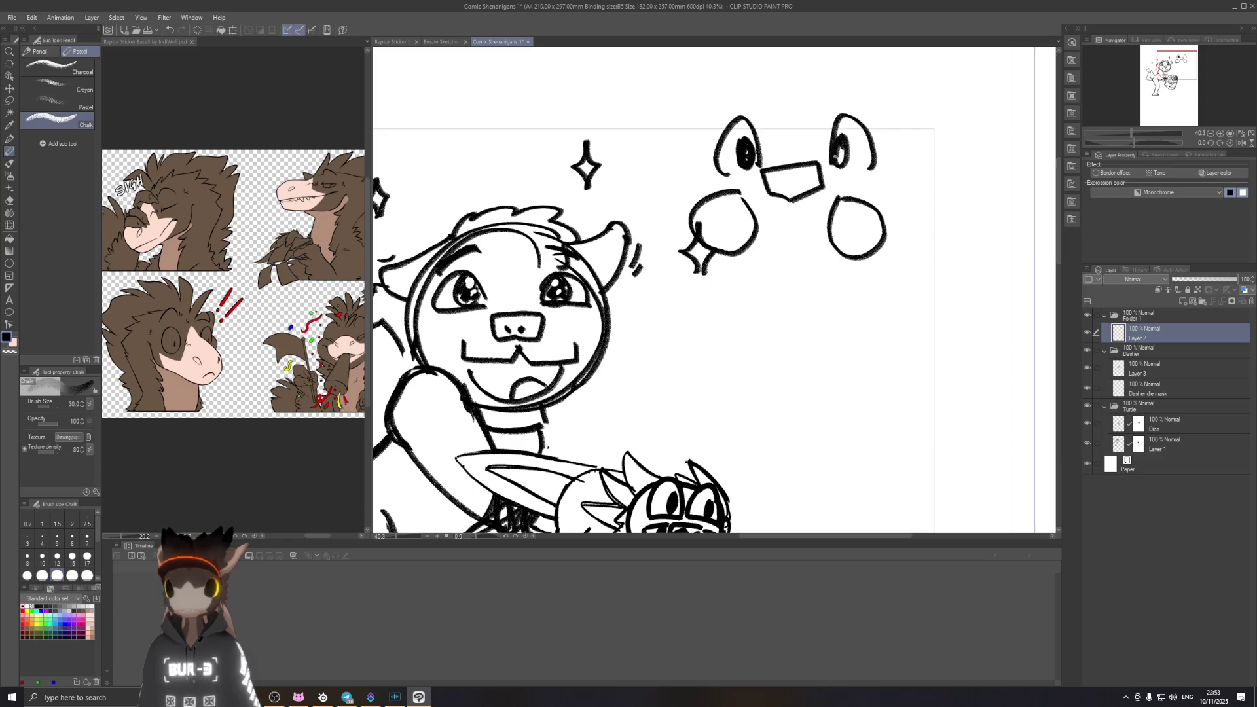
pyautogui.hotkey('ctrl', 'z')
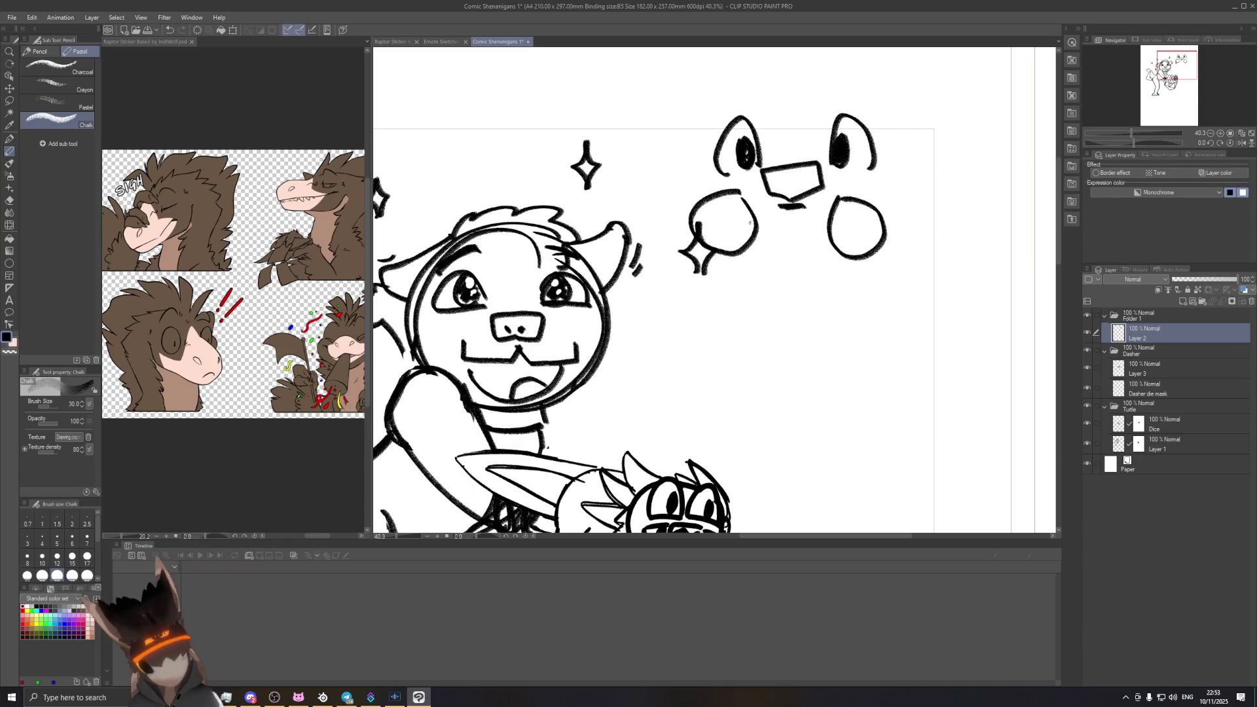
pyautogui.press('m')
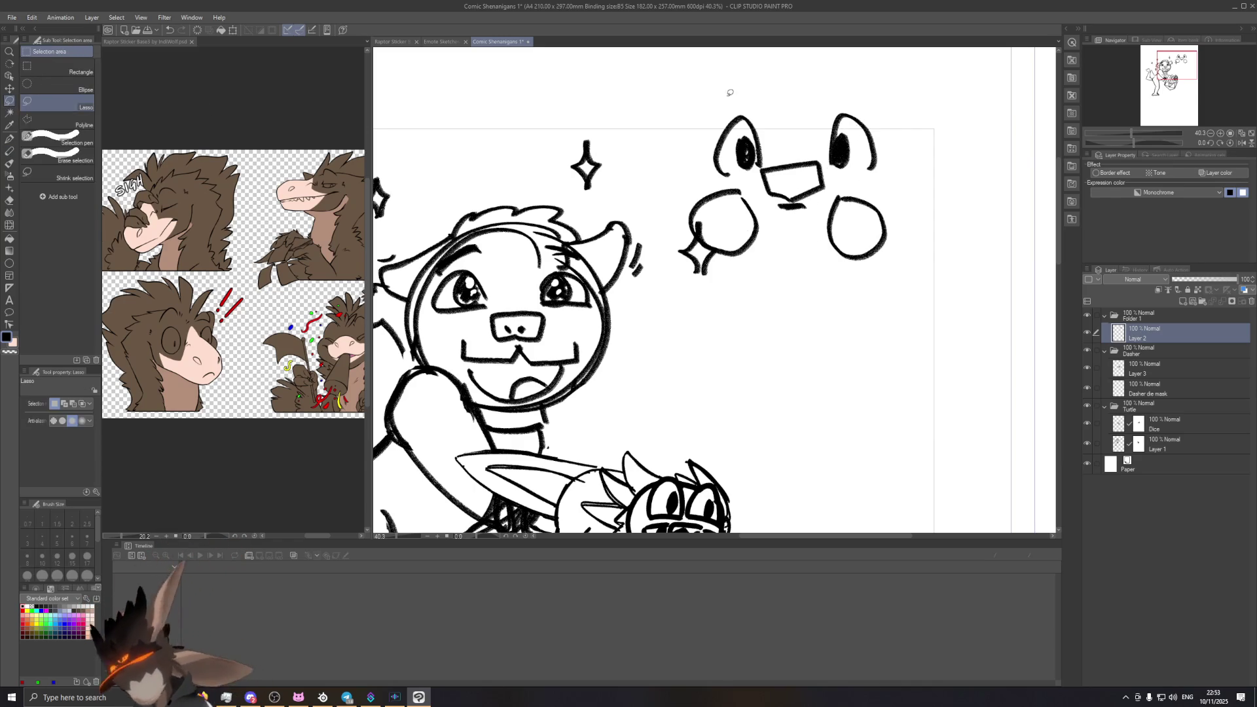
# Step: Lasso each eye of the small face and squash its width narrower with transform
pyautogui.moveTo(728, 176)
pyautogui.mouseDown()
pyautogui.moveTo(772, 152)
pyautogui.moveTo(762, 182)
pyautogui.mouseUp()
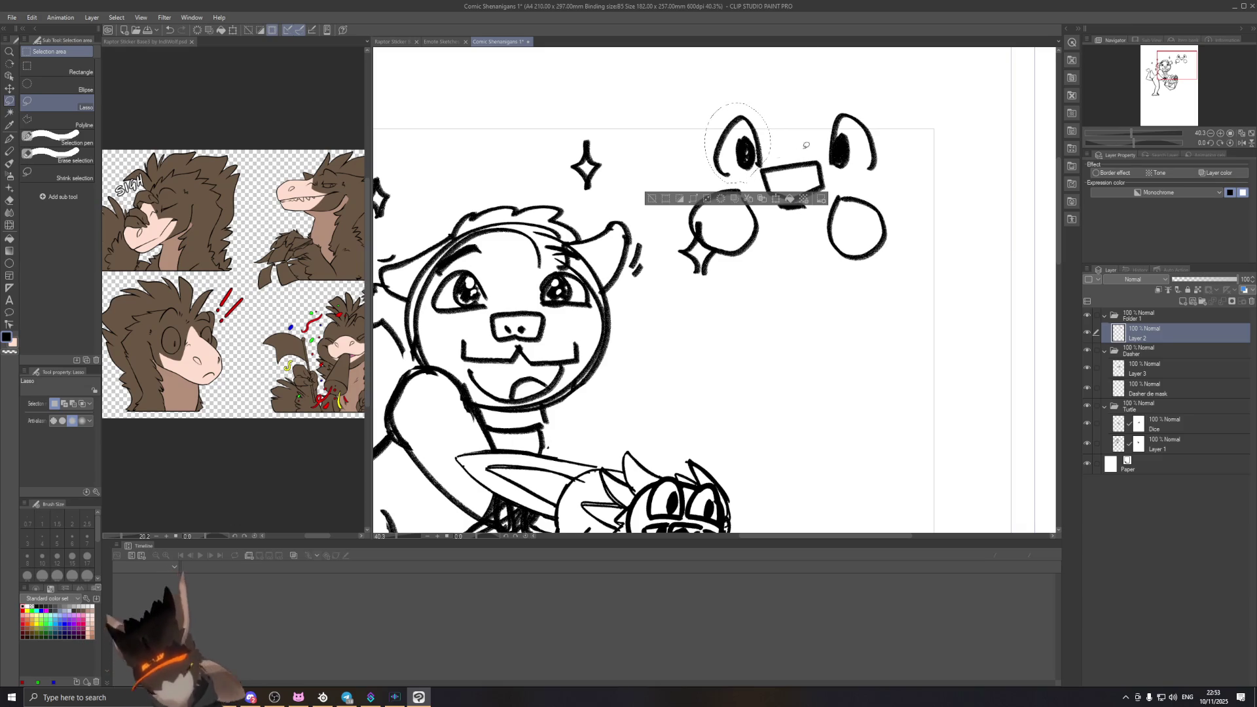
pyautogui.hotkey('ctrl', 't')
pyautogui.moveTo(705, 145); pyautogui.dragTo(713, 145)
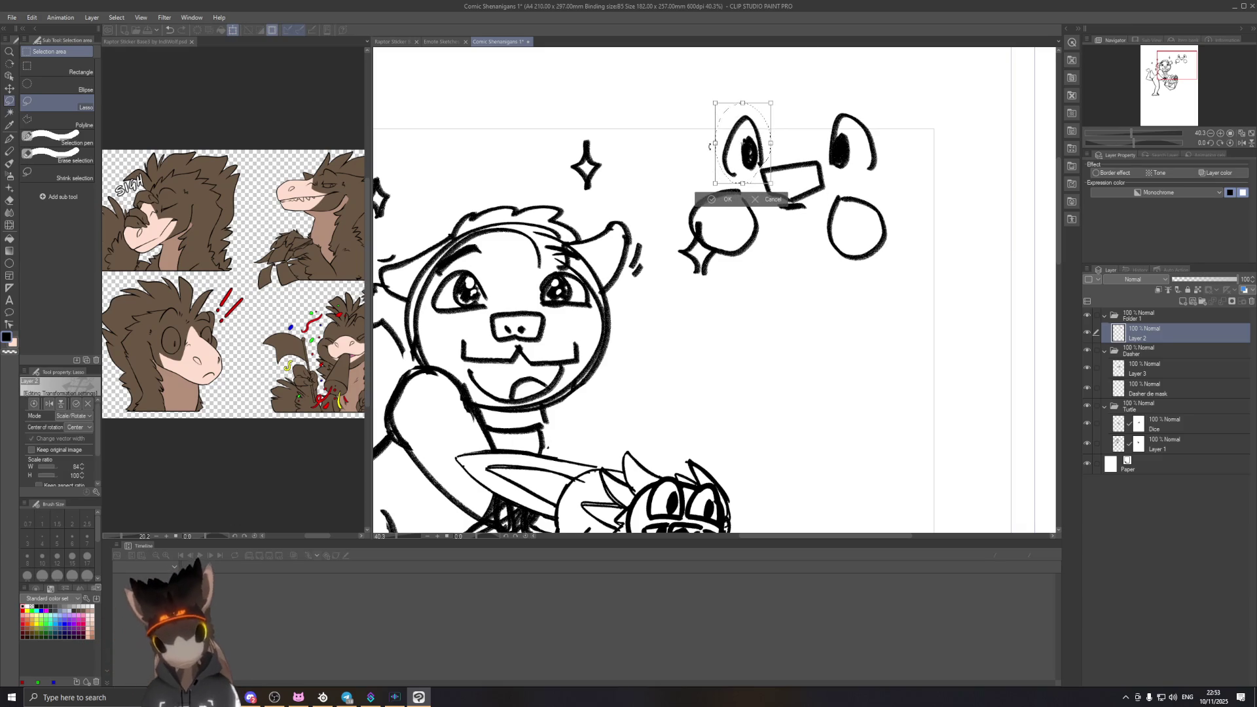
pyautogui.click(716, 199)
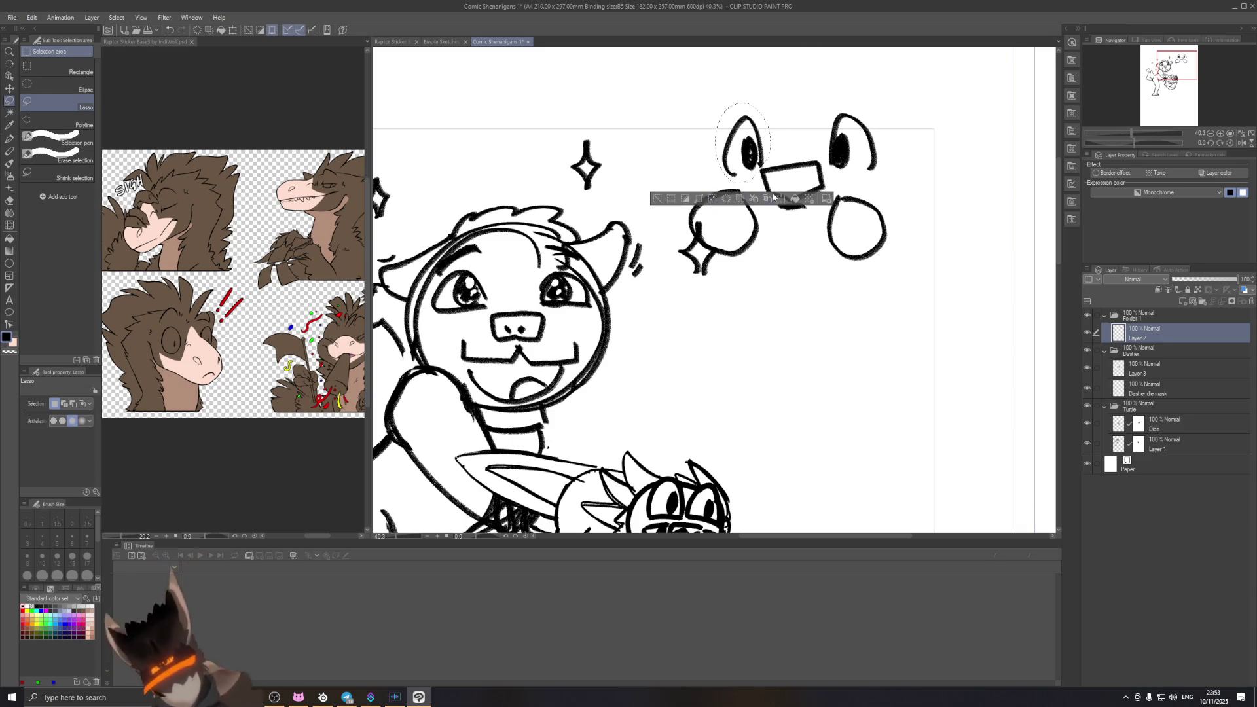
pyautogui.hotkey('ctrl', 'd')
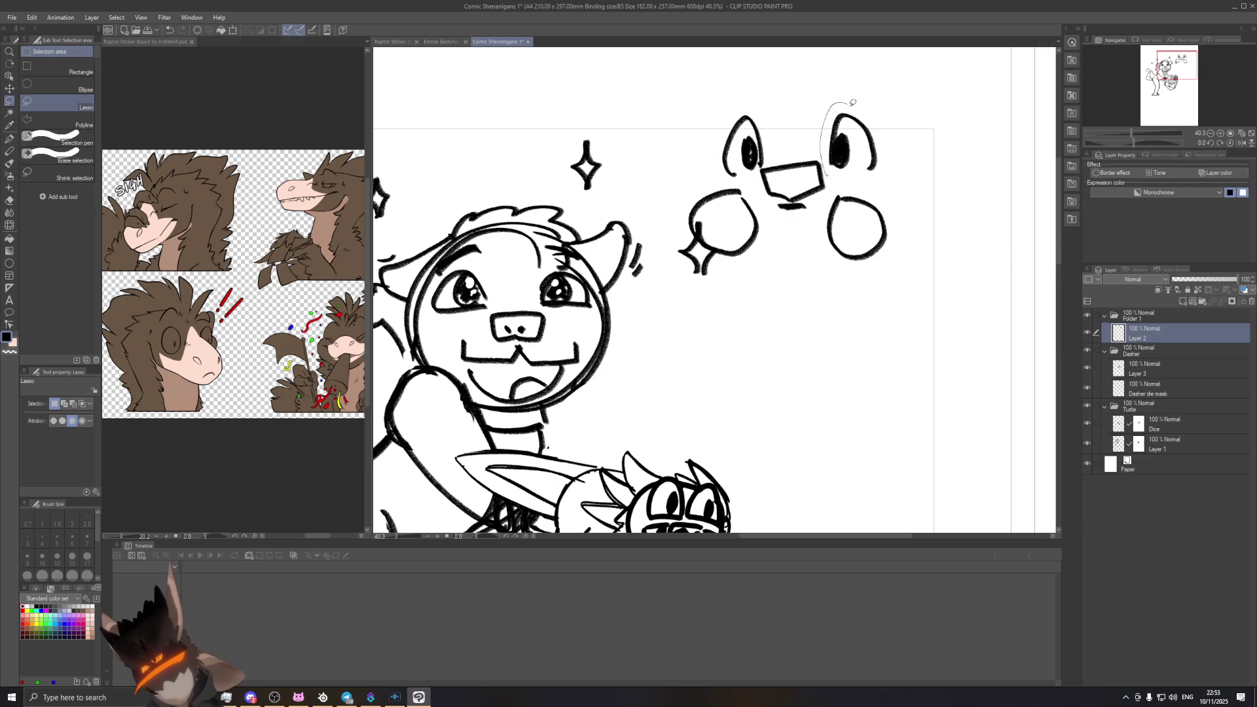
pyautogui.moveTo(885, 181); pyautogui.dragTo(850, 183)
pyautogui.hotkey('ctrl', 't')
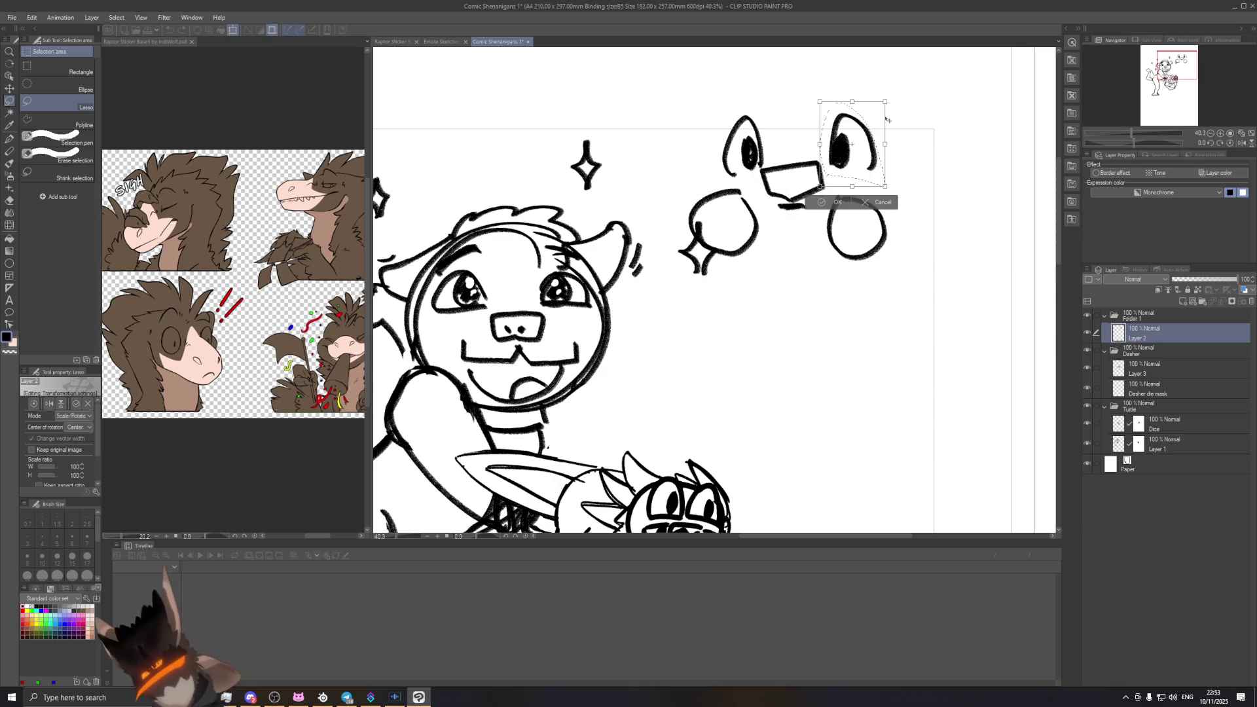
pyautogui.moveTo(883, 113); pyautogui.dragTo(869, 114)
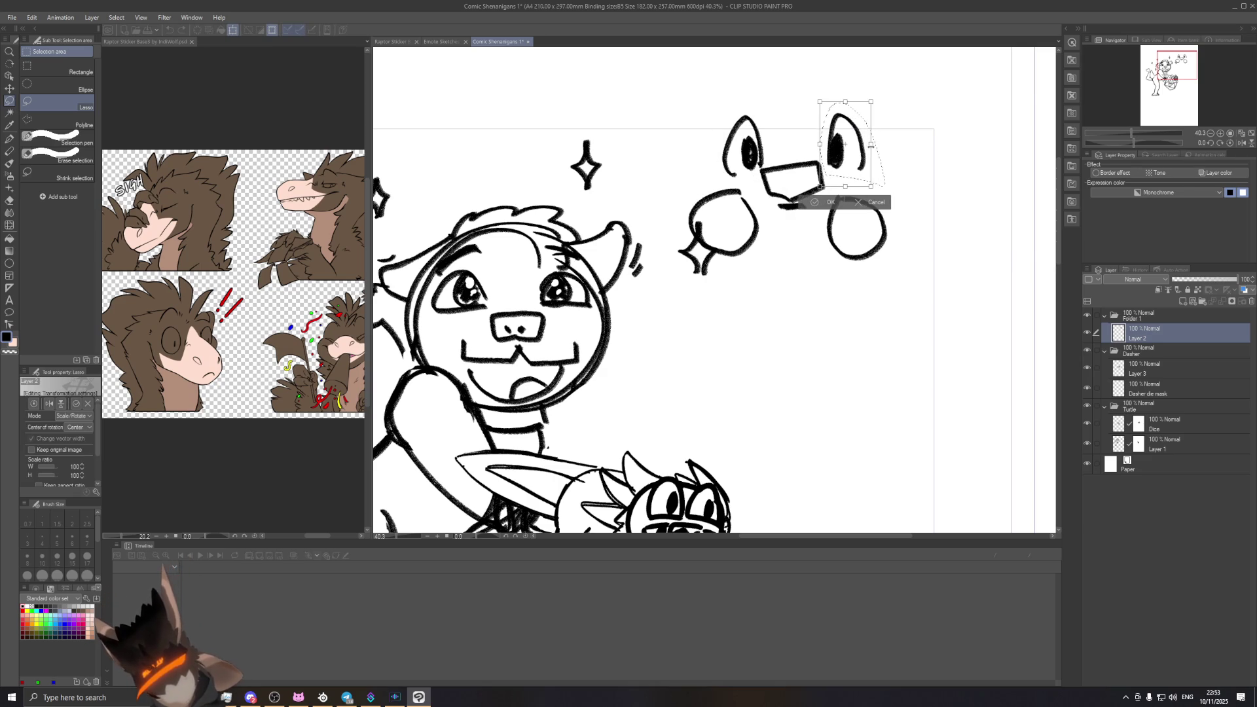
pyautogui.click(818, 204)
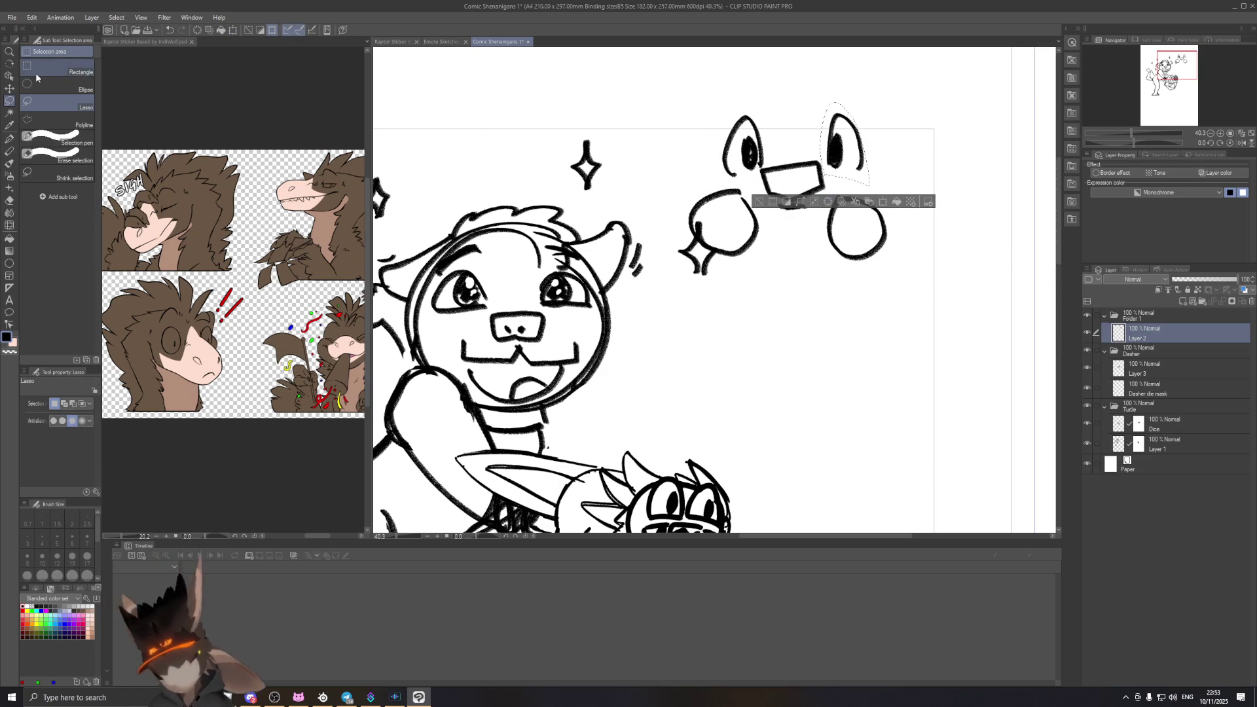
# Step: Select the whole small face and hands and move them slightly right and down
pyautogui.moveTo(720, 282); pyautogui.dragTo(893, 271)
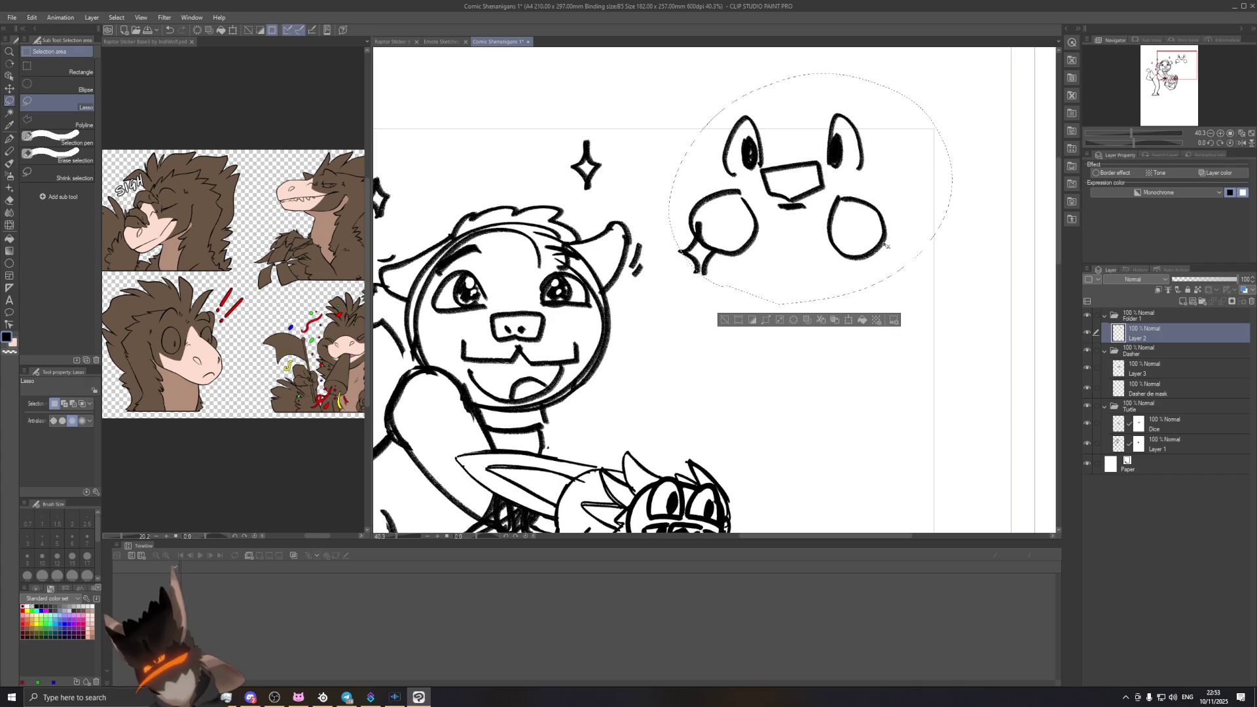
pyautogui.hotkey('ctrl', 't')
pyautogui.moveTo(838, 221); pyautogui.dragTo(847, 273)
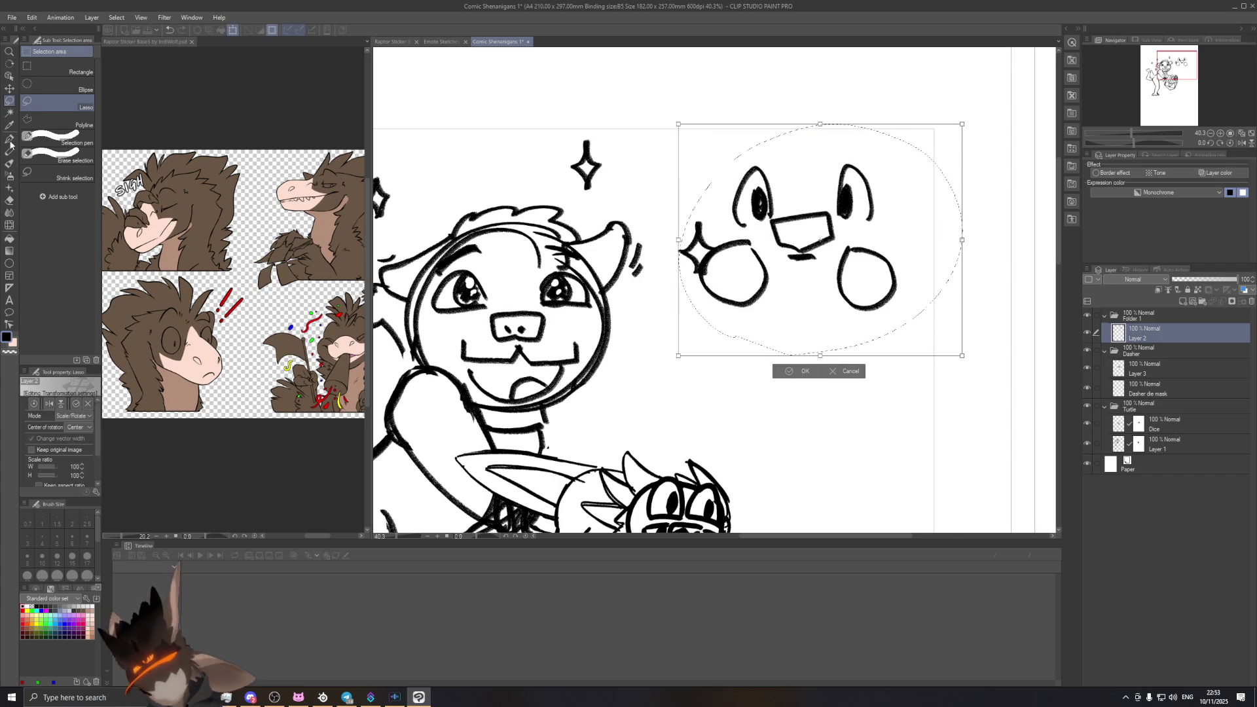
pyautogui.press('Return')
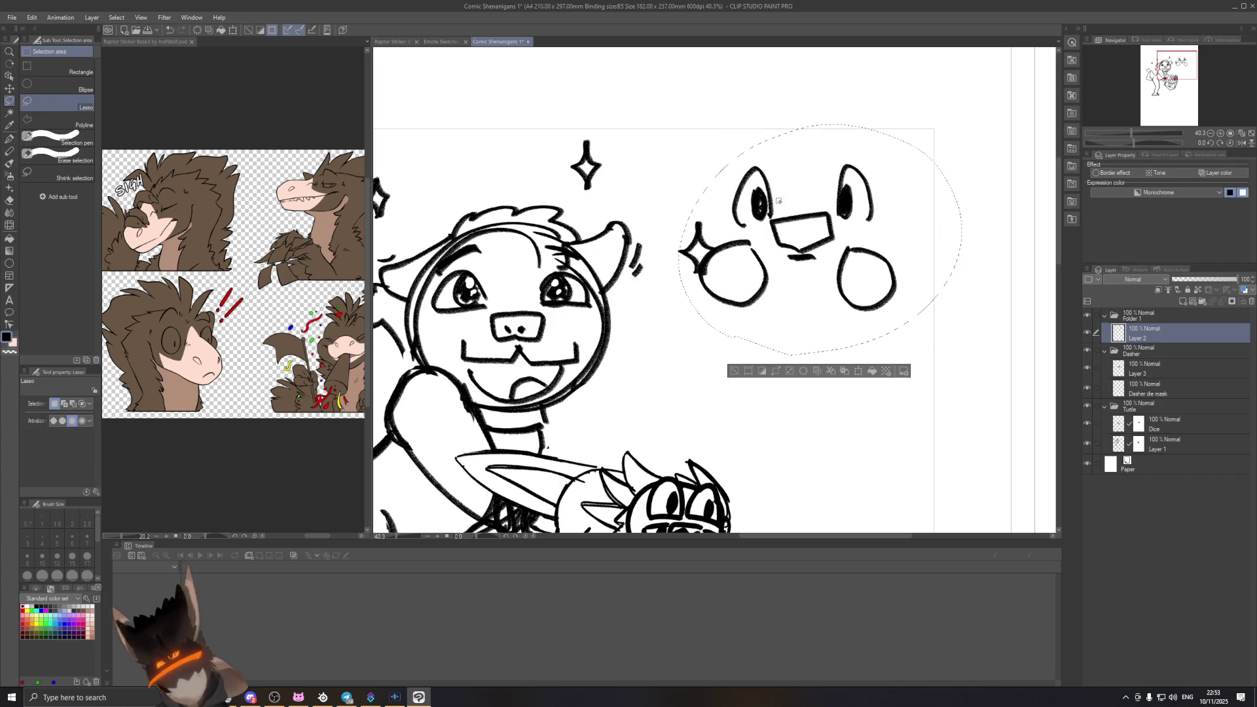
pyautogui.press('p')
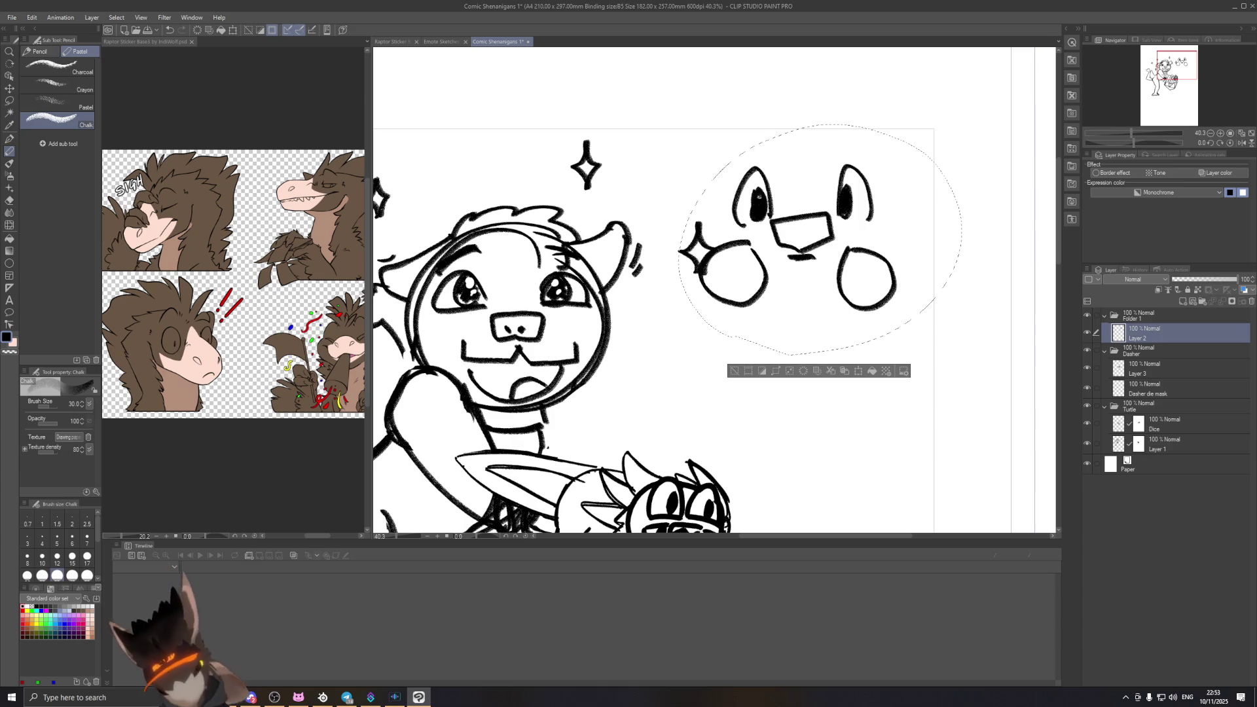
pyautogui.hotkey('ctrl', 'd')
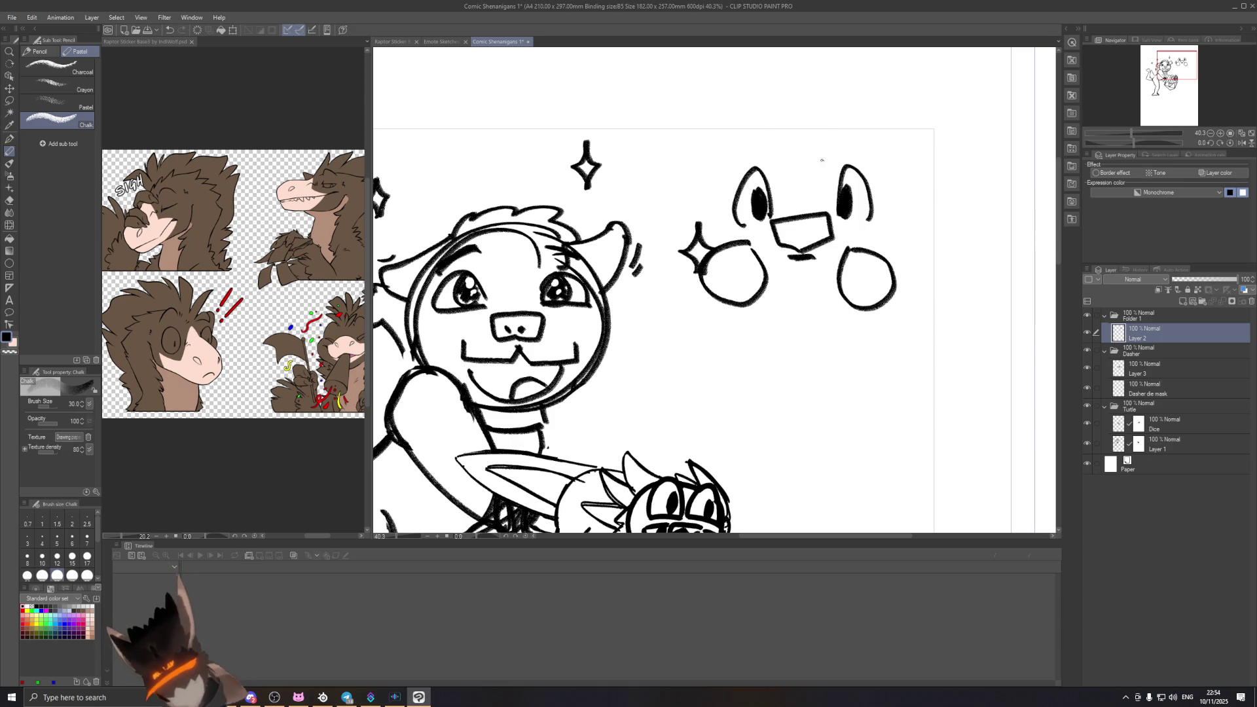
# Step: Erase the tops of both pupils and add a small chalk mark above each eye
pyautogui.press('e')
pyautogui.moveTo(756, 189); pyautogui.dragTo(764, 197)
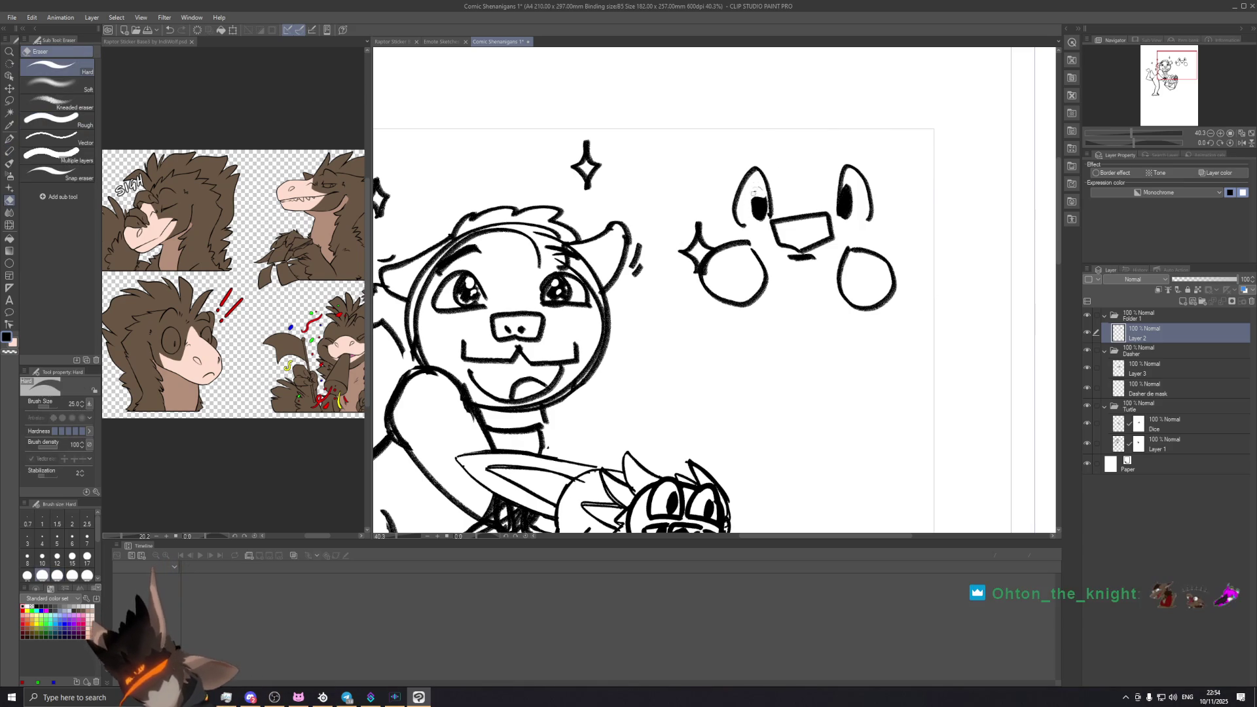
pyautogui.moveTo(851, 196); pyautogui.dragTo(843, 191)
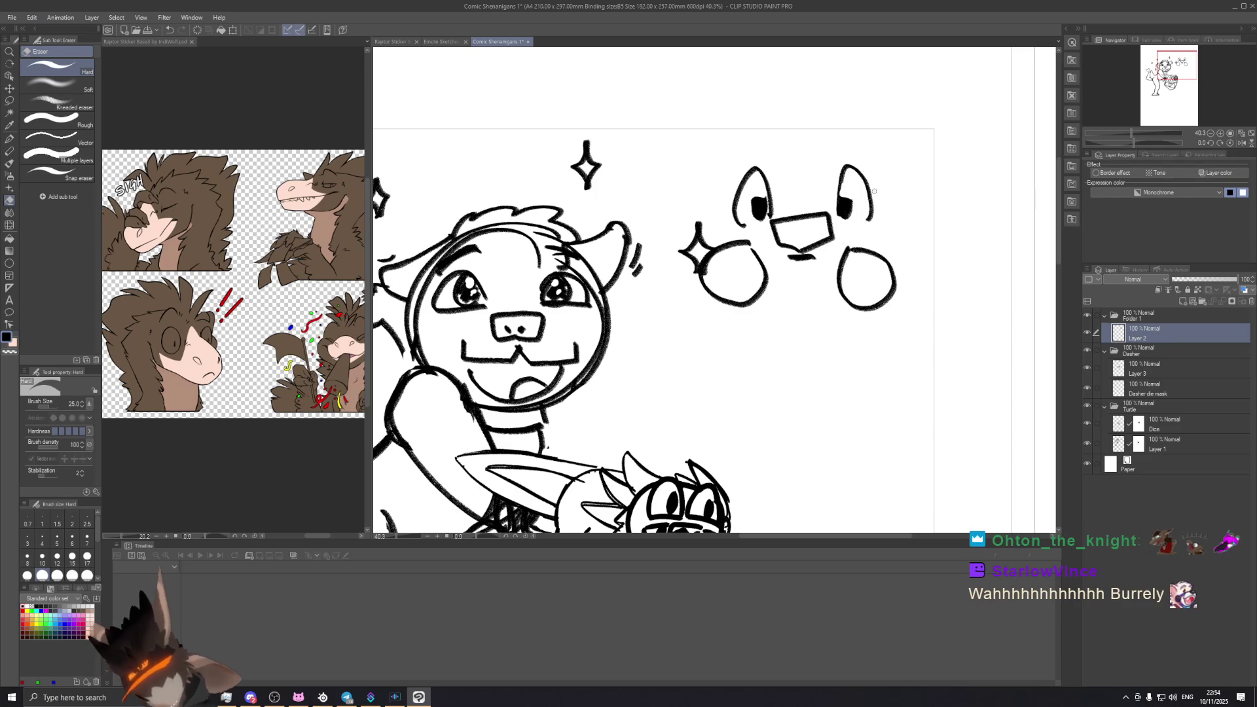
pyautogui.click(10, 149)
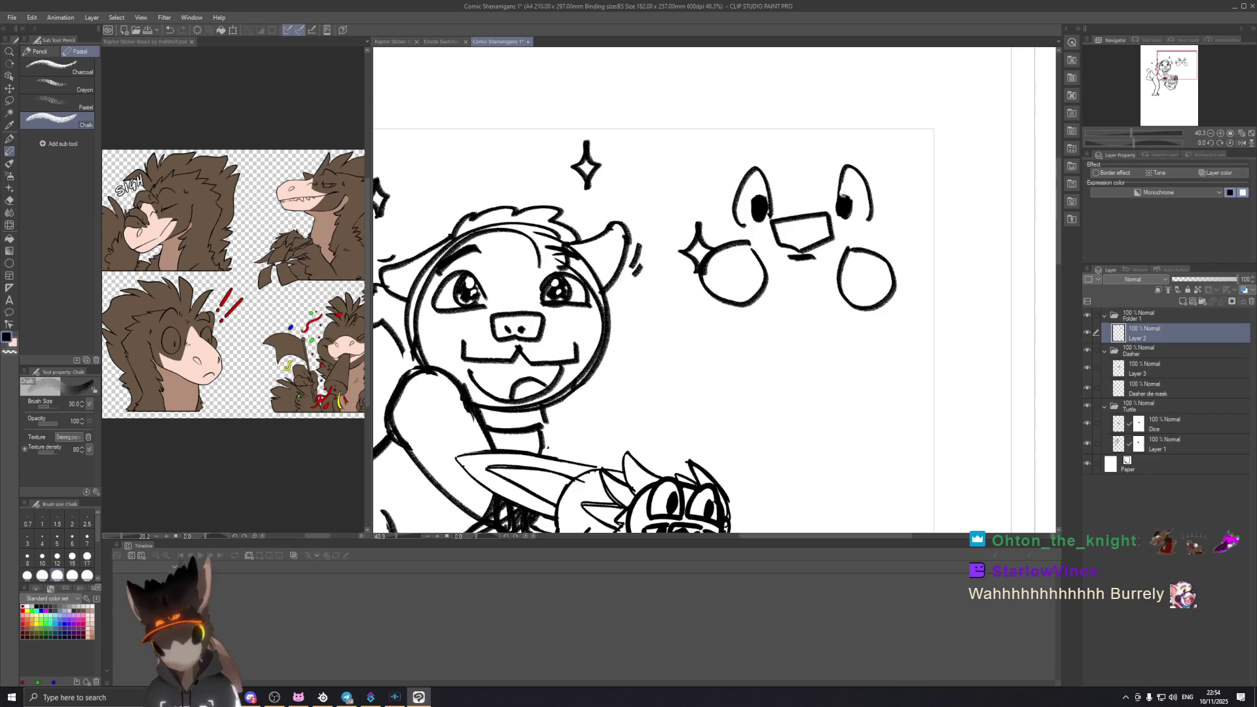
pyautogui.moveTo(848, 137); pyautogui.dragTo(858, 147)
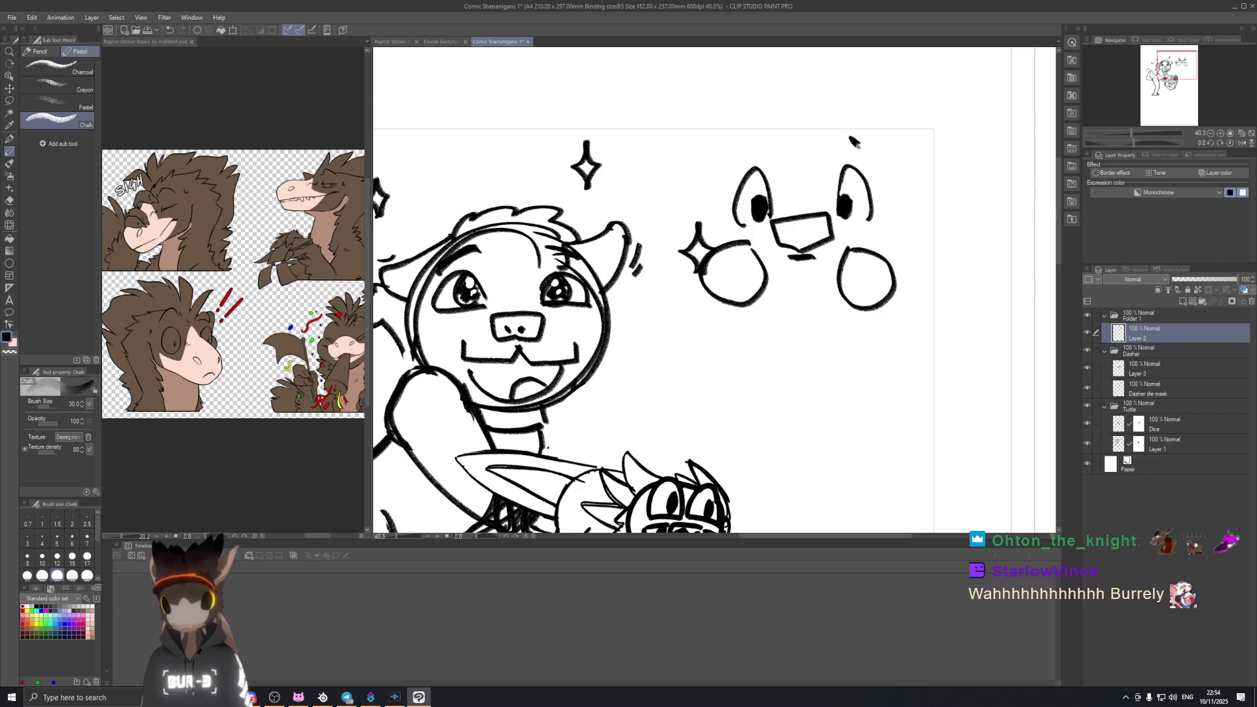
pyautogui.moveTo(745, 143); pyautogui.dragTo(750, 135)
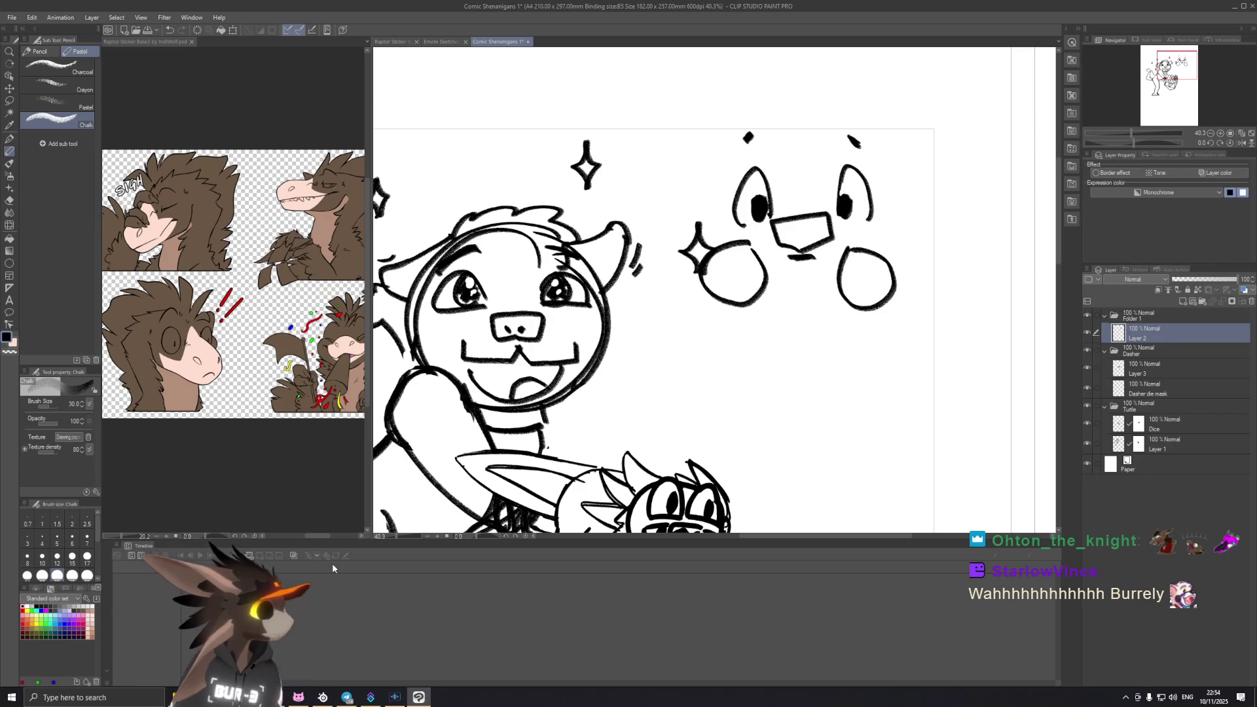
pyautogui.scroll(2, 648, 373)
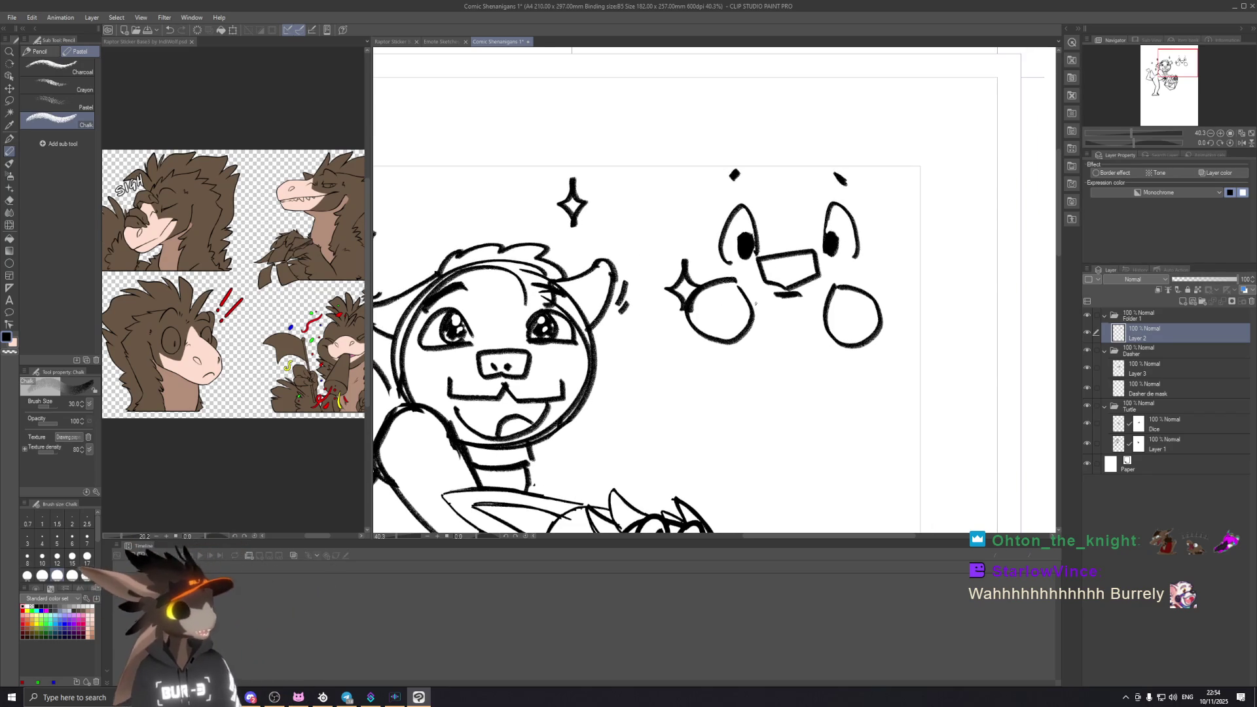
pyautogui.scroll(-3, 746, 284)
pyautogui.scroll(-2, 746, 285)
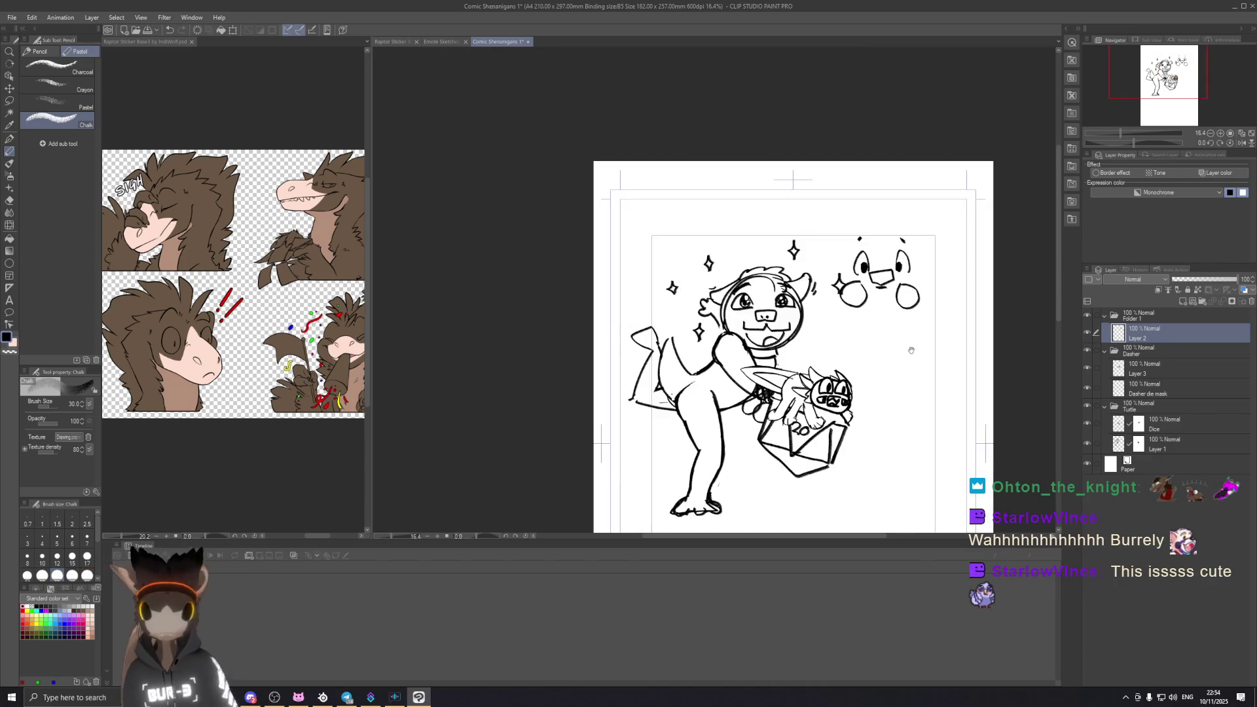
# Step: Check the raptor sticker reference, return to the comic, add a stroke left of the head and pull the Wheel of Names window into view
pyautogui.click(262, 166)
pyautogui.scroll(-2, 265, 197)
pyautogui.scroll(-1, 275, 236)
pyautogui.scroll(1, 282, 251)
pyautogui.scroll(3, 282, 252)
pyautogui.scroll(1, 233, 262)
pyautogui.scroll(1, 232, 263)
pyautogui.scroll(1, 233, 263)
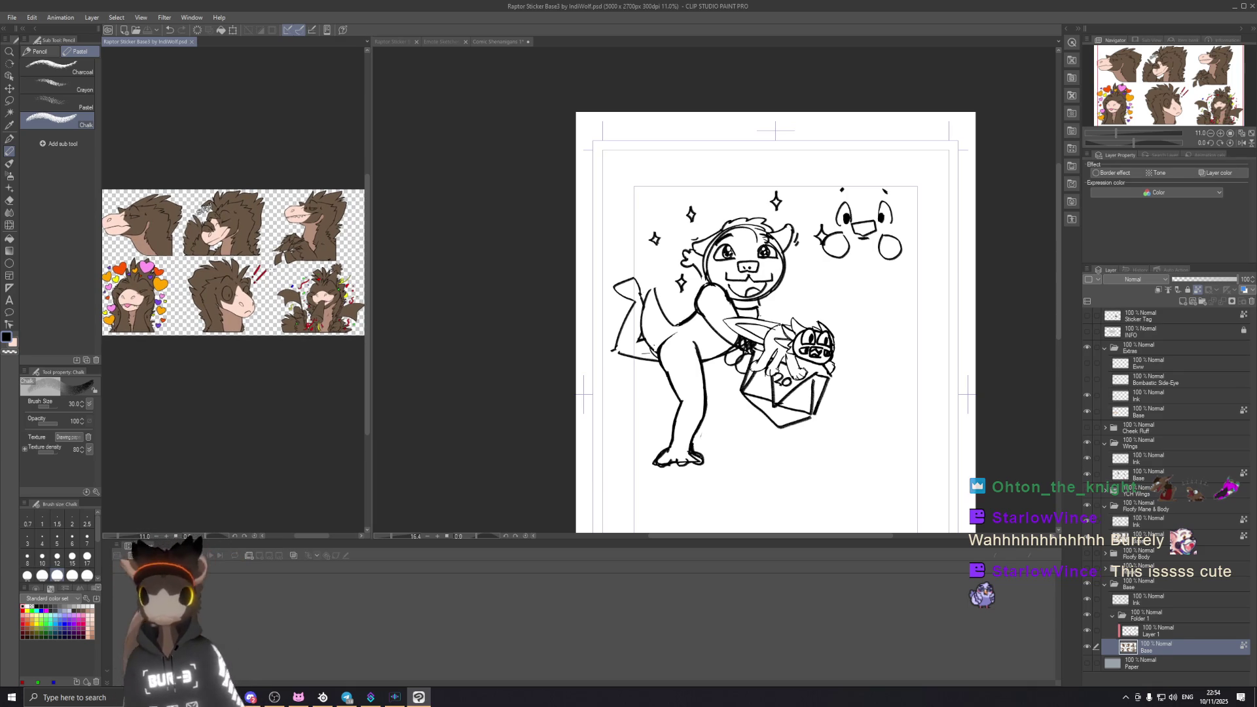
pyautogui.click(886, 269)
pyautogui.moveTo(885, 270); pyautogui.dragTo(719, 298)
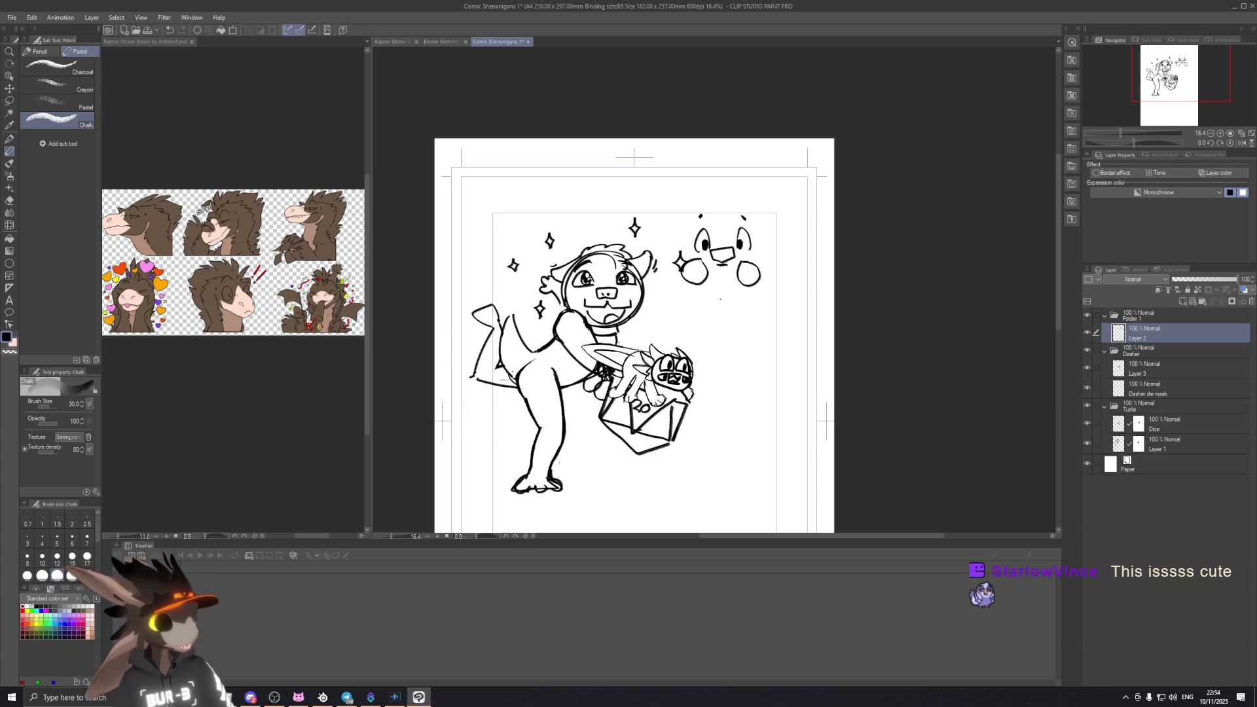
pyautogui.moveTo(540, 288); pyautogui.dragTo(547, 276)
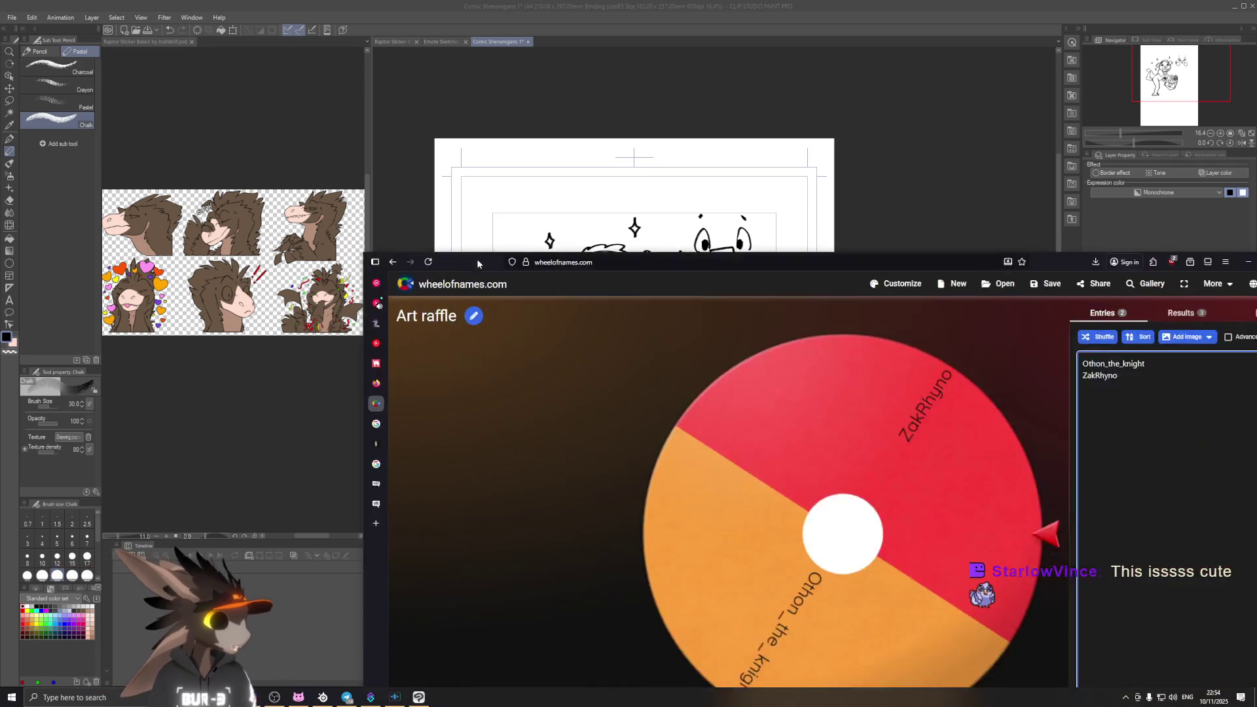
pyautogui.moveTo(474, 259)
pyautogui.mouseDown()
pyautogui.moveTo(296, 143)
pyautogui.moveTo(349, 129)
pyautogui.mouseUp()
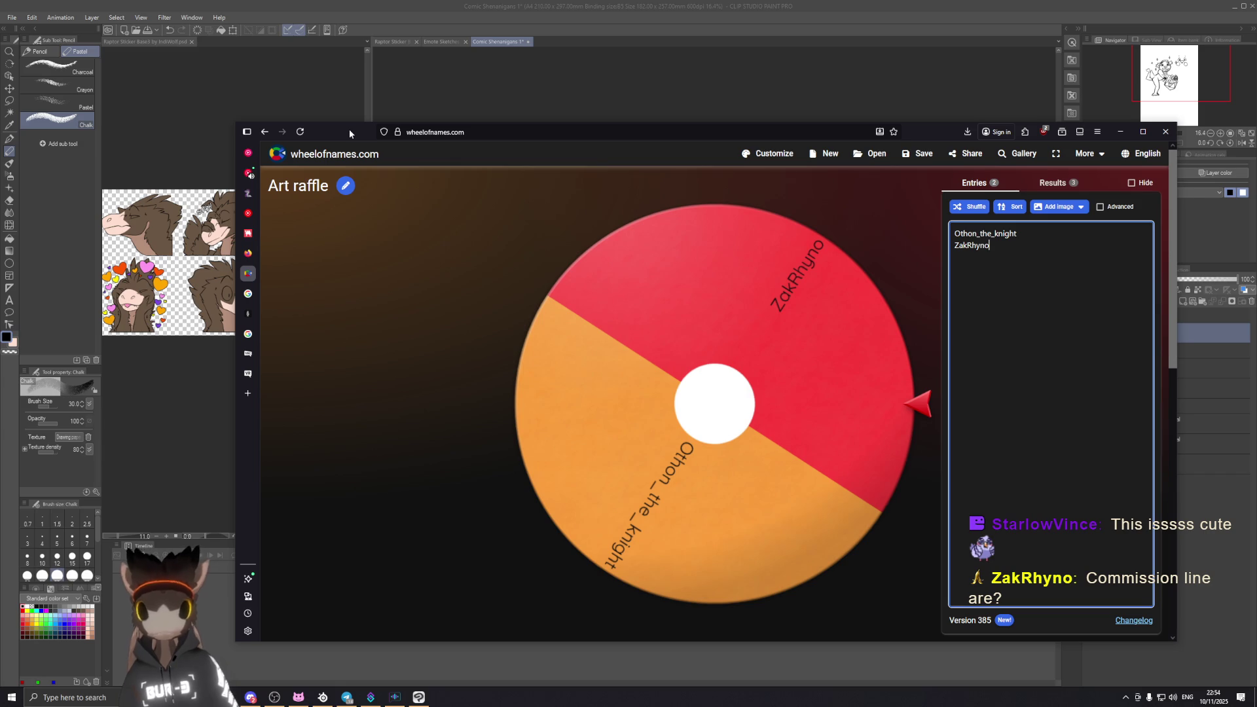
# Step: Drag the raffle wheel window aside and hide it with Alt+Tab to show the sketch
pyautogui.moveTo(349, 128); pyautogui.dragTo(720, 134)
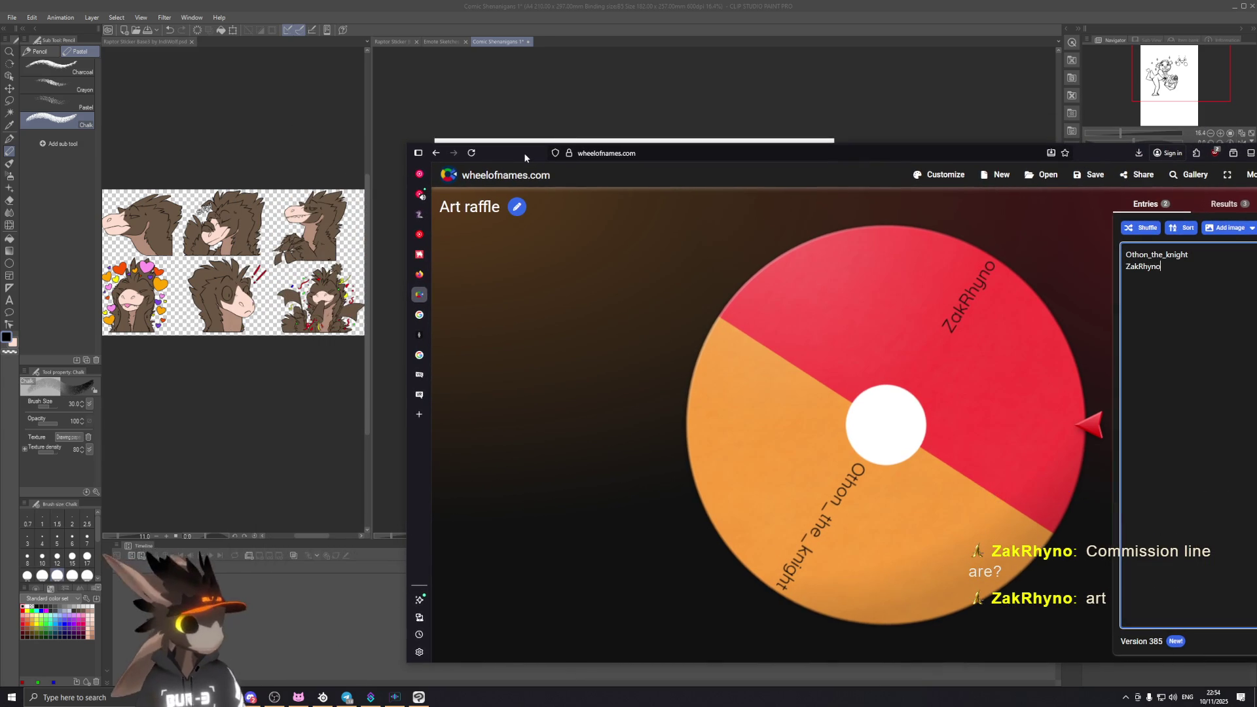
pyautogui.moveTo(520, 155); pyautogui.dragTo(598, 149)
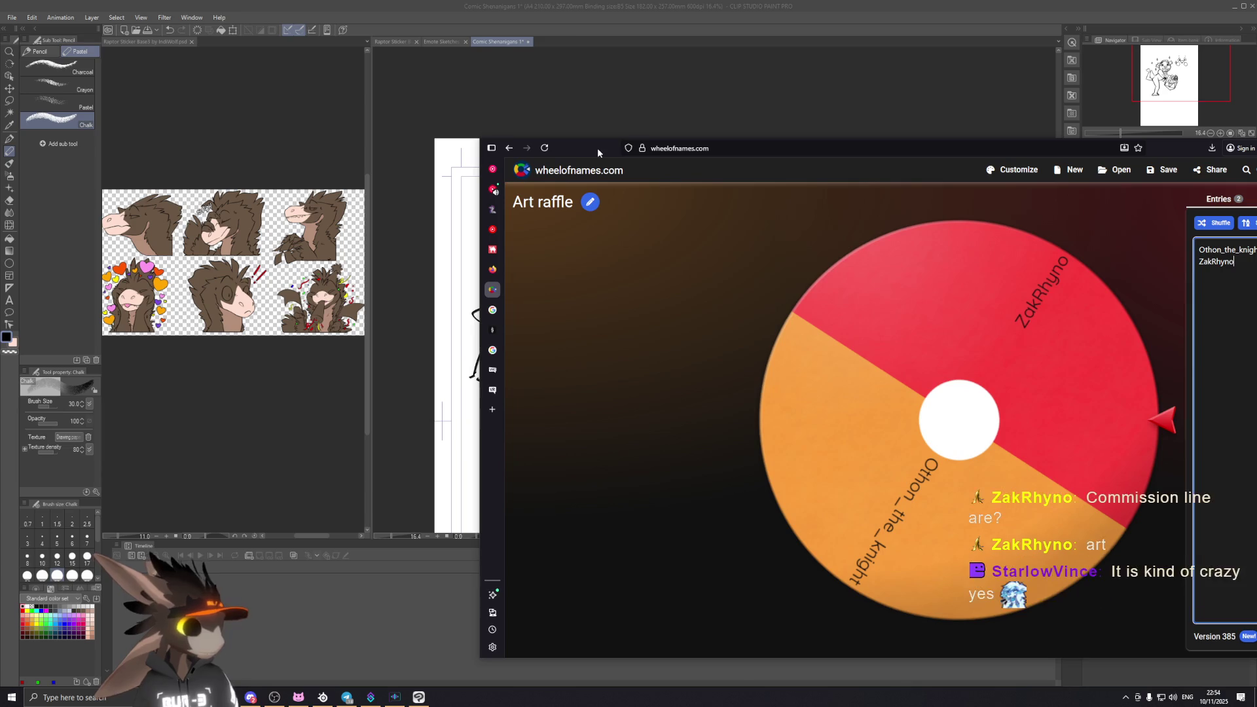
pyautogui.hotkey('alt', 'Tab')
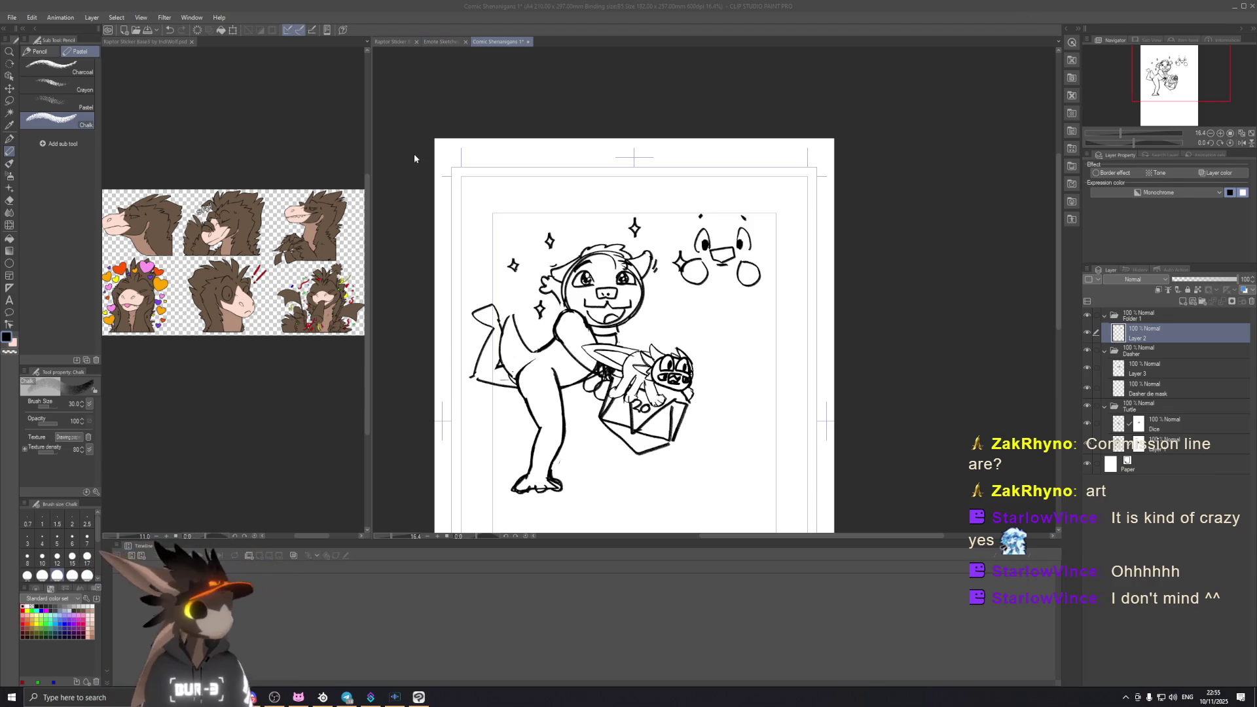
pyautogui.scroll(2, 746, 243)
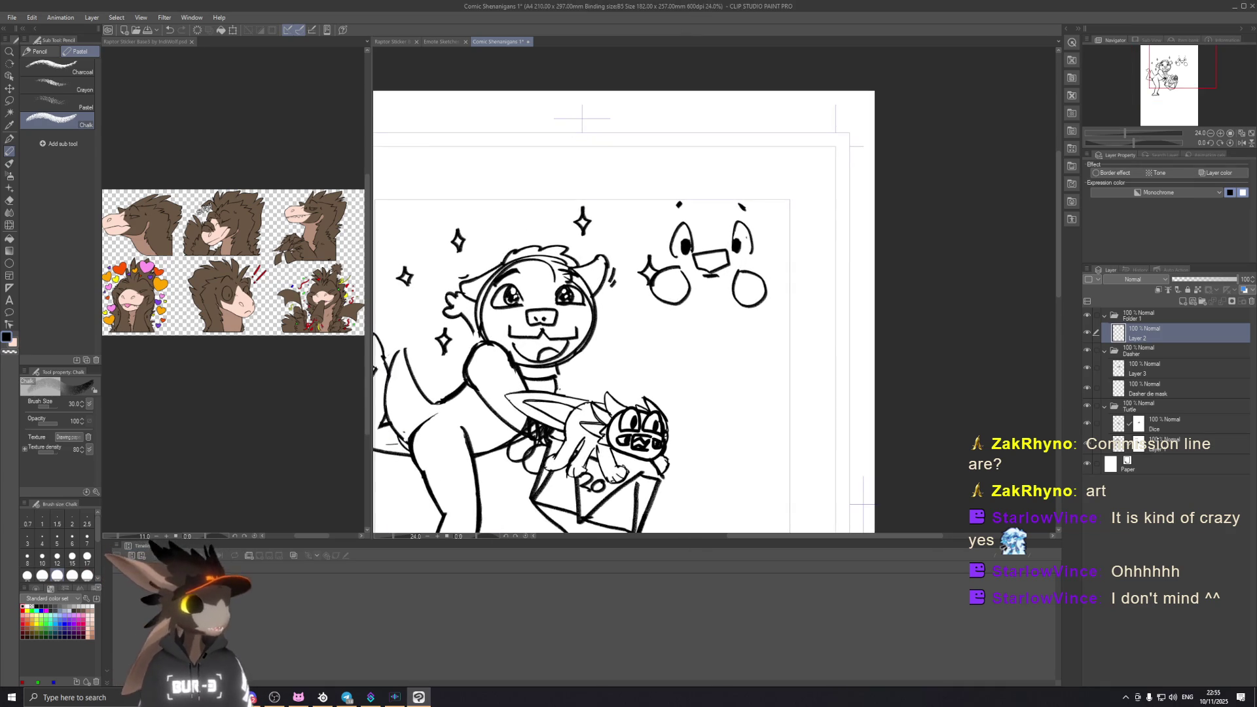
# Step: Undo the last head outline stroke and sketch a short hairline stroke on the small face
pyautogui.hotkey('ctrl', 'z')
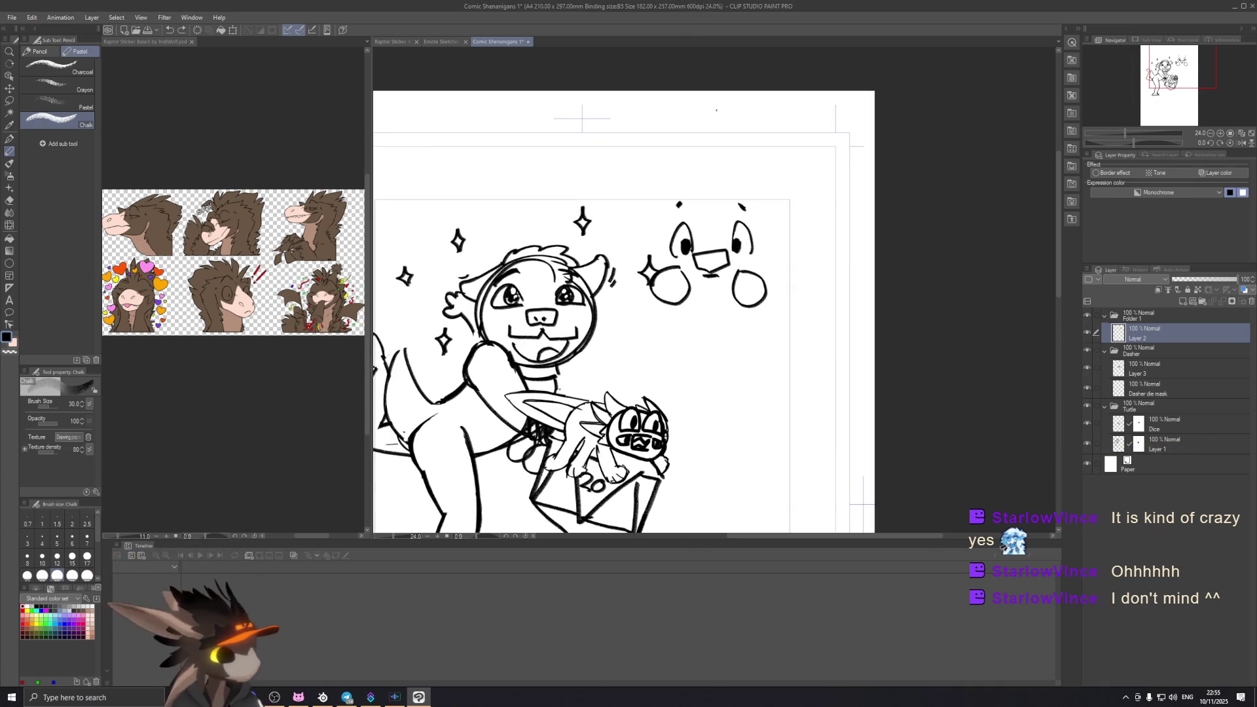
pyautogui.moveTo(666, 231); pyautogui.dragTo(657, 241)
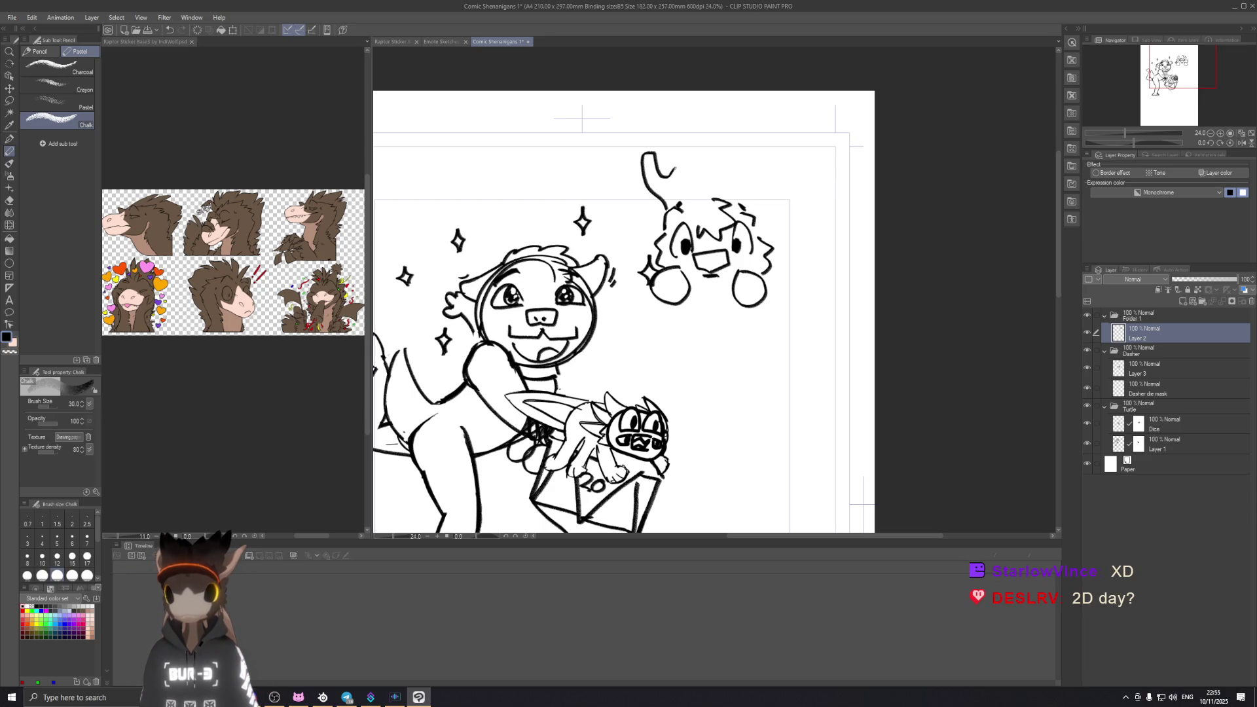
# Step: Draw two curved branching antler strokes on the small character's head
pyautogui.moveTo(679, 174); pyautogui.dragTo(684, 184)
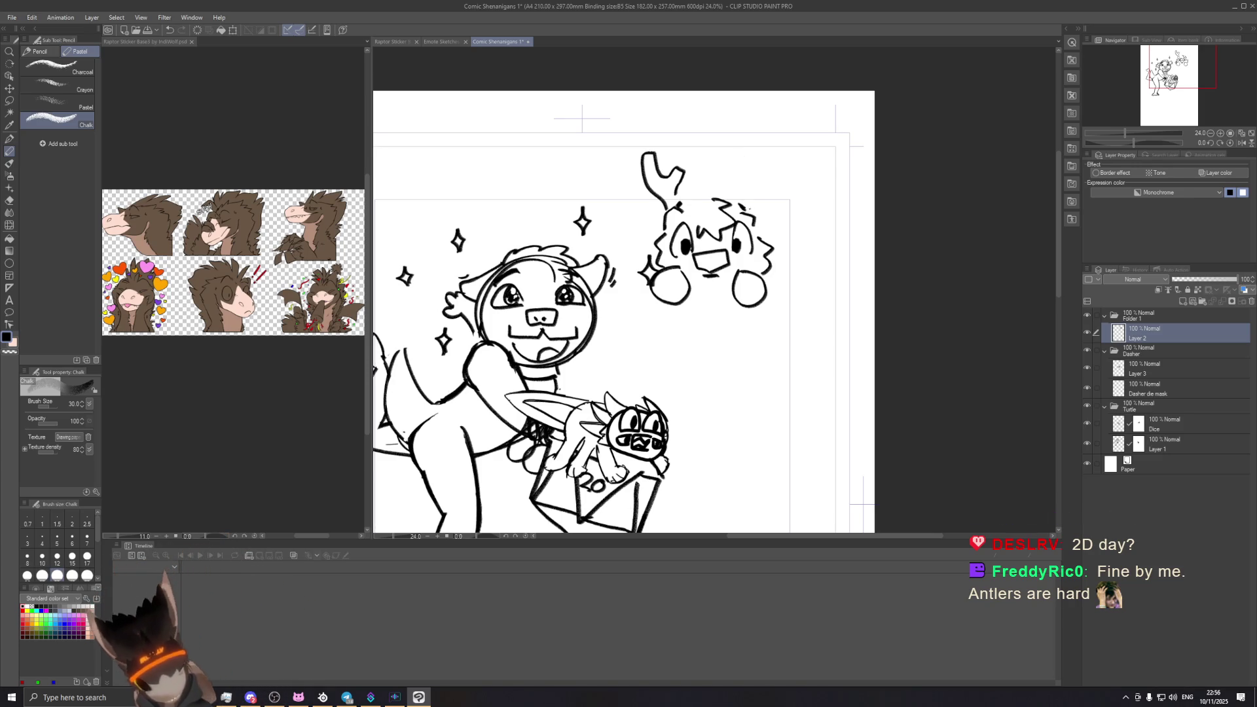
pyautogui.moveTo(757, 209); pyautogui.dragTo(779, 163)
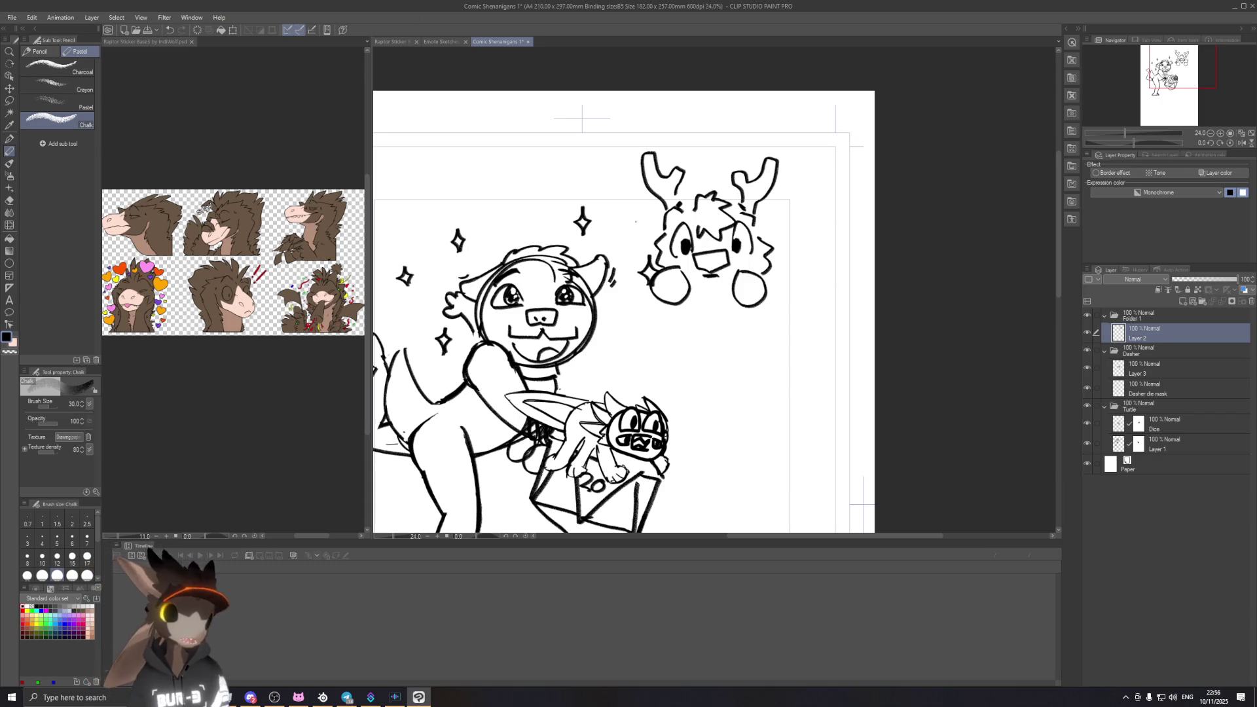
pyautogui.scroll(-2, 729, 310)
pyautogui.scroll(-2, 729, 309)
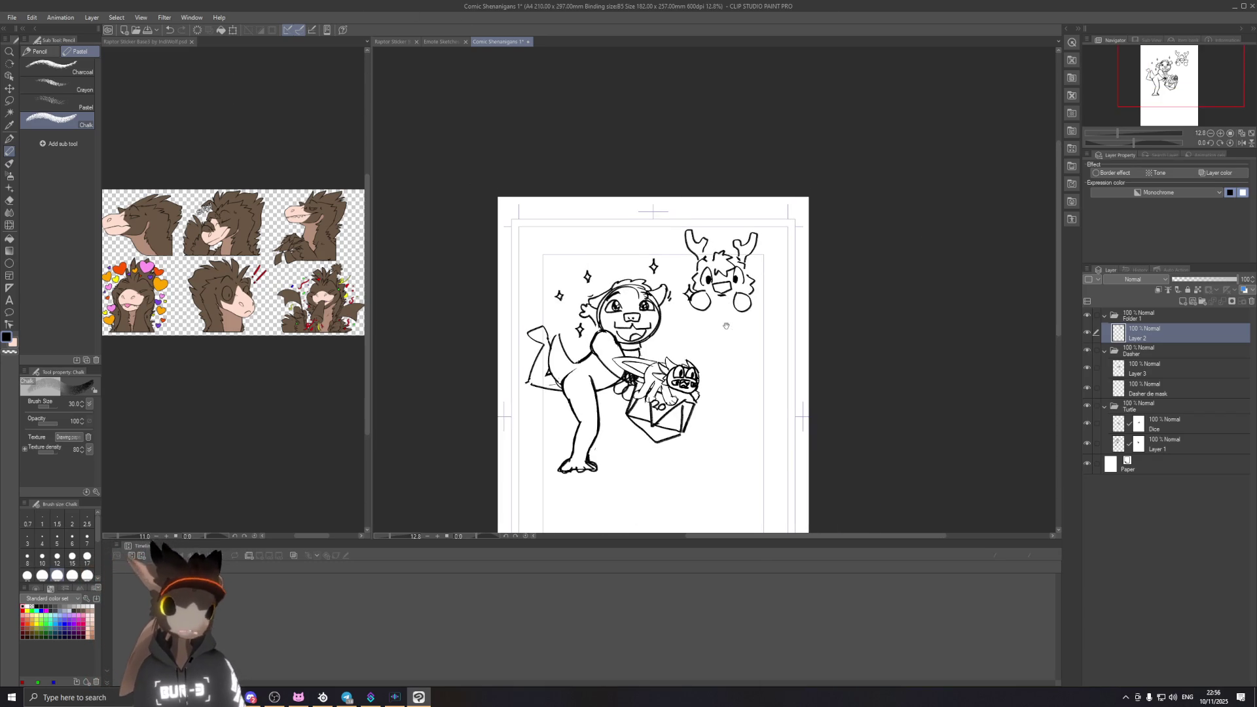
# Step: Bring the raffle wheel window back with Alt+Tab and reposition it over the page
pyautogui.moveTo(729, 309); pyautogui.dragTo(736, 316)
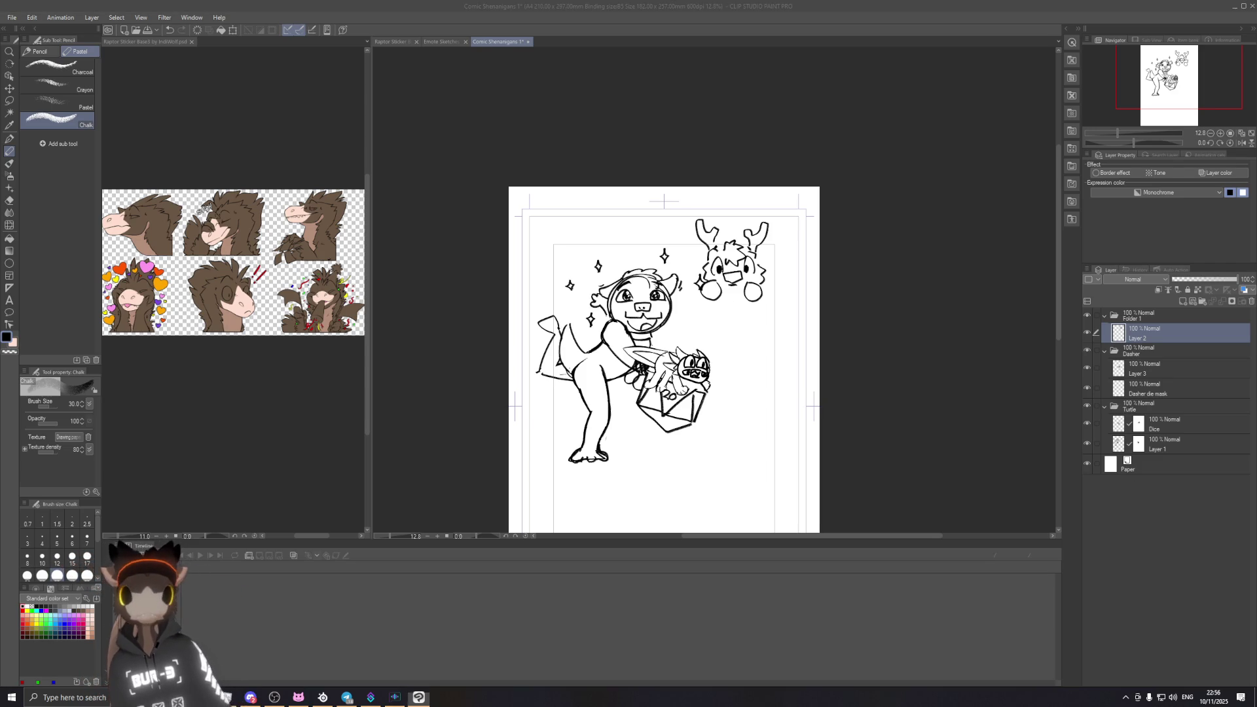
pyautogui.hotkey('alt', 'Tab')
pyautogui.moveTo(413, 105)
pyautogui.mouseDown()
pyautogui.moveTo(372, 109)
pyautogui.moveTo(359, 164)
pyautogui.mouseUp()
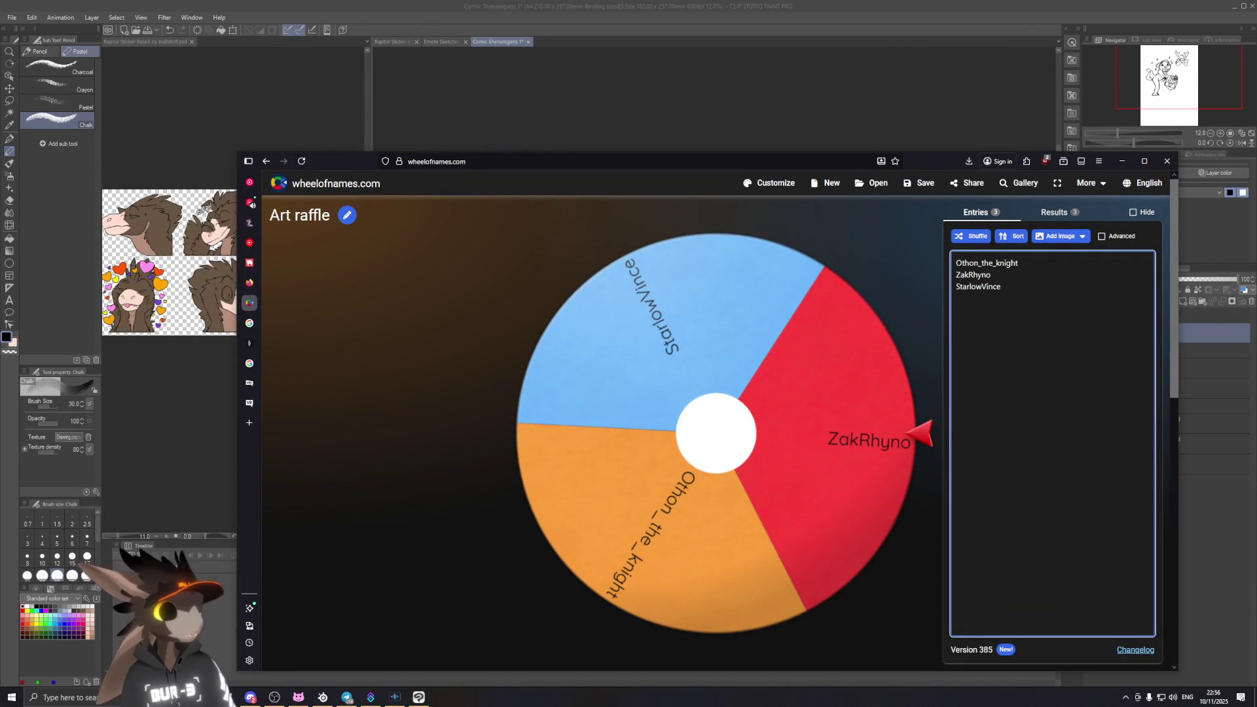
# Step: Move the Wheel of Names raffle window off the canvas so the antlered comic sketch shows again
pyautogui.click(1052, 325)
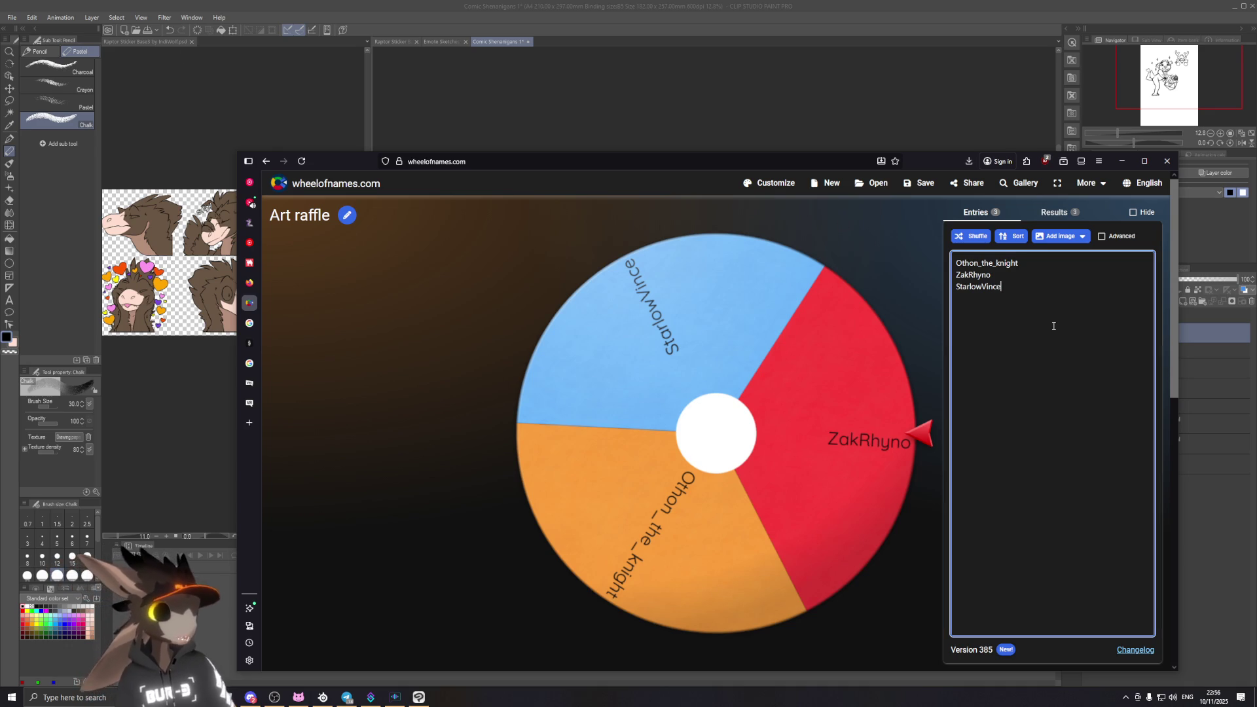
pyautogui.moveTo(939, 158)
pyautogui.mouseDown()
pyautogui.moveTo(862, 281)
pyautogui.moveTo(1256, 108)
pyautogui.mouseUp()
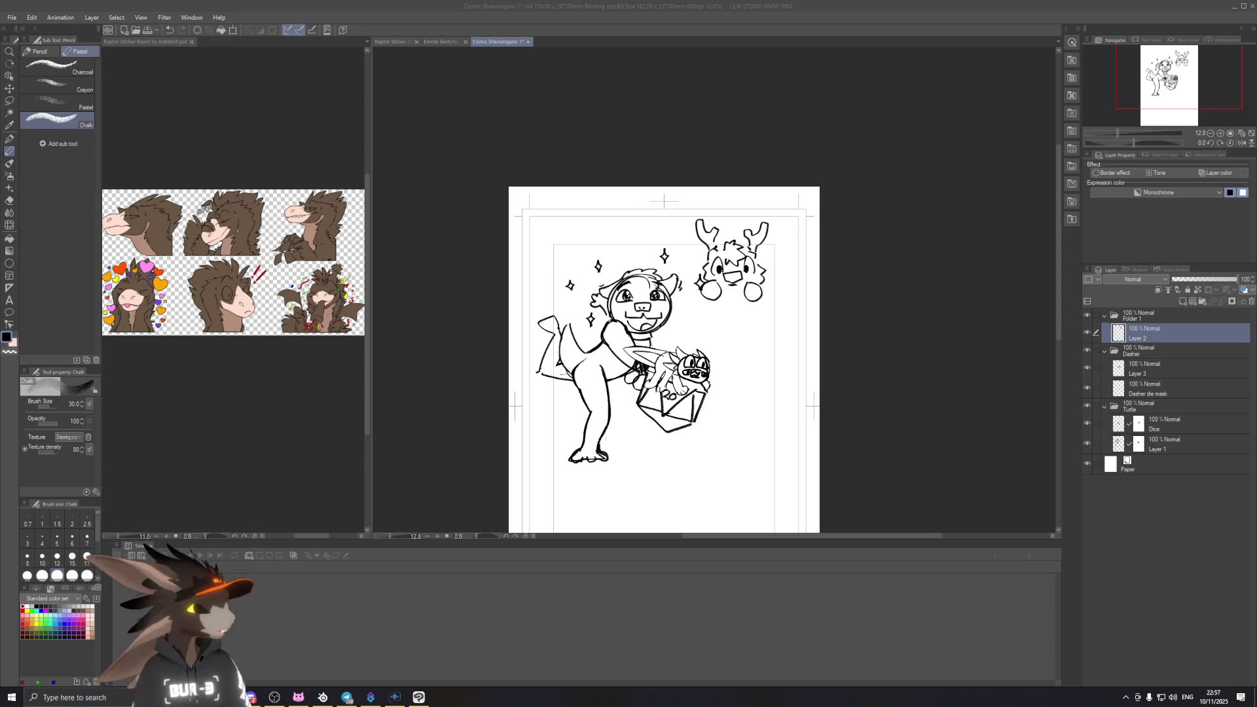
pyautogui.scroll(2, 609, 329)
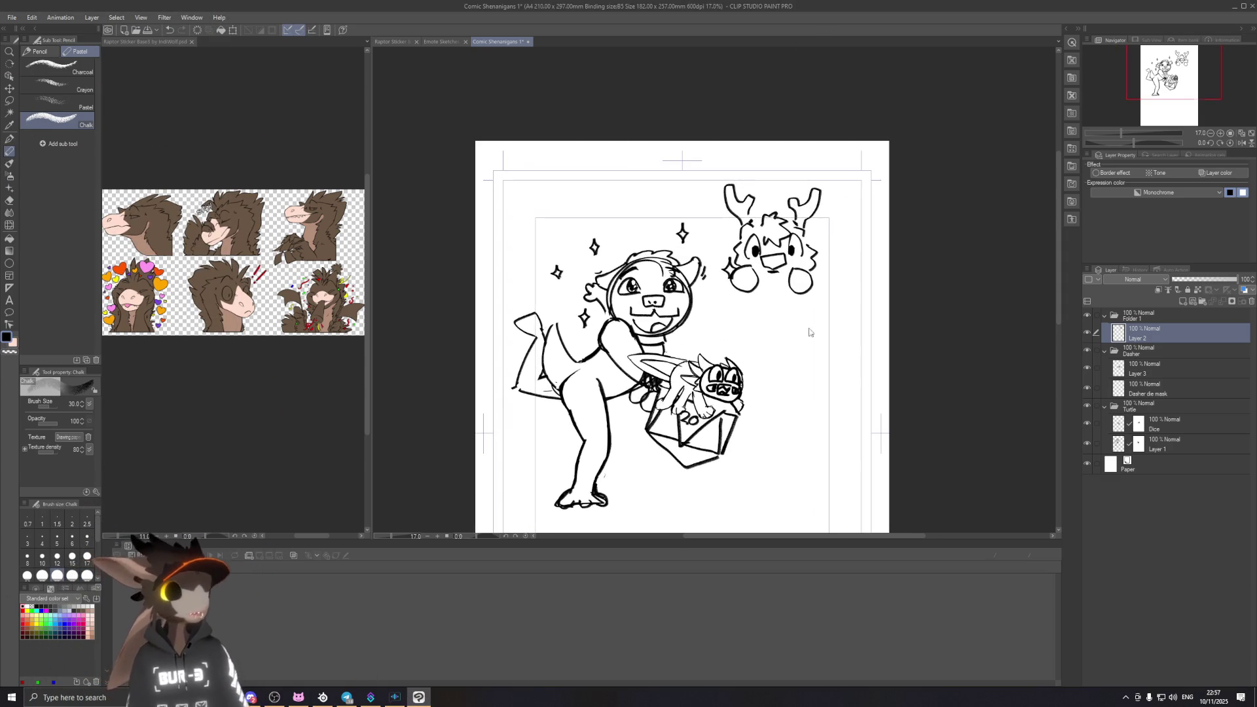
pyautogui.moveTo(724, 331); pyautogui.dragTo(670, 296)
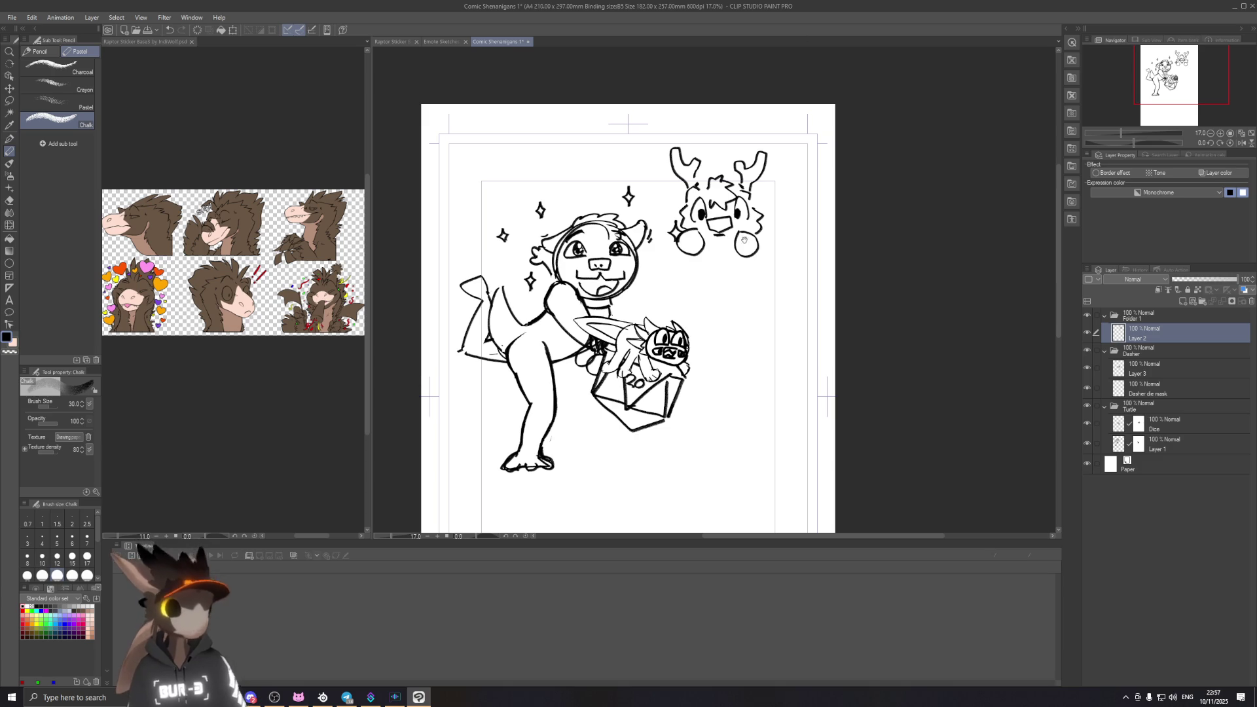
pyautogui.scroll(1, 749, 214)
pyautogui.scroll(1, 716, 256)
pyautogui.scroll(1, 683, 302)
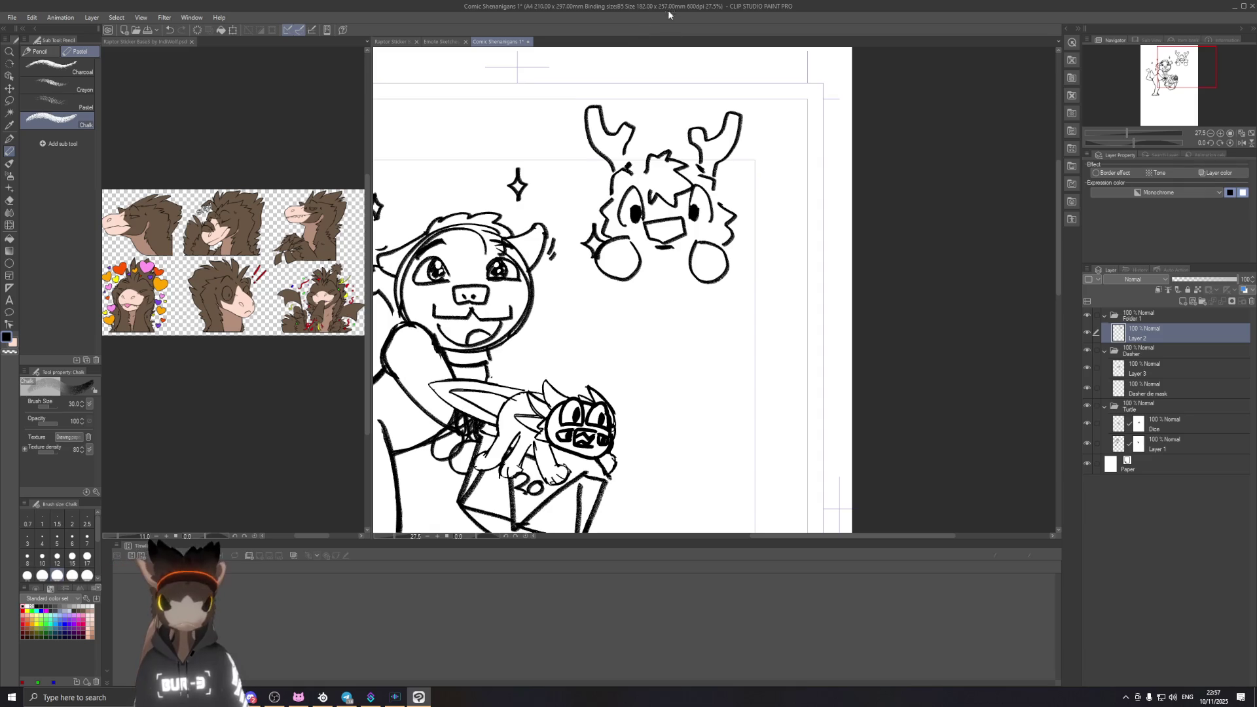
pyautogui.scroll(1, 704, 303)
pyautogui.scroll(1, 703, 304)
pyautogui.scroll(1, 703, 304)
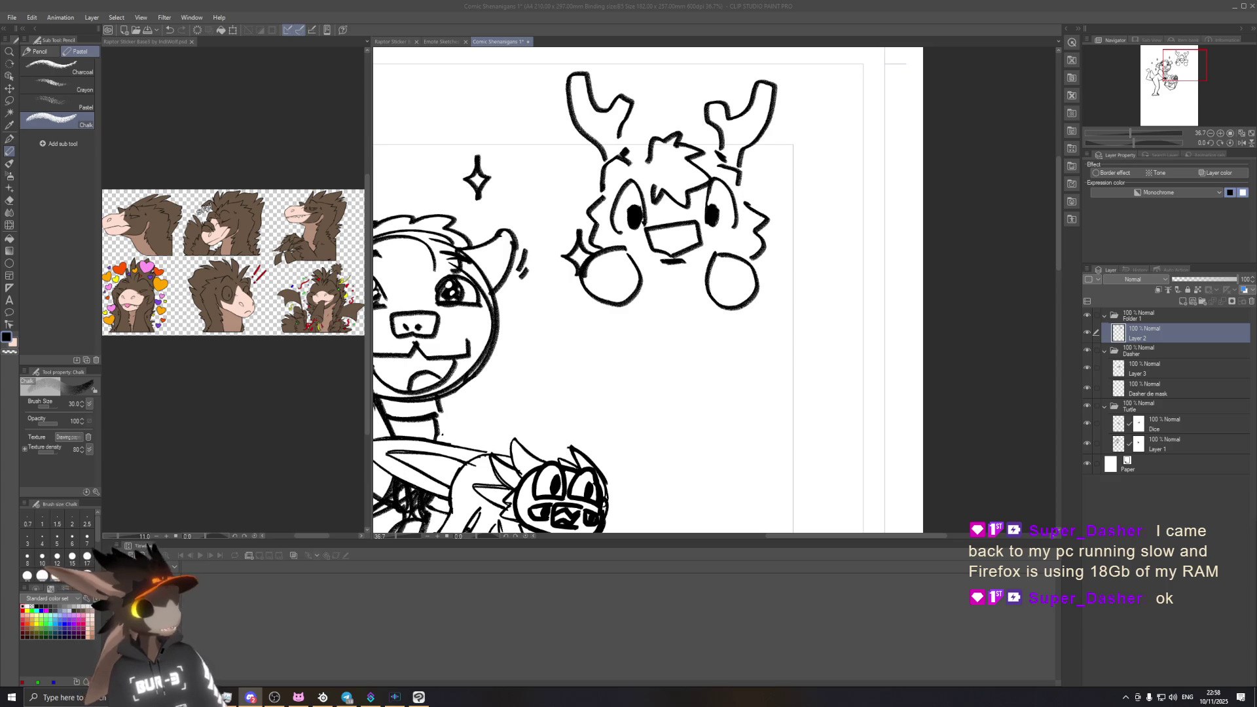
# Step: Pan to the antlered face and add a small chalk-brush touch-up mark reshaping its open mouth
pyautogui.moveTo(620, 167); pyautogui.dragTo(642, 239)
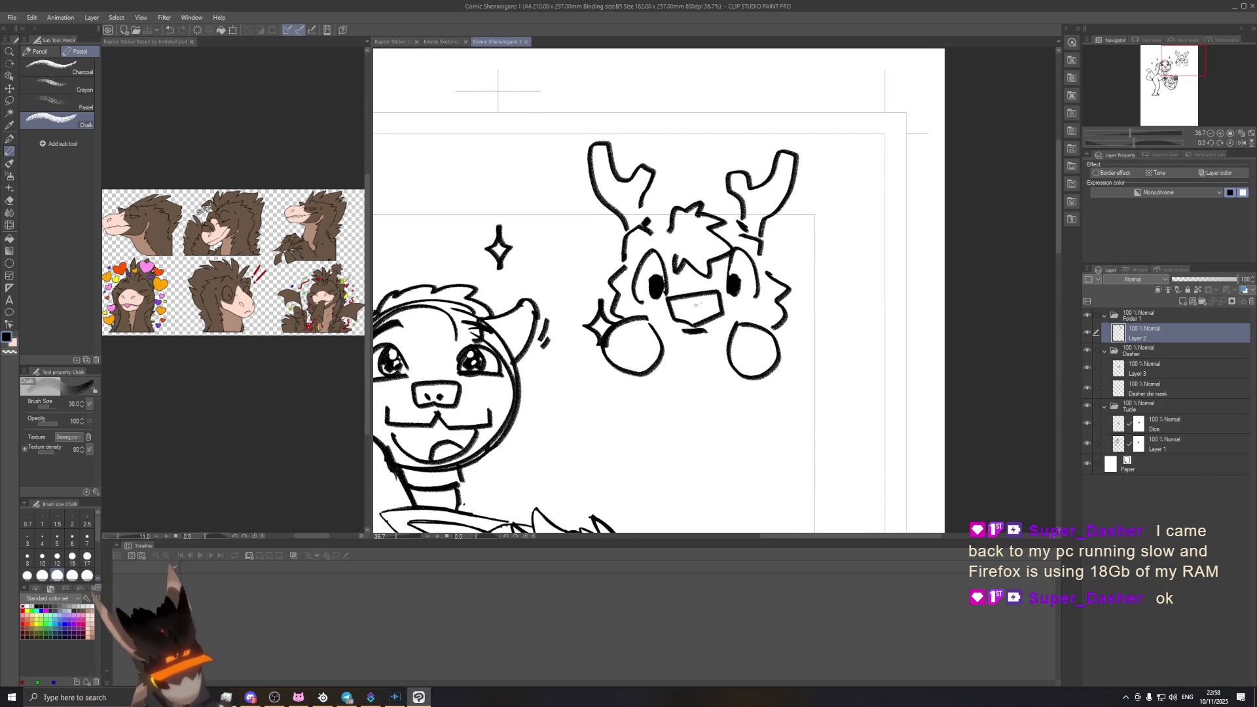
pyautogui.click(686, 334)
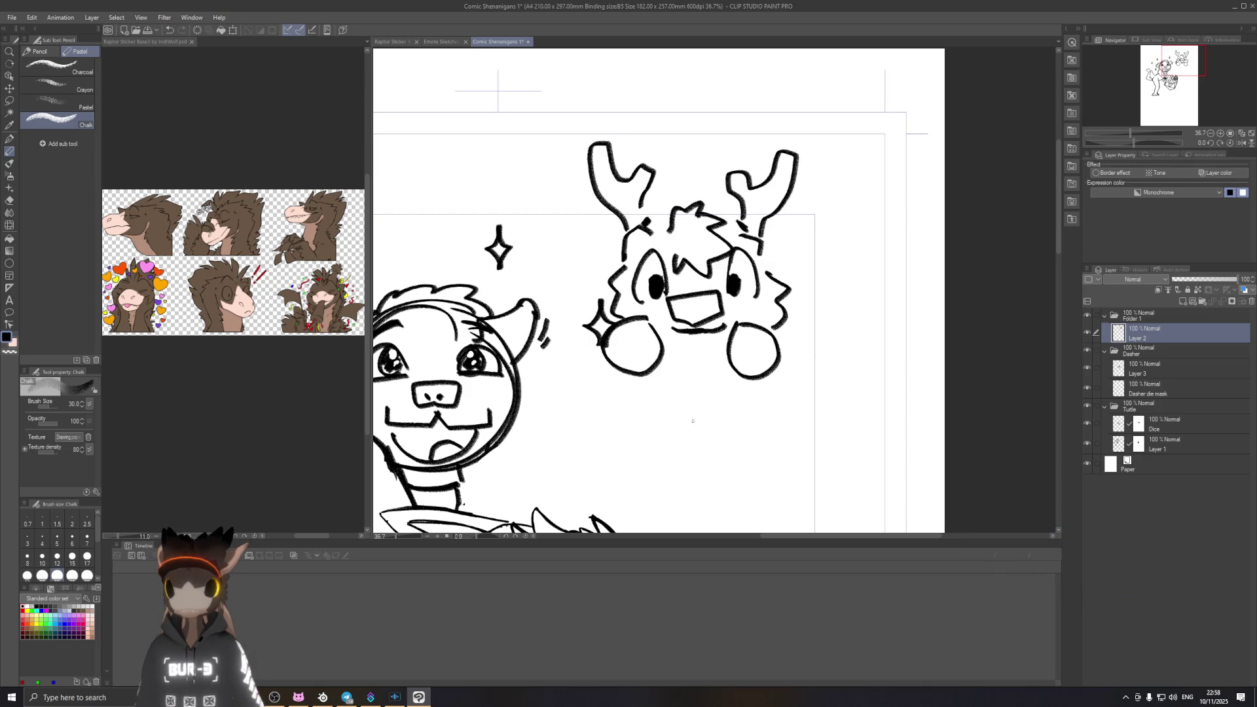
pyautogui.scroll(-3, 658, 294)
pyautogui.scroll(-2, 658, 295)
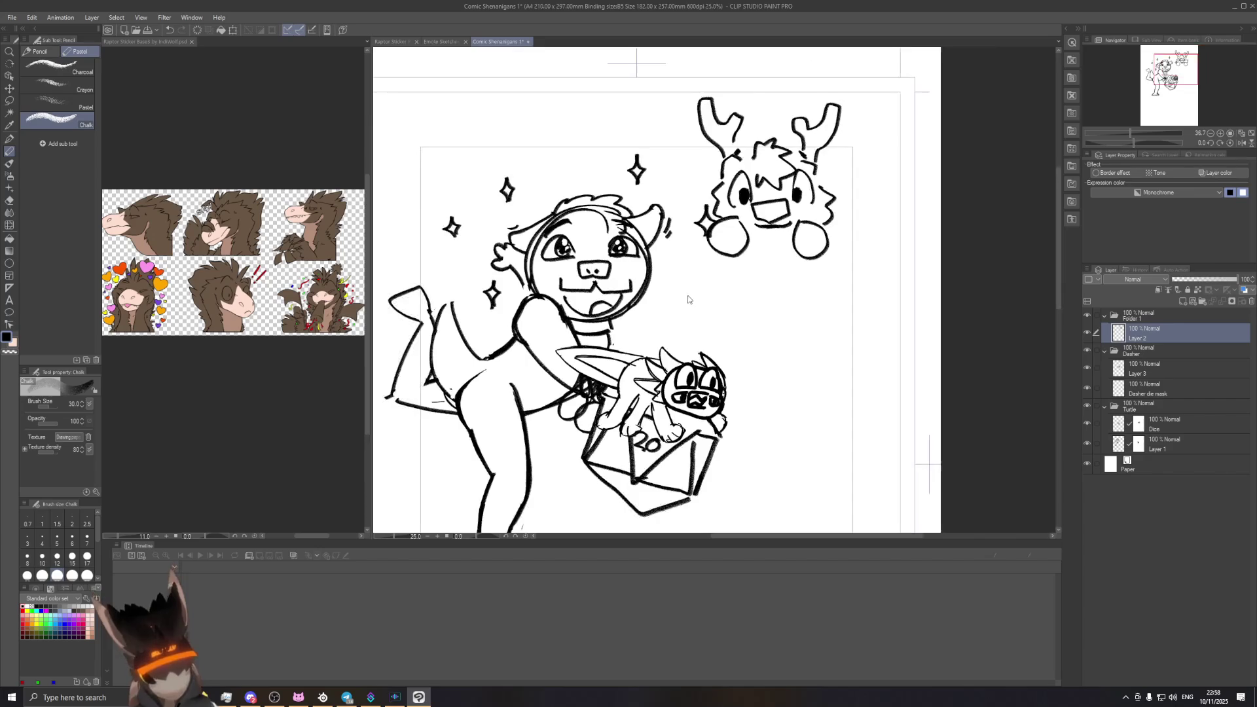
pyautogui.scroll(3, 698, 267)
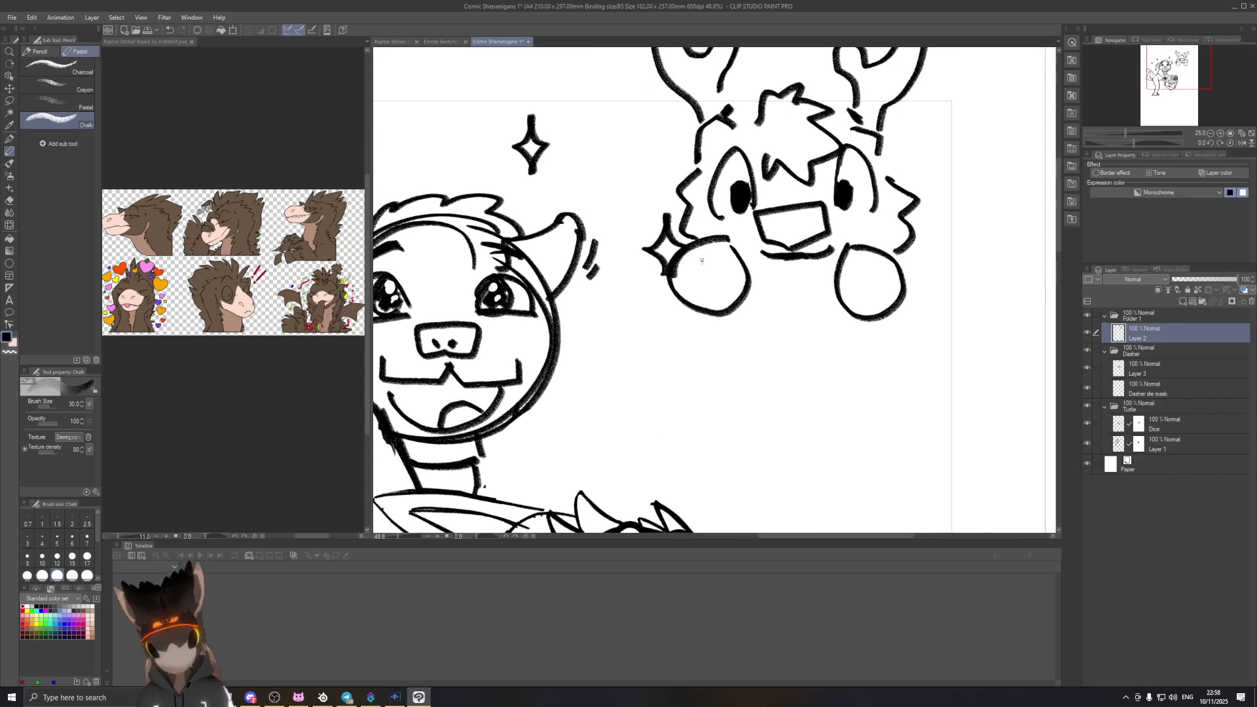